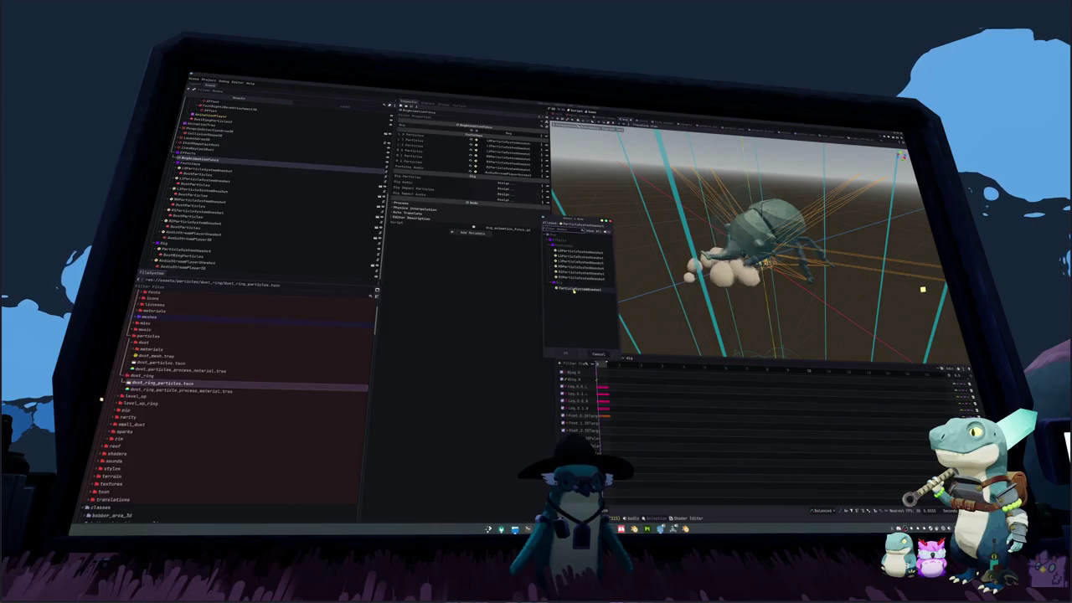
Assign the AudioStreamPlayer to Dig Impact Audio, then select the AudioStreamPlayer3D node
double_click(575, 262)
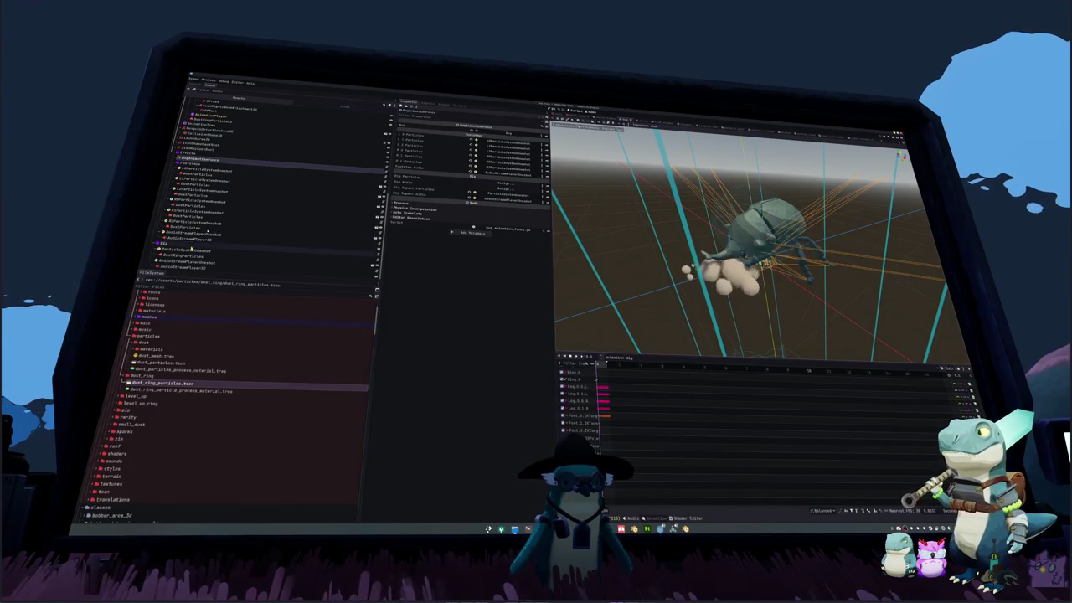
left_click(235, 250)
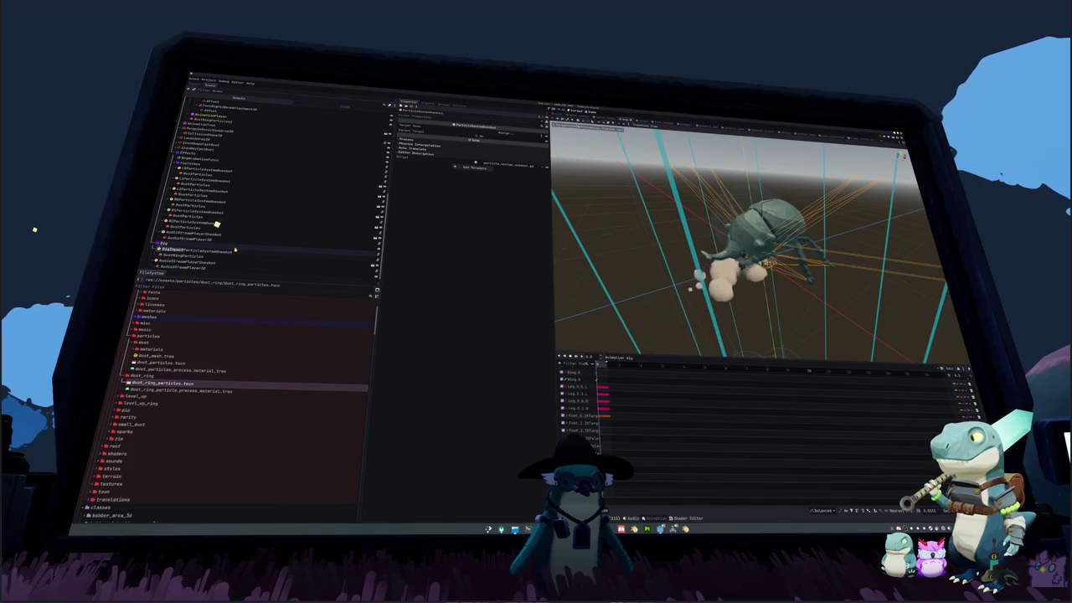
key("Down")
key("Down")
Rename the AudioStreamPlayer3D node to DigImpactAudioStreamPlayerOneshot
key("F2")
key("Home")
type("DigImpact")
key("Return")
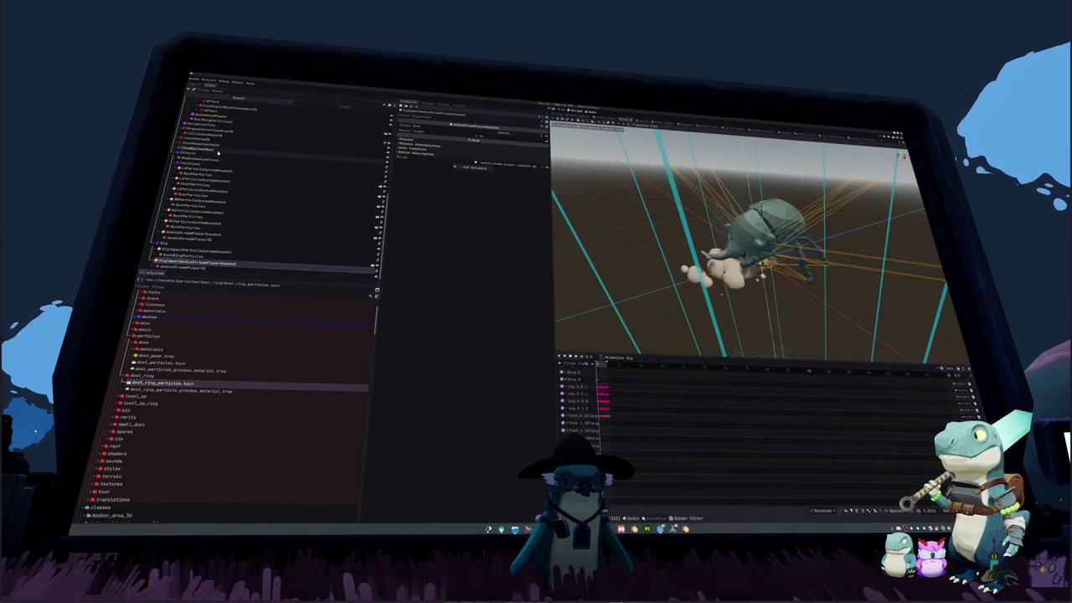
scroll(201, 163, "up", 5)
left_click(195, 157)
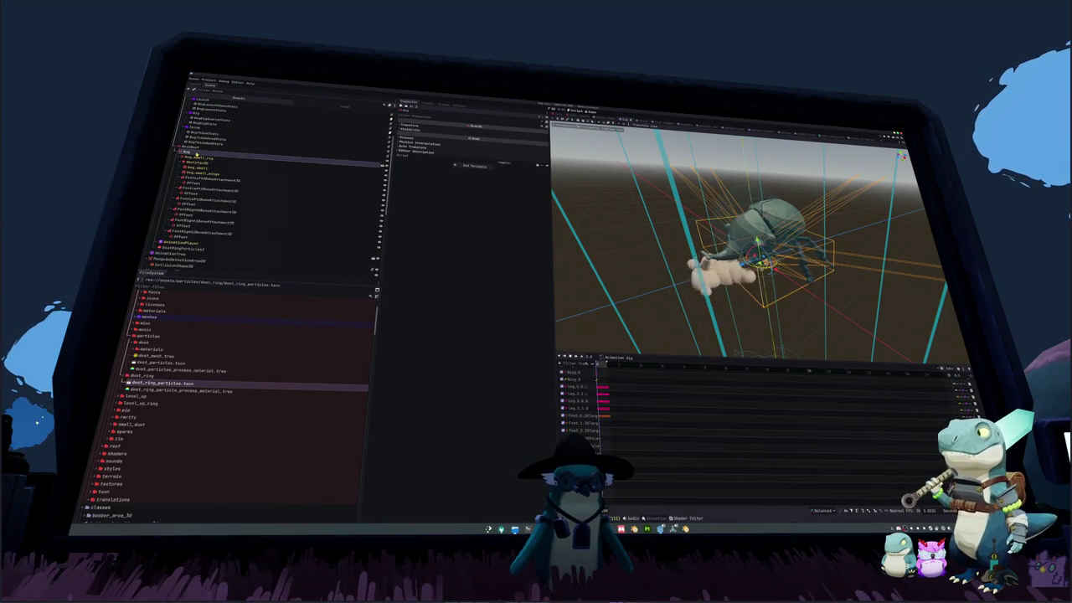
Add a Node3D under bug_small_rig and drag DustRingParticles up beside the rig
key("ctrl+a")
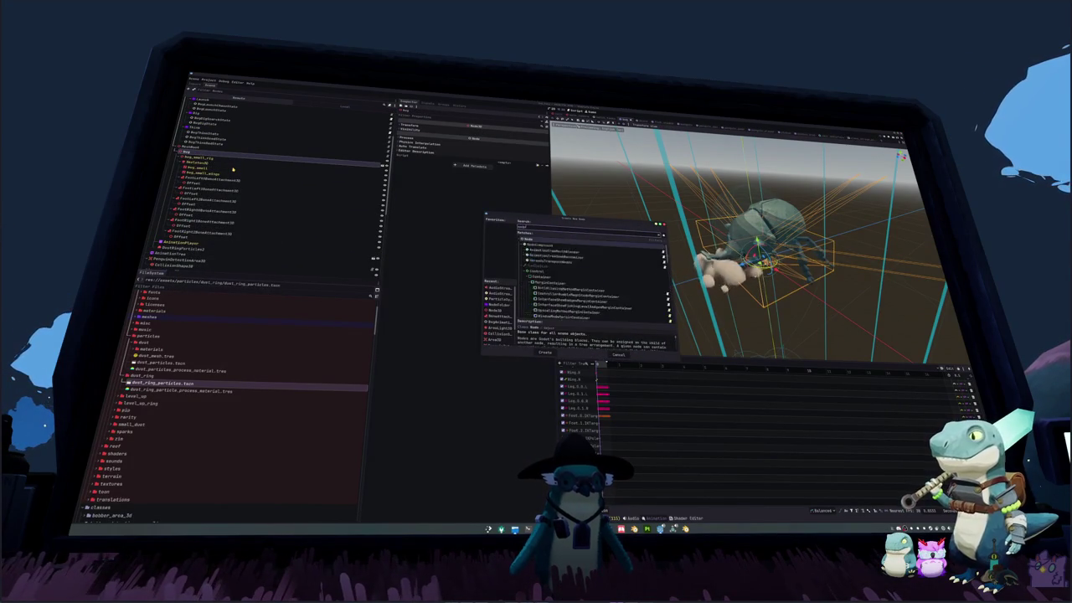
key("Return")
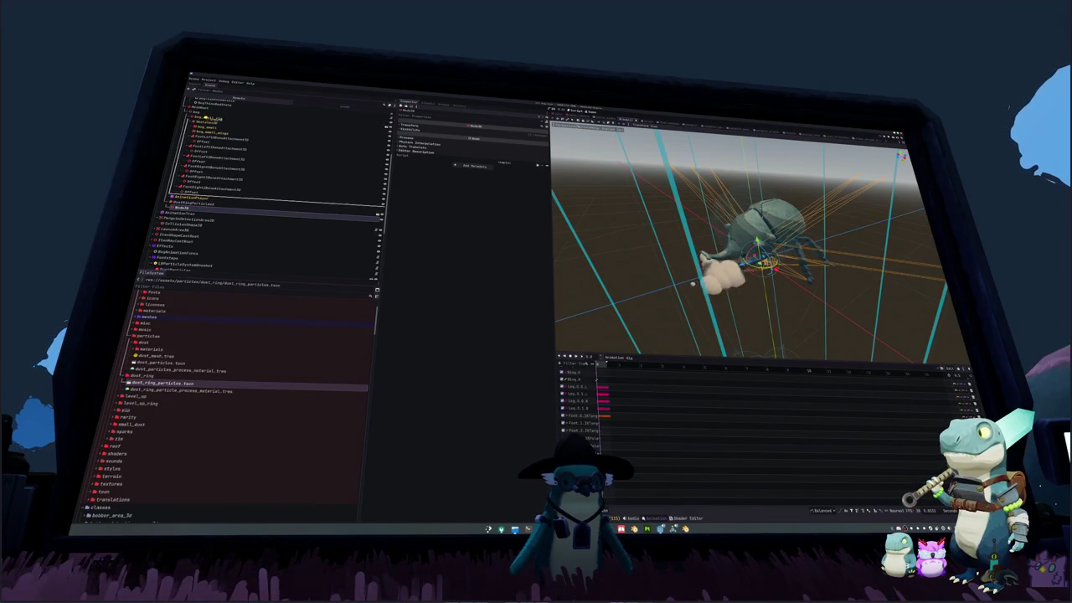
left_click(423, 125)
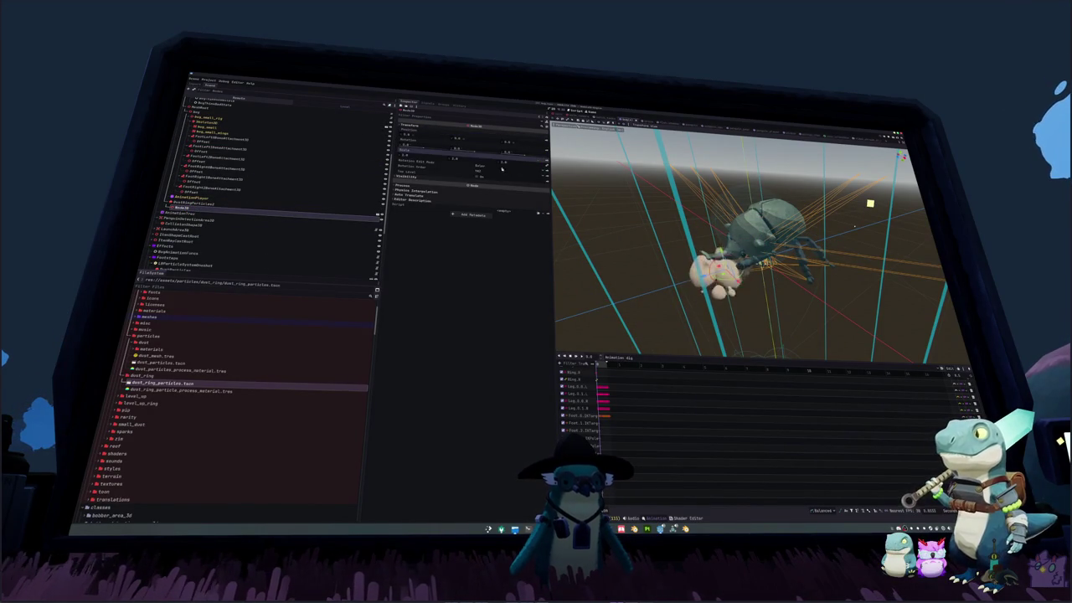
mouse_move(201, 152)
left_mouse_down()
mouse_move(203, 176)
mouse_move(206, 122)
left_mouse_up()
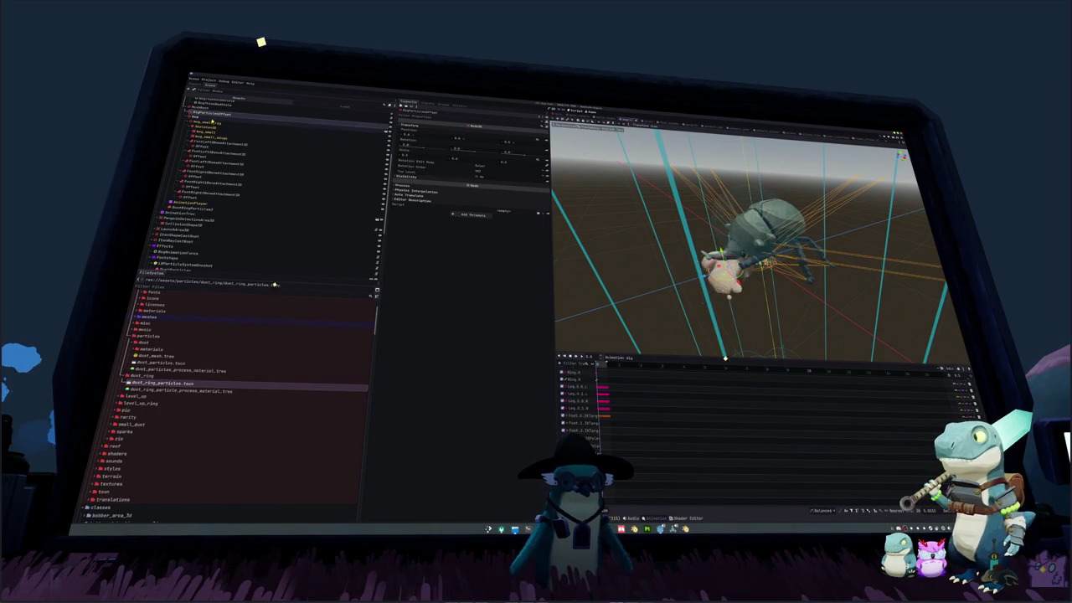
mouse_move(195, 207)
left_mouse_down()
mouse_move(214, 114)
mouse_move(227, 119)
left_mouse_up()
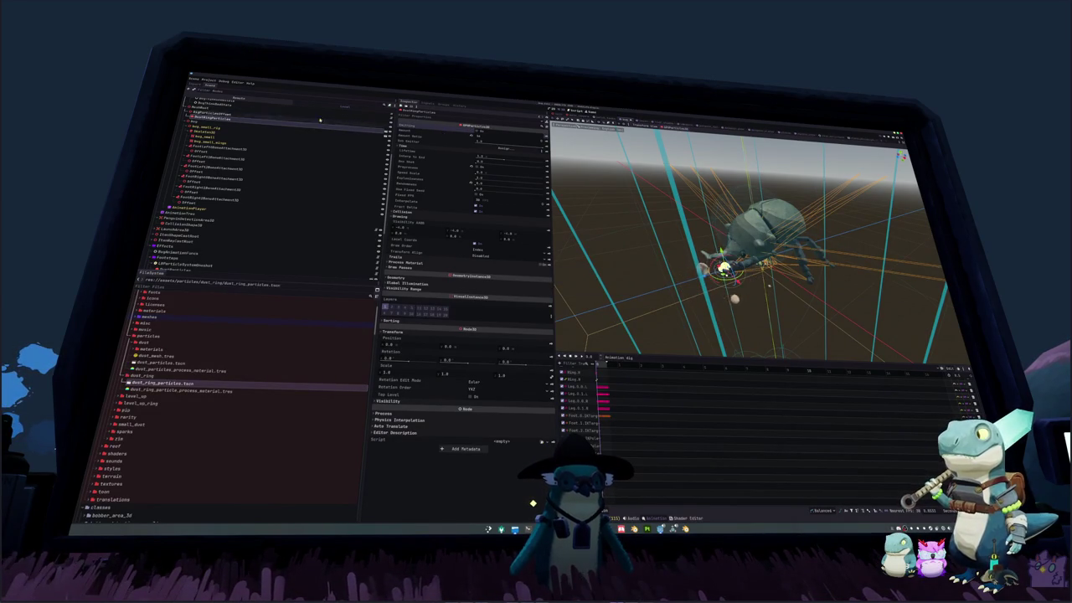
Under the parent node, create an AudioStreamPlayer3D by searching Create New Node
left_click(213, 114)
key("ctrl+a")
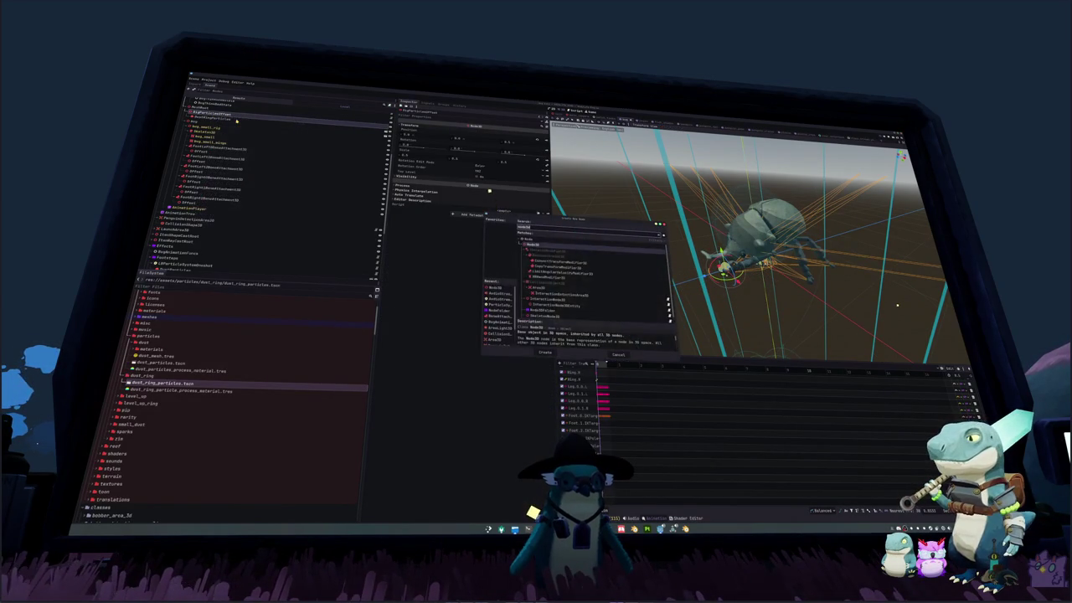
type("audiostream3d")
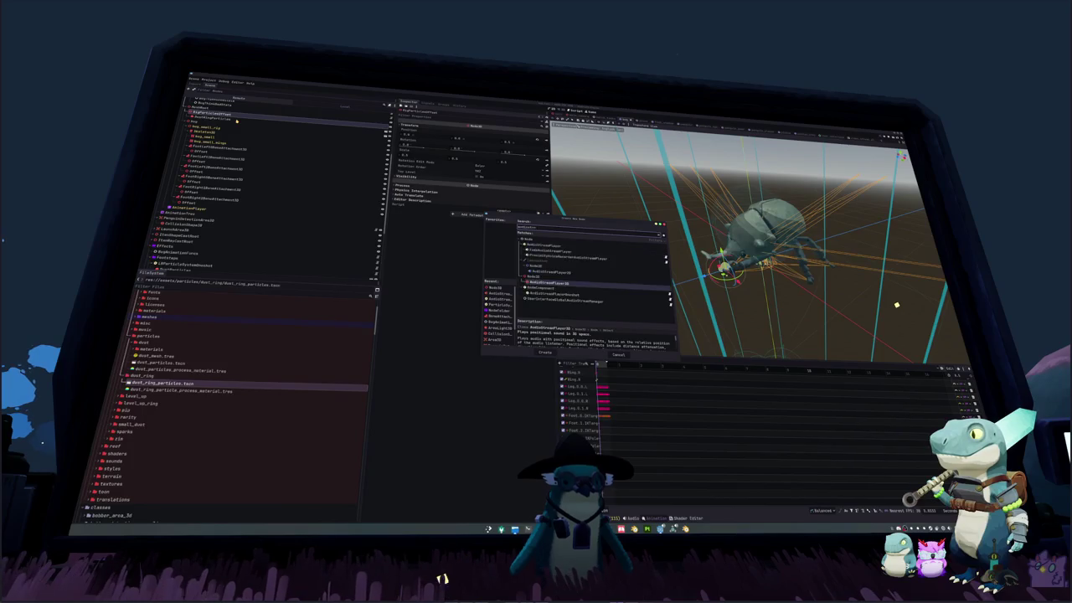
type("eam")
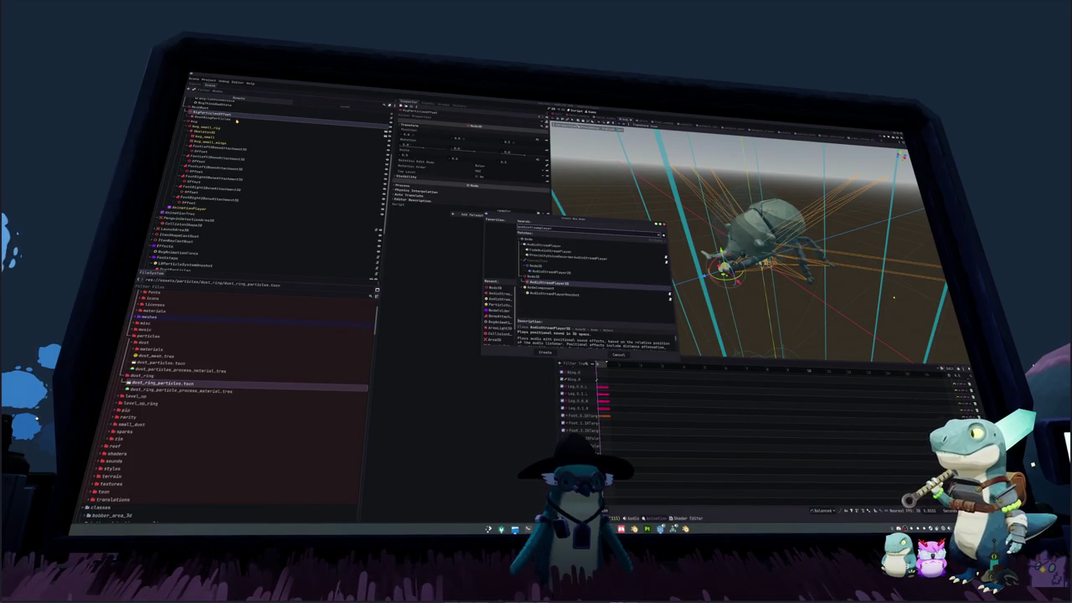
key("Return")
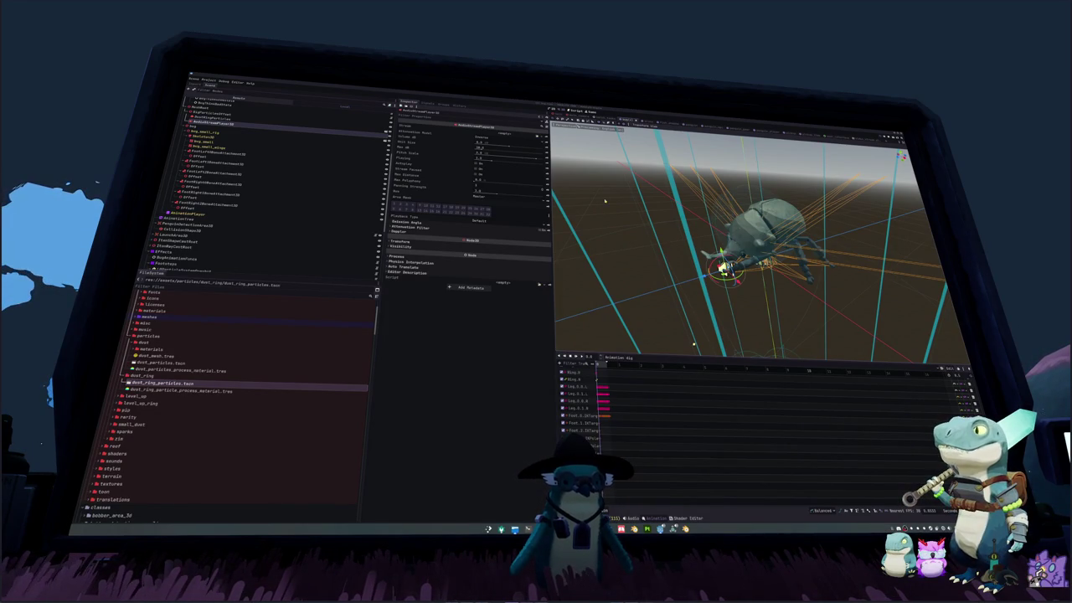
List the audio stream types in the Stream property's dropdown
left_click(540, 137)
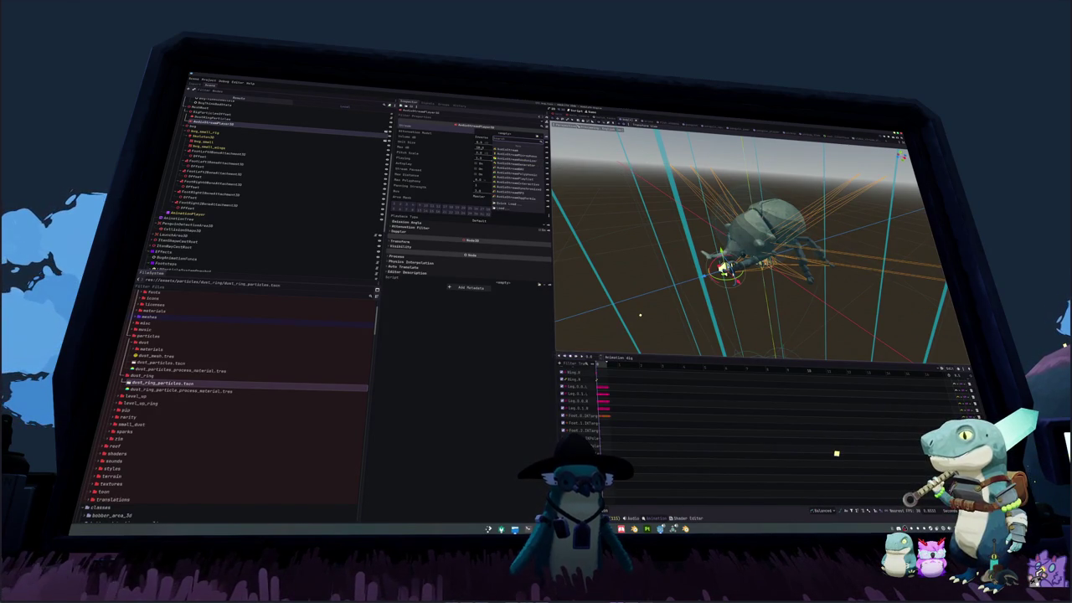
key("Escape")
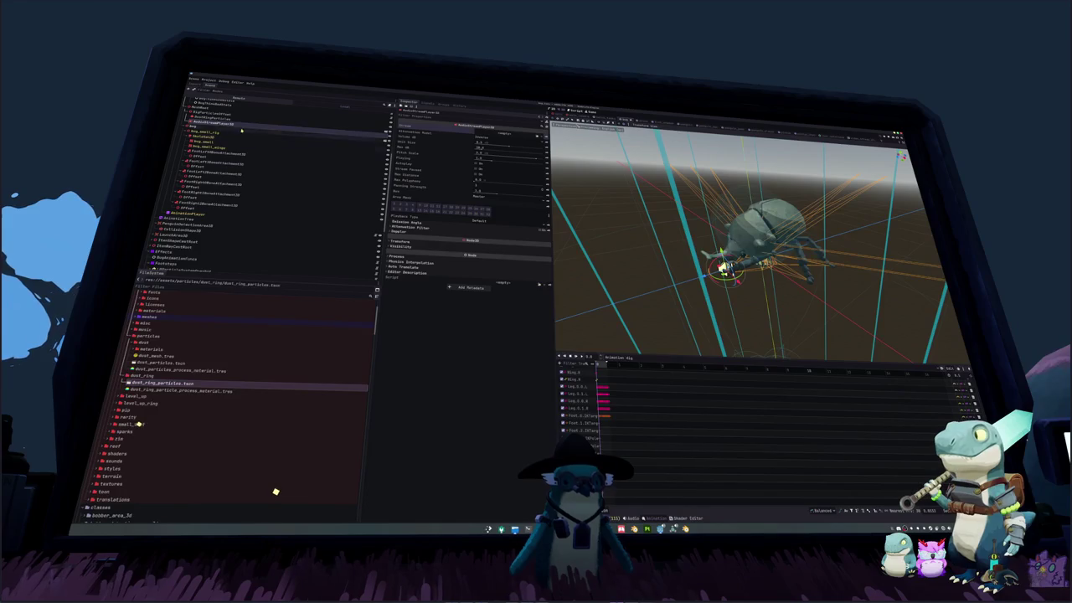
left_click(541, 136)
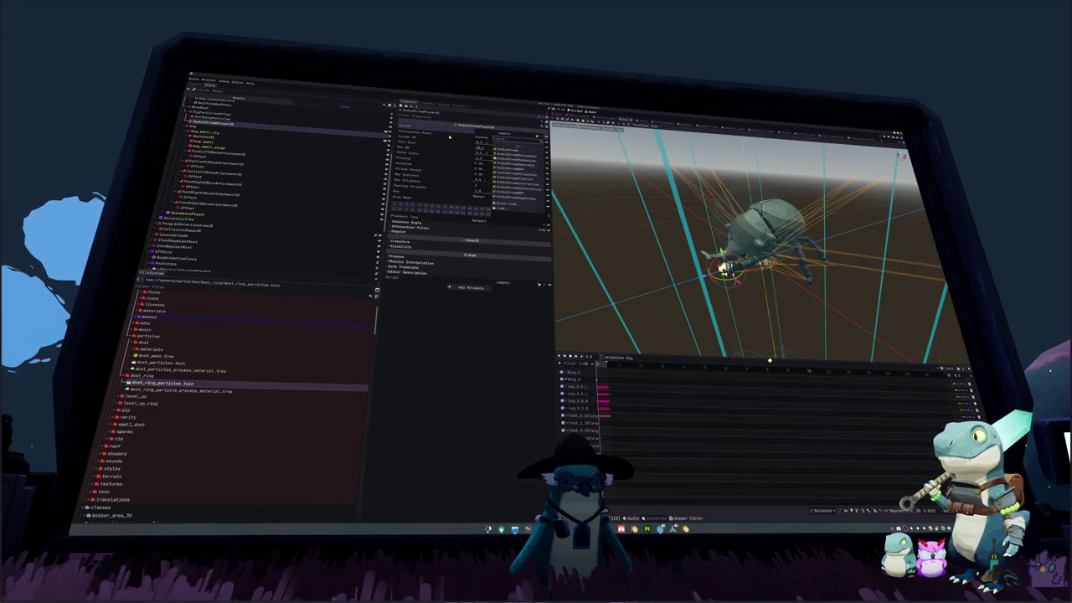
Set the Stream to a new AudioStreamPlaylist after backing out of Quick Load
left_click(511, 202)
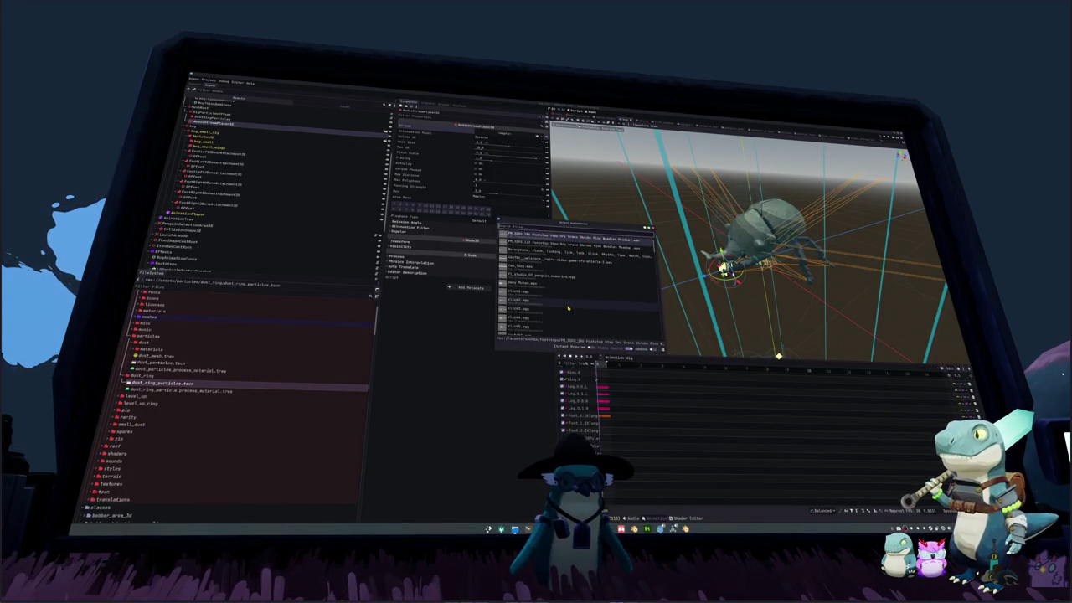
scroll(567, 309, "down", 10)
scroll(567, 308, "down", 10)
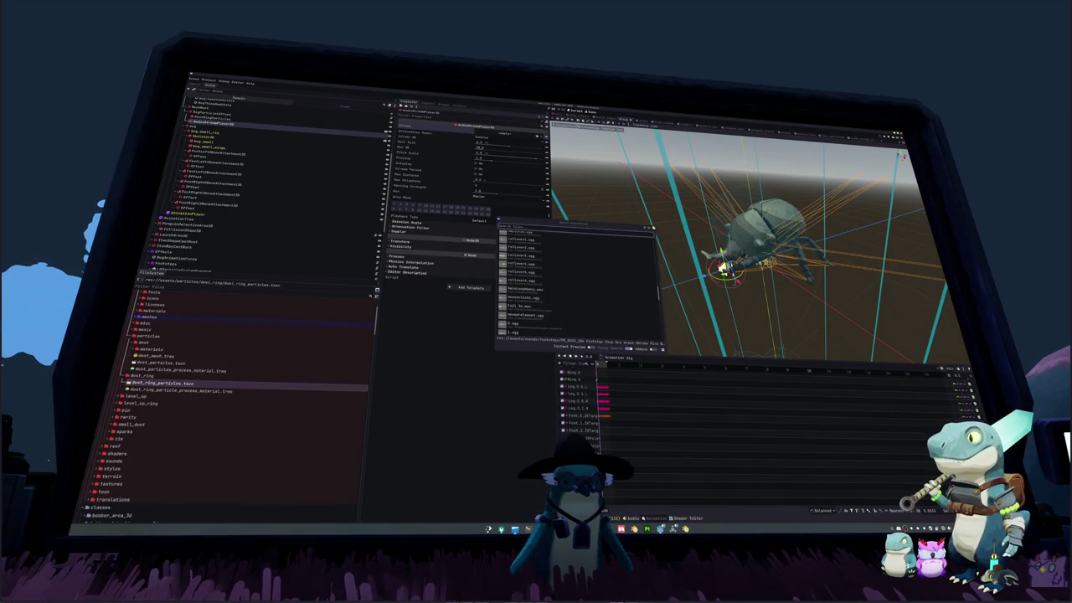
key("Escape")
left_click(541, 136)
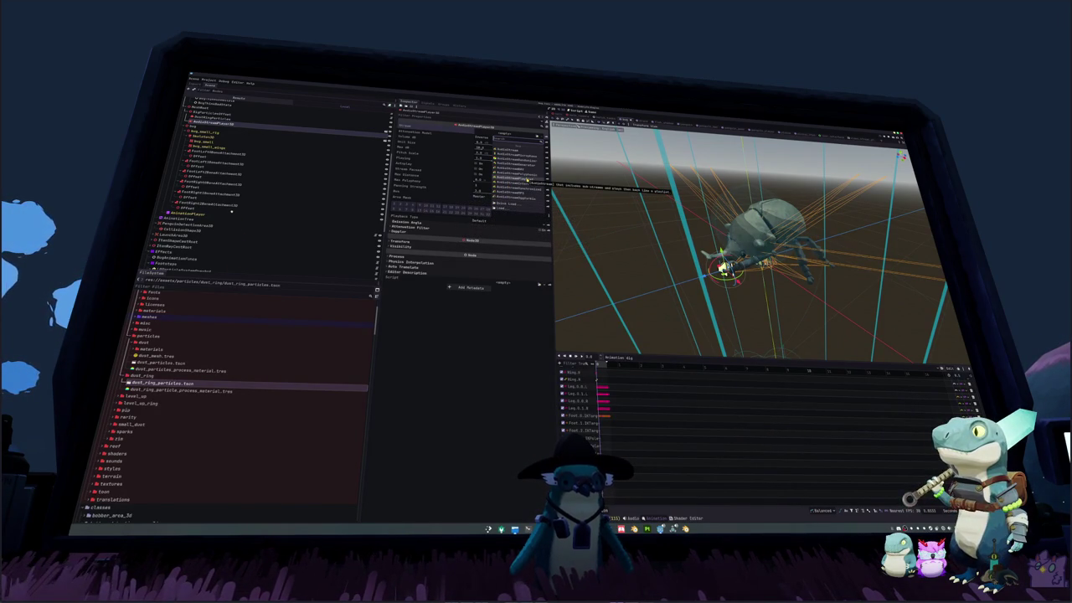
left_click(526, 177)
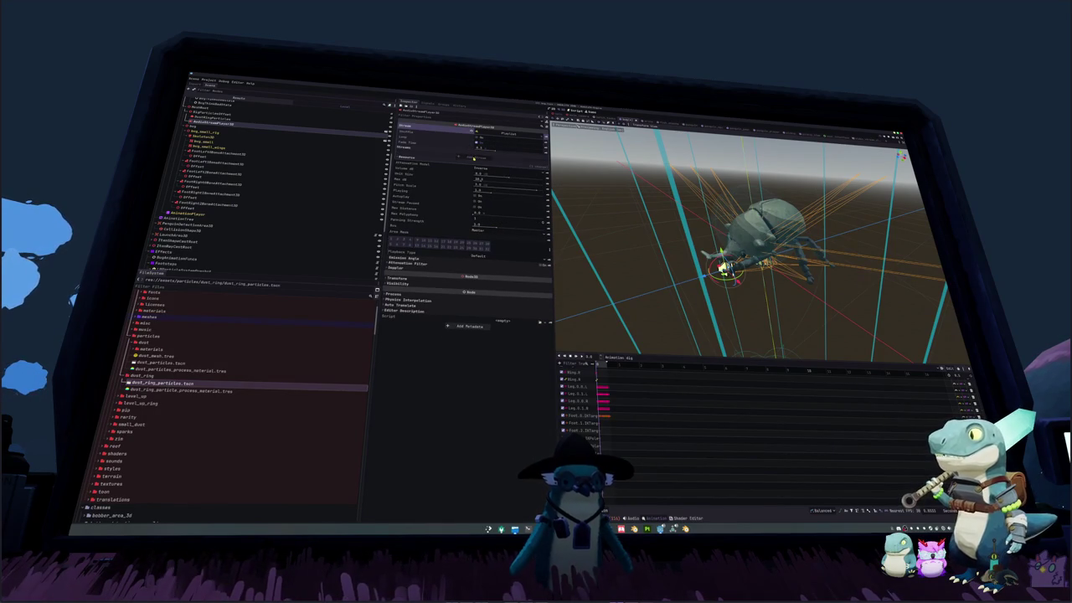
Expand Streams and Quick Load footstep sounds into Element 0 and Element 1 (a grass step)
left_click(473, 147)
left_click(531, 162)
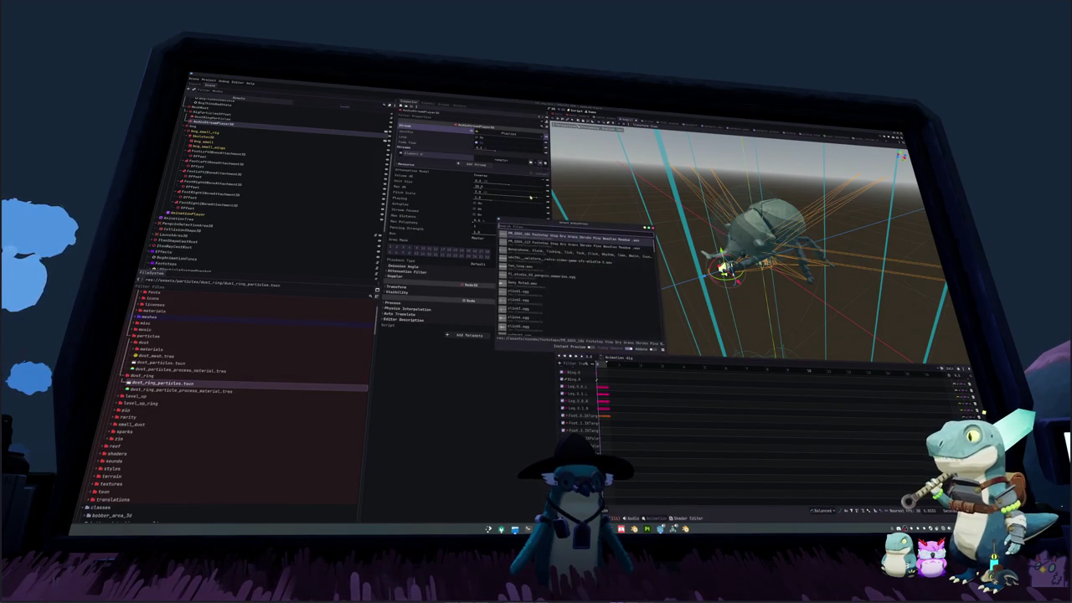
double_click(584, 243)
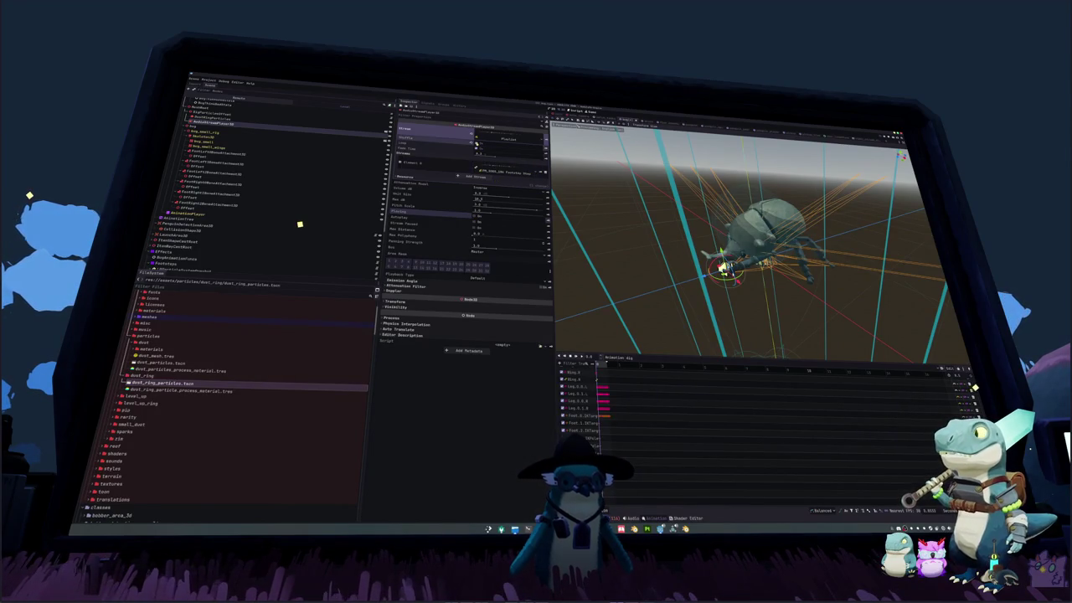
left_click(474, 177)
left_click(536, 180)
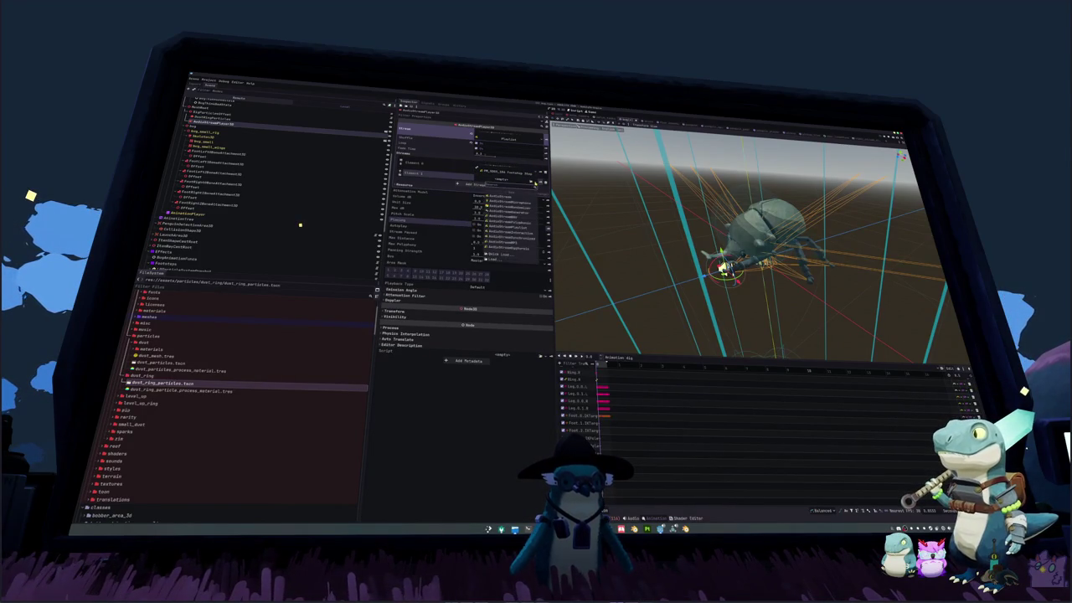
left_click(537, 208)
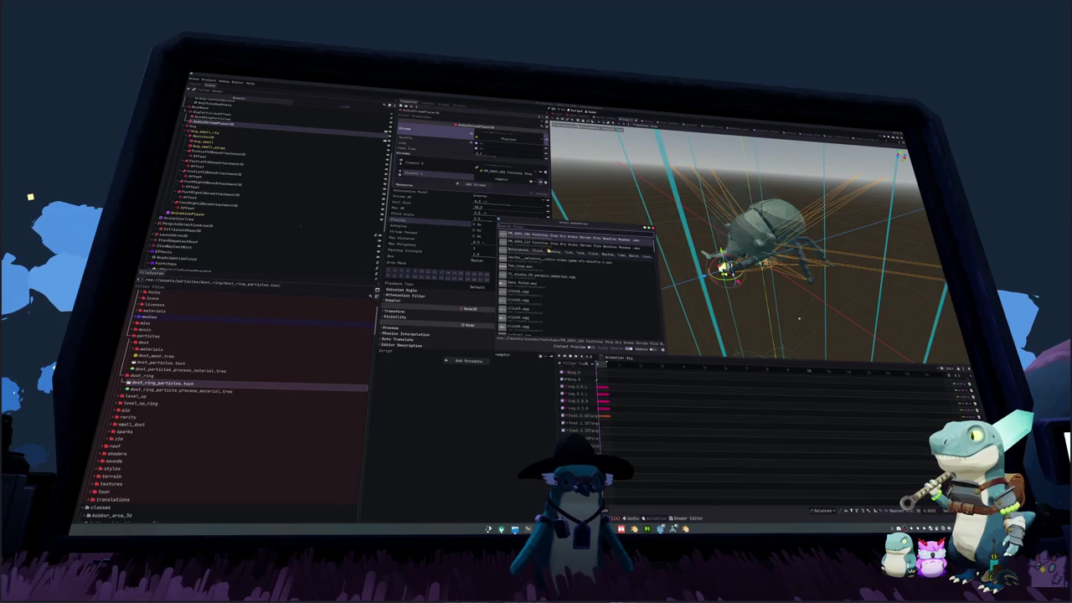
type("grass")
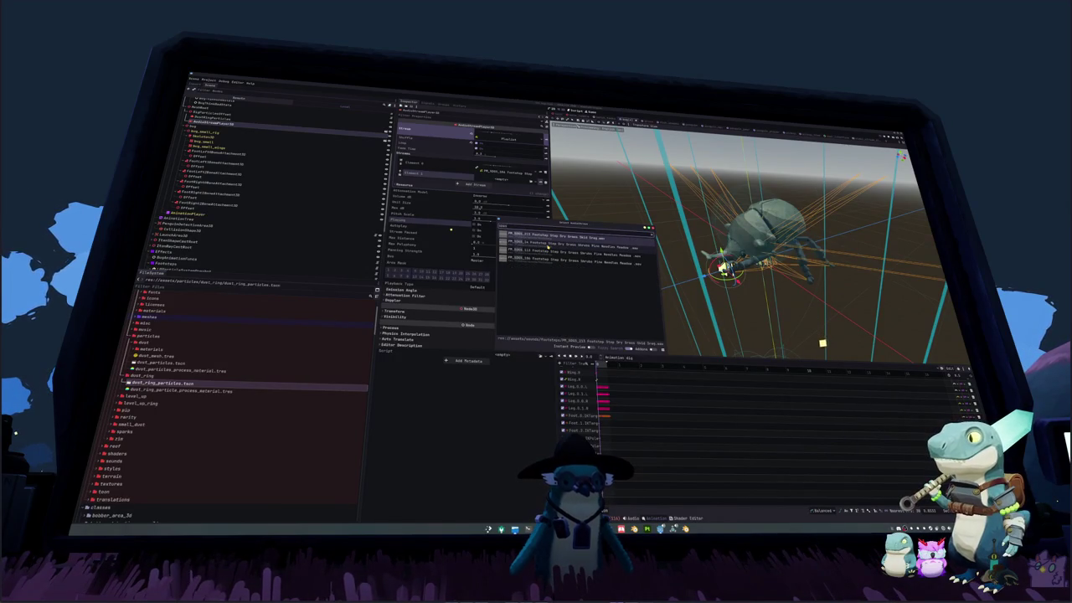
double_click(546, 248)
Add Elements 2 and 3 and load another grass footstep and a PM_SDGS footstep into them
left_click(467, 190)
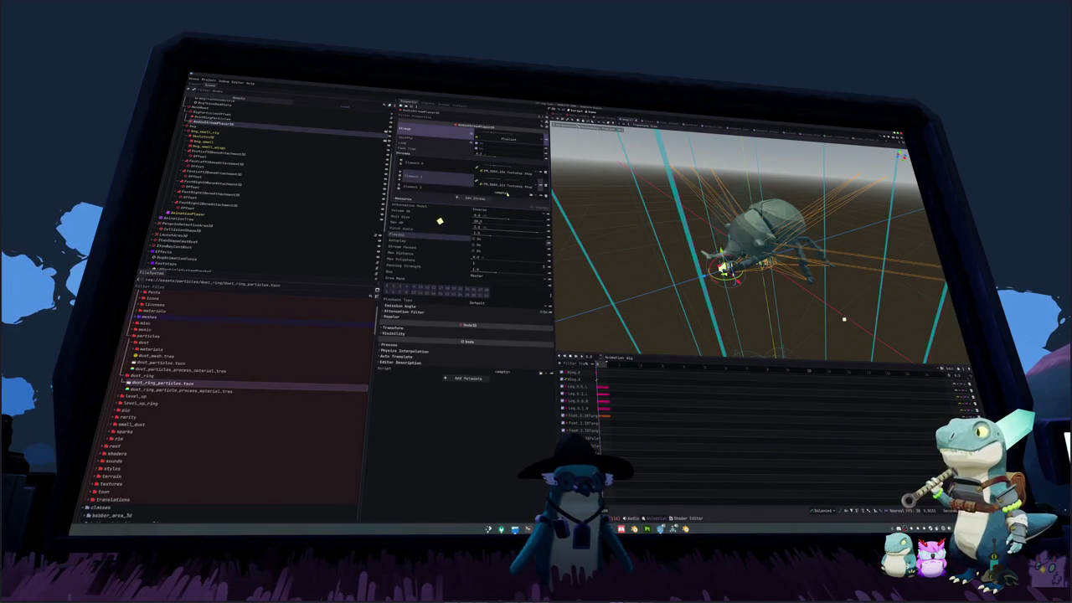
left_click(517, 193)
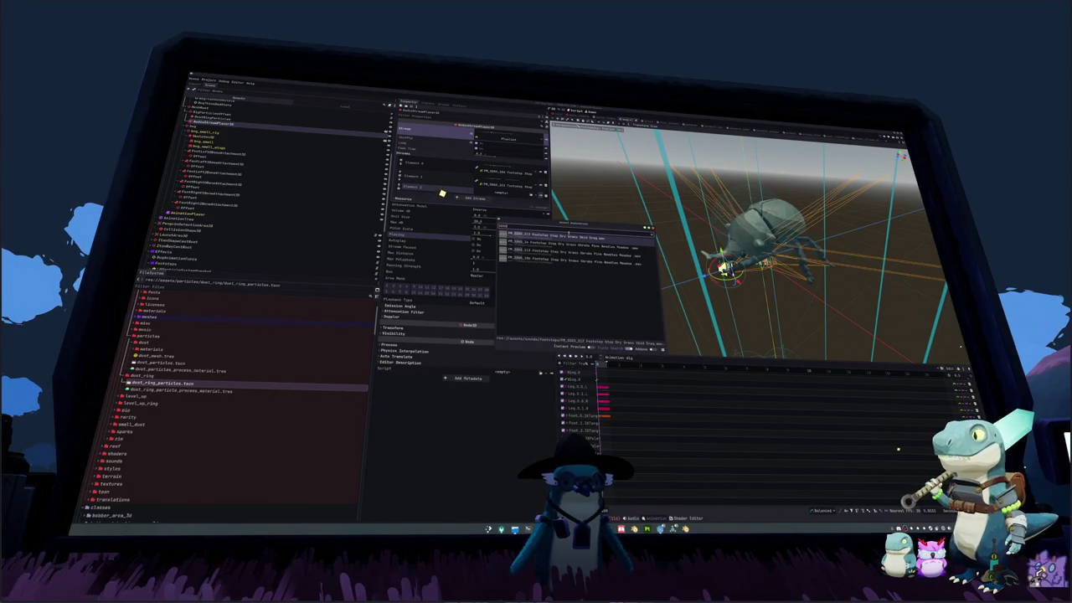
double_click(587, 252)
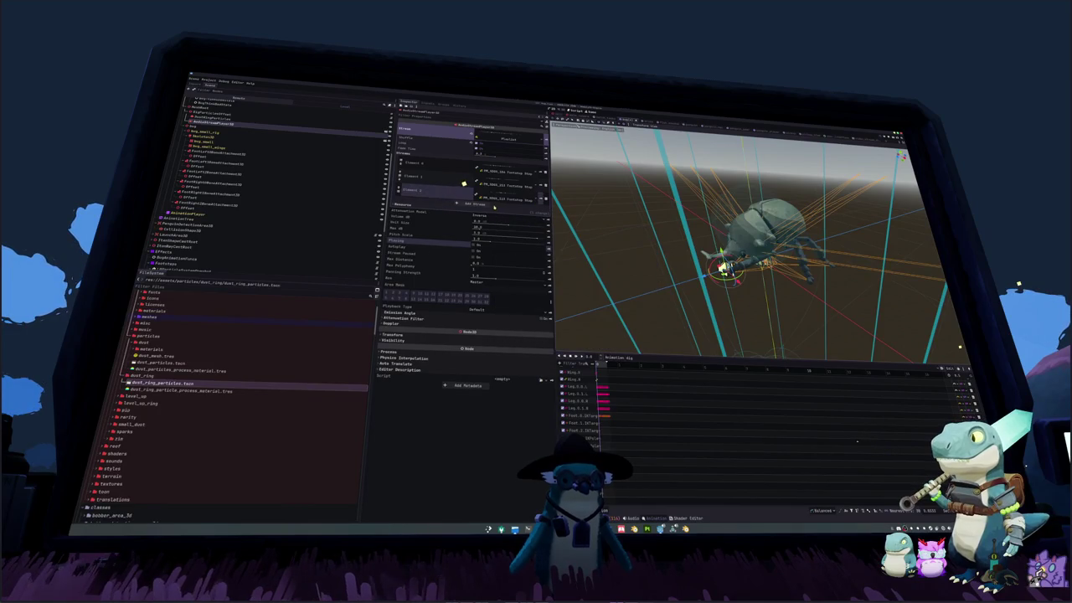
left_click(531, 206)
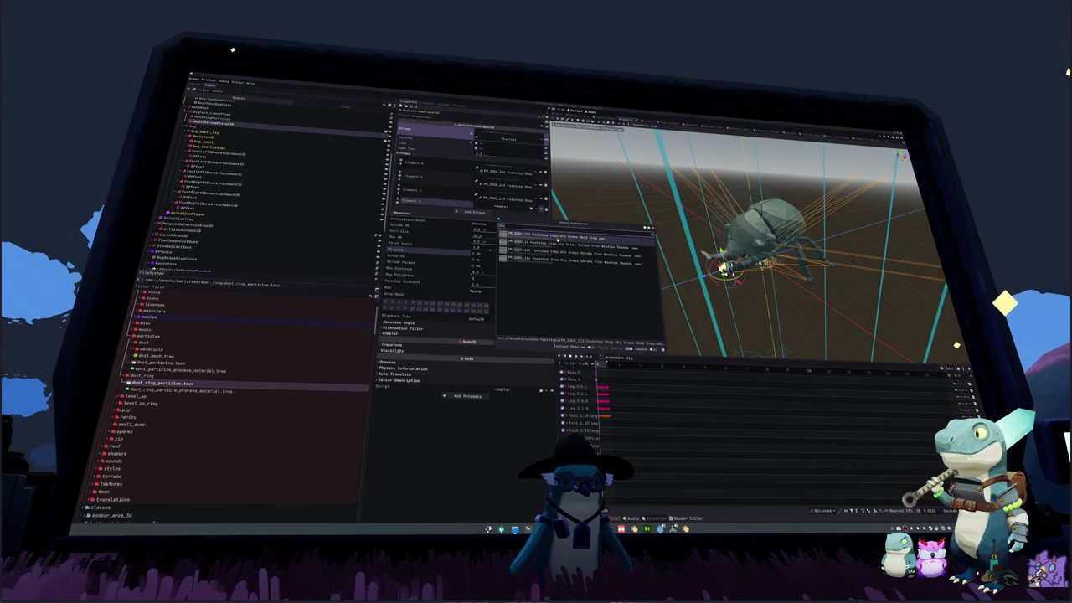
double_click(573, 261)
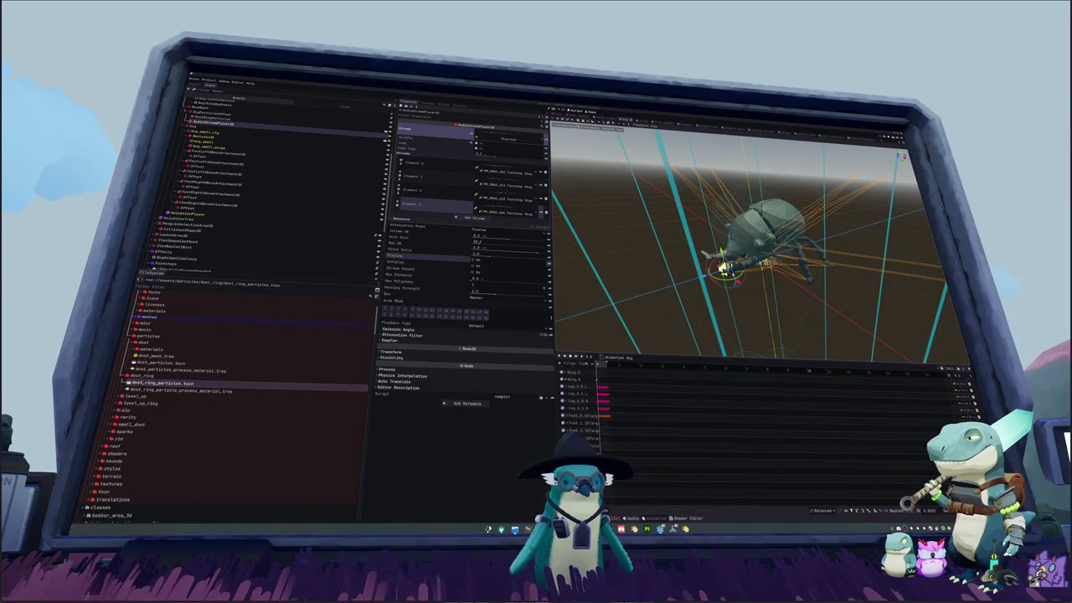
left_click(718, 316)
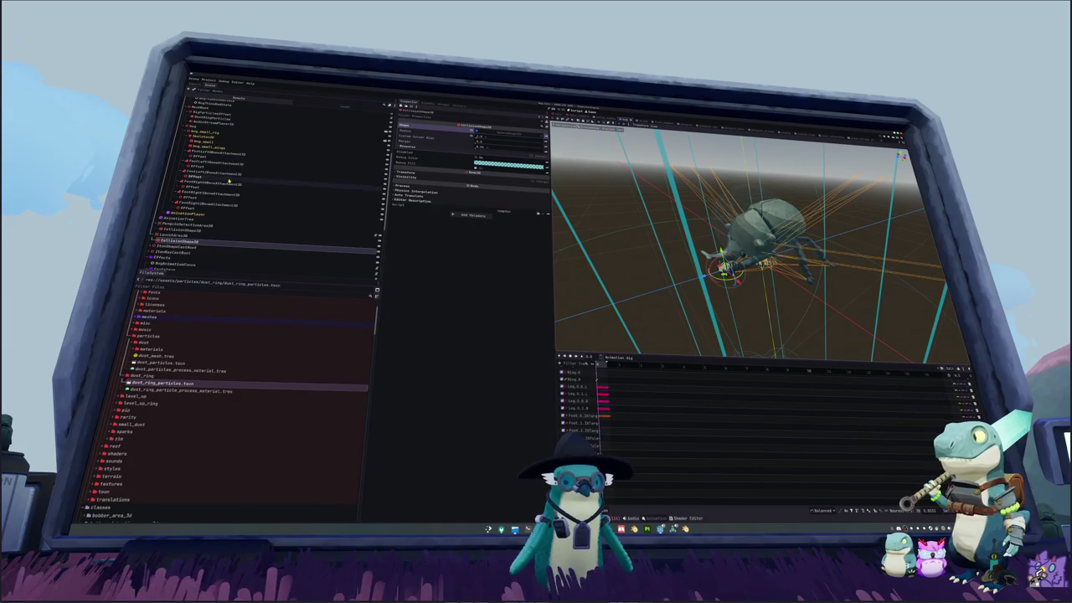
Select the footstep AudioStreamPlayer3D and set its Volume dB to -10
left_click(327, 124)
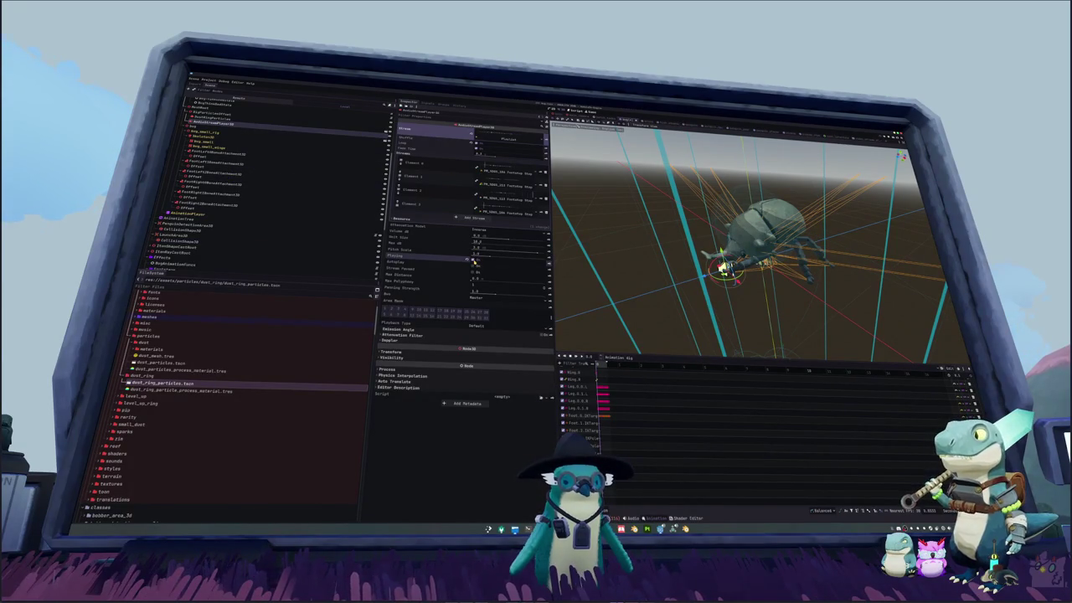
type("-10")
key("Return")
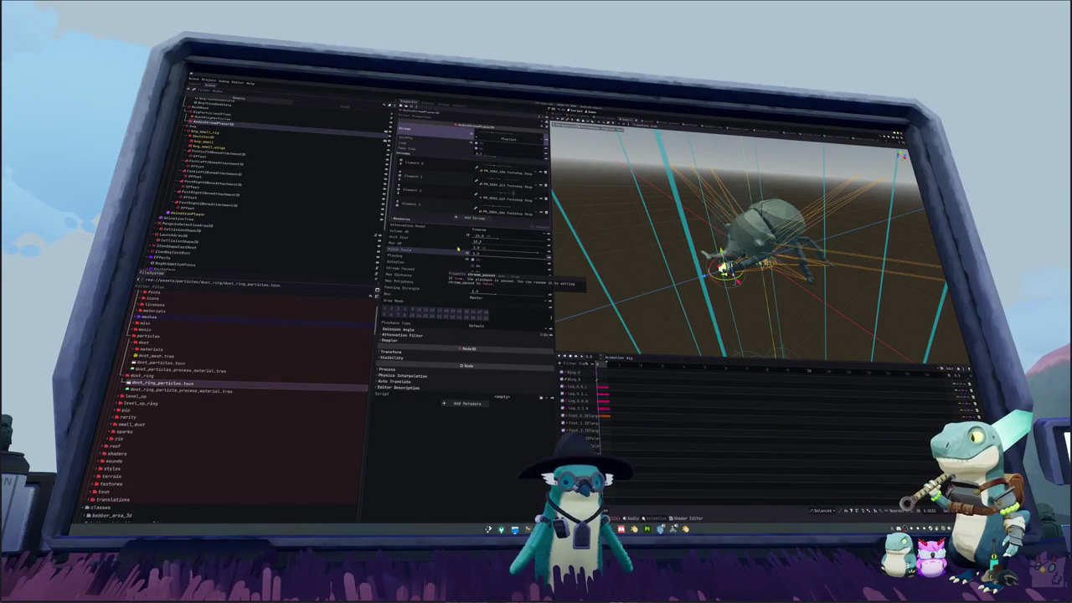
Delete stream Elements 3, 2 and 1, tick Playing, and add an empty second slot
left_click(544, 213)
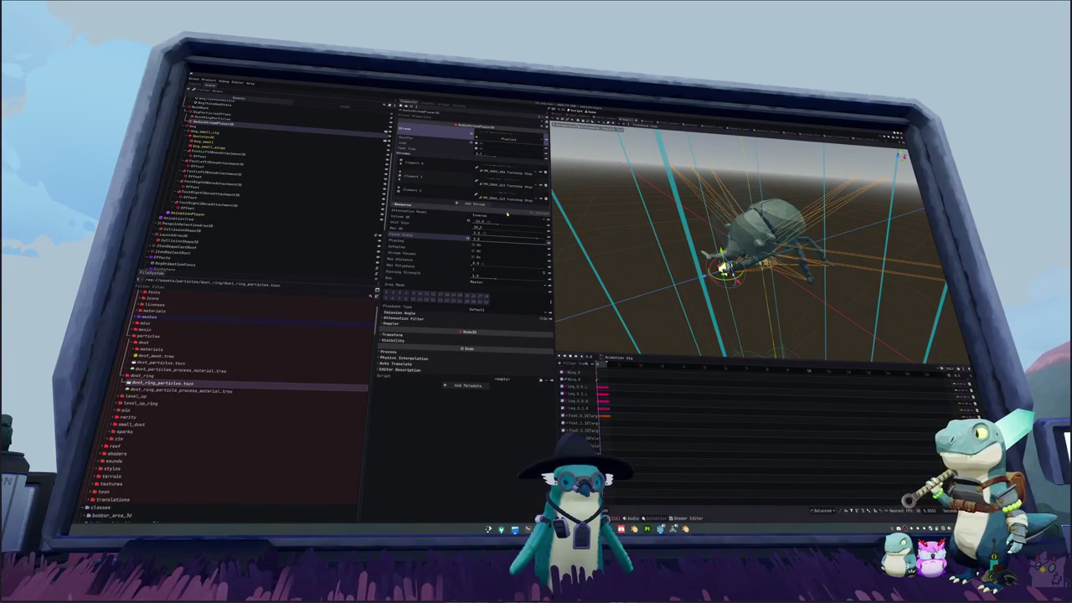
left_click(473, 246)
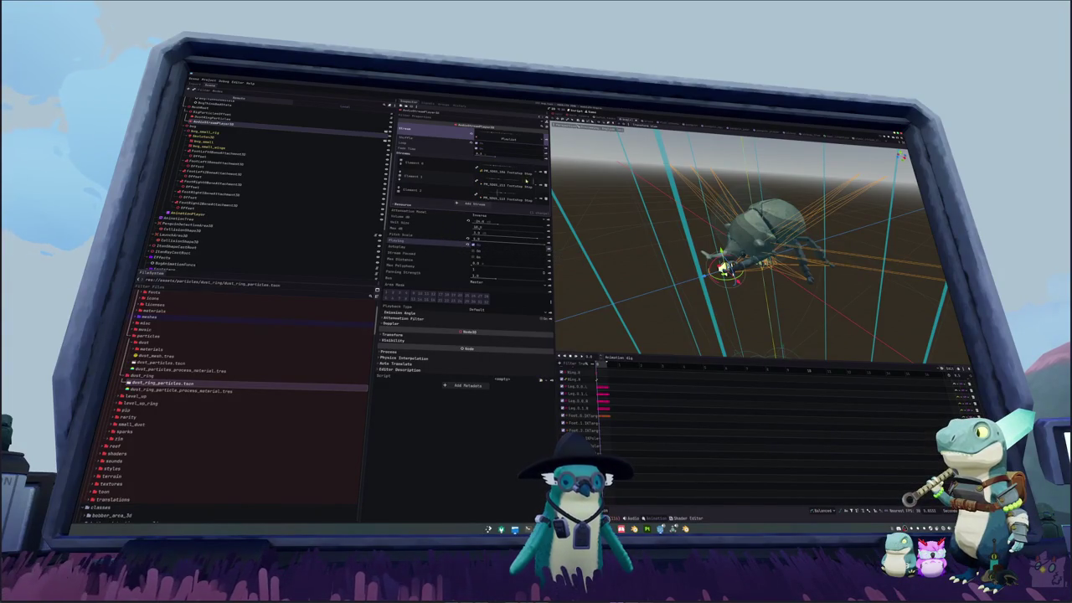
left_click(545, 186)
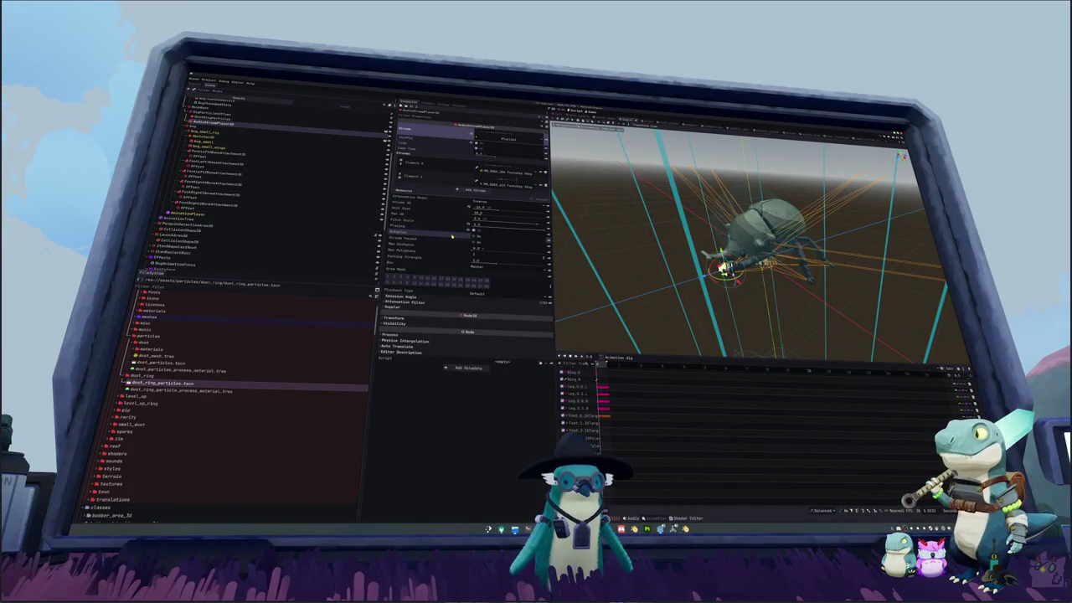
left_click(543, 186)
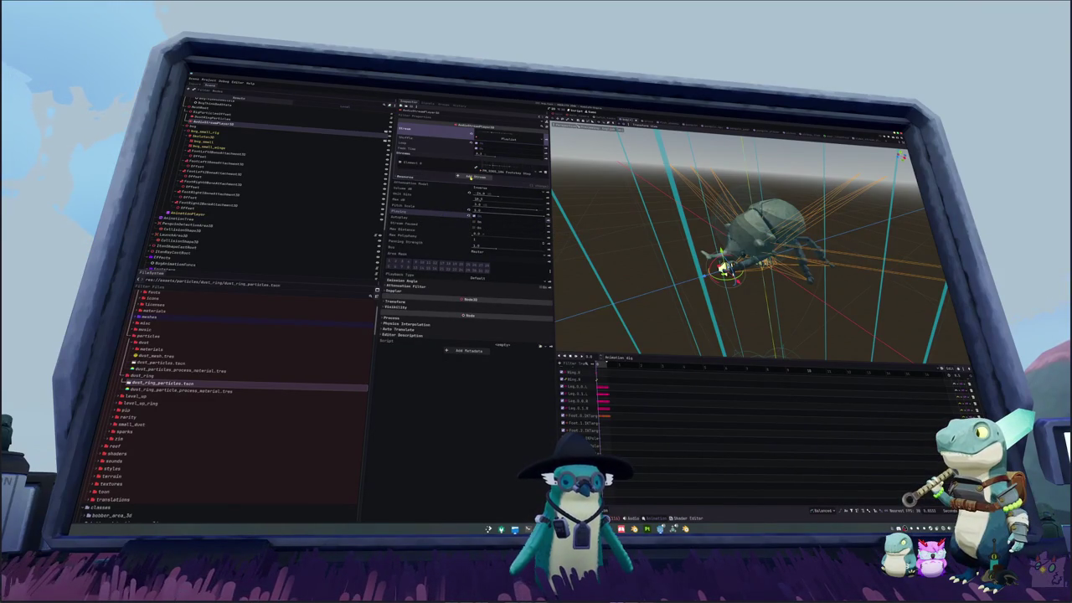
left_click(471, 178)
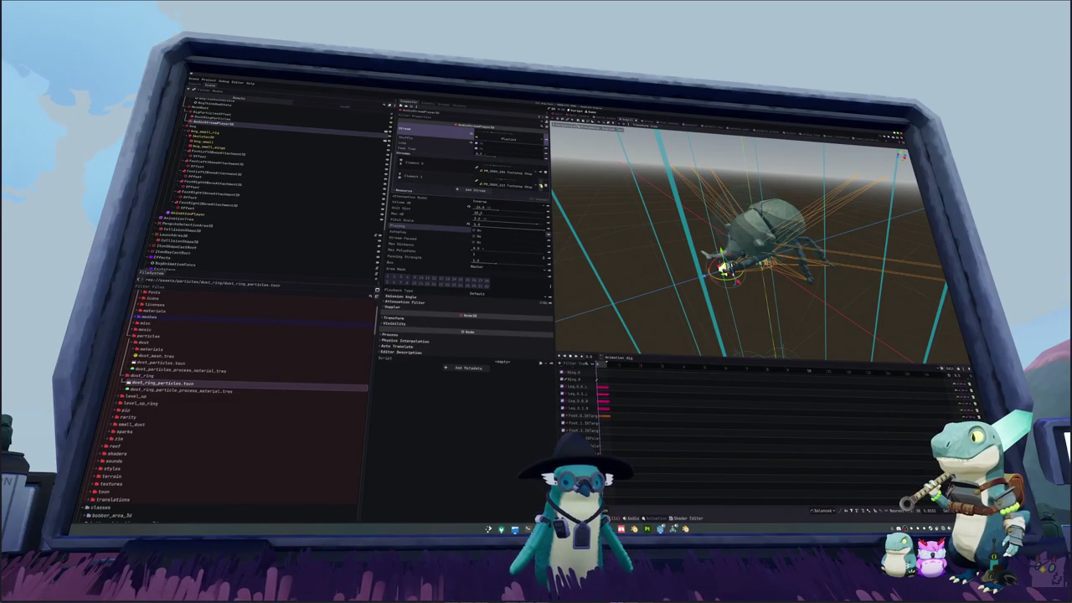
left_click(538, 183)
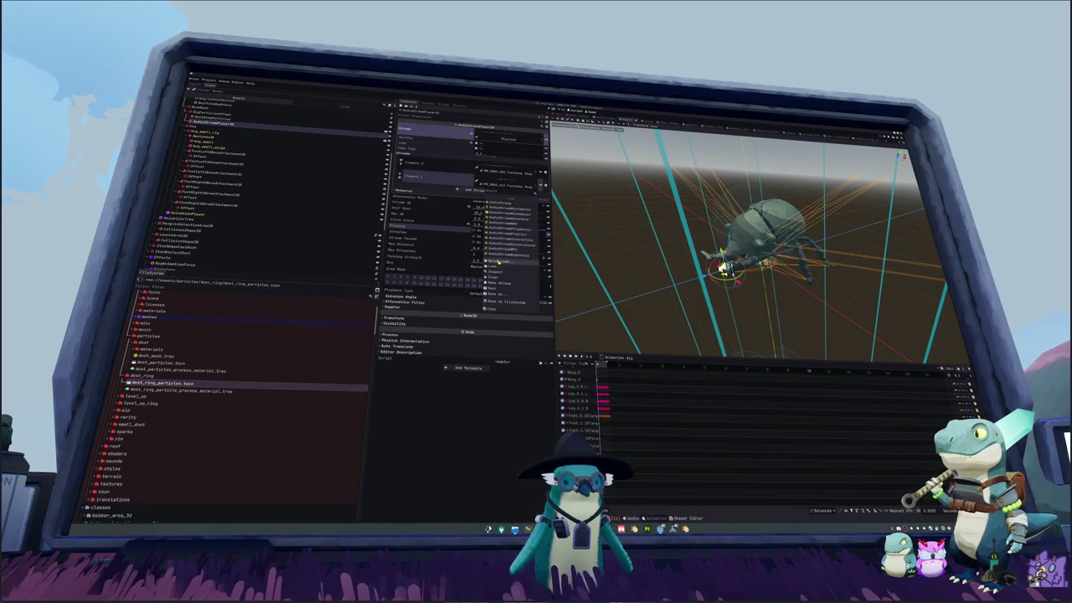
Load a sound into Element 1, delete that slot again, and re-confirm Volume dB
left_click(507, 263)
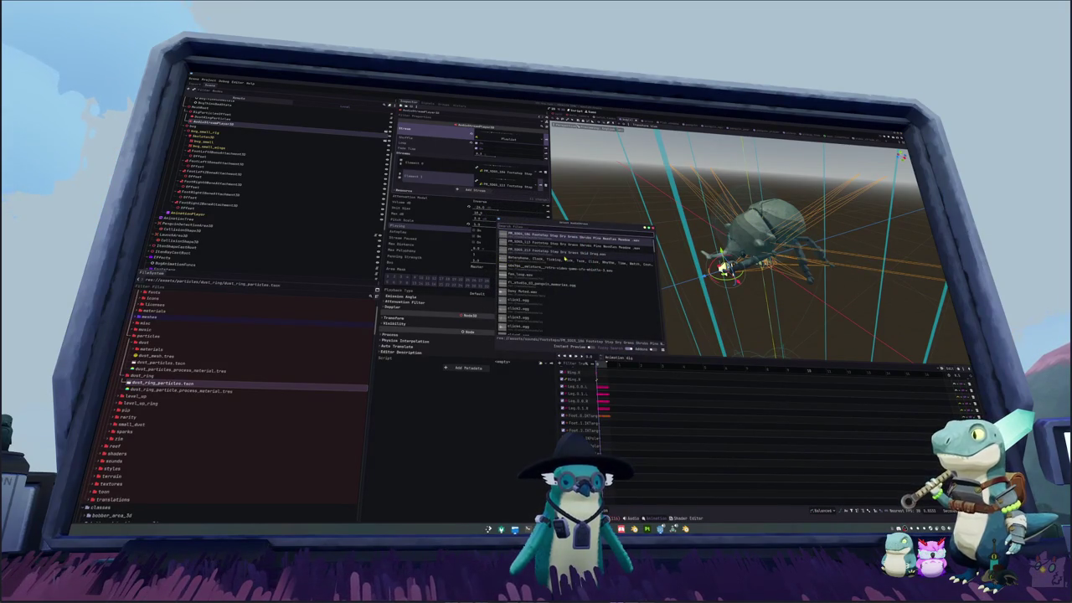
double_click(620, 251)
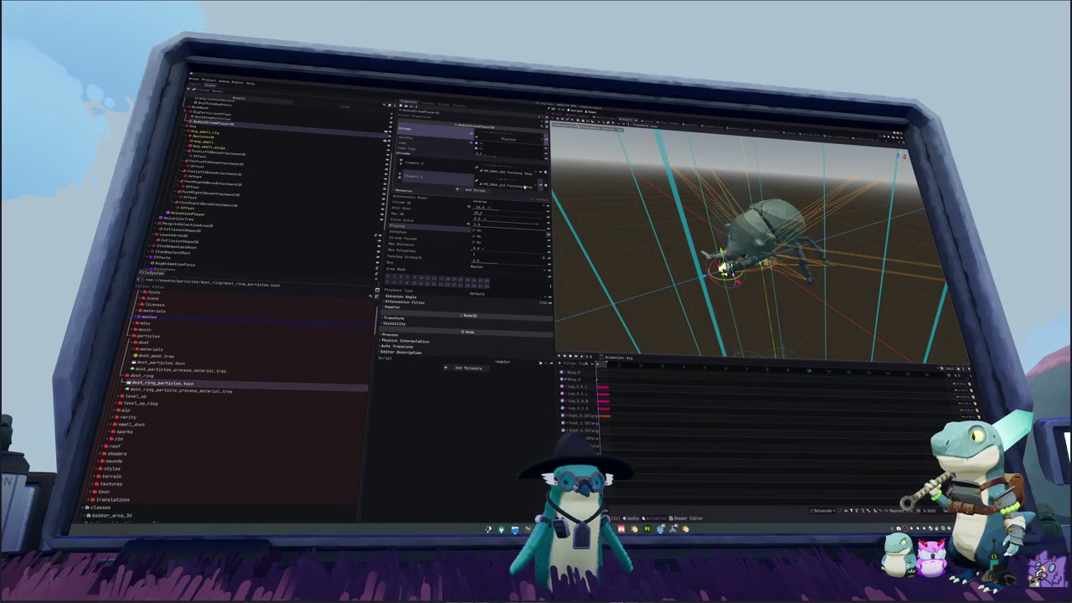
left_click(545, 185)
left_click(483, 193)
key("Return")
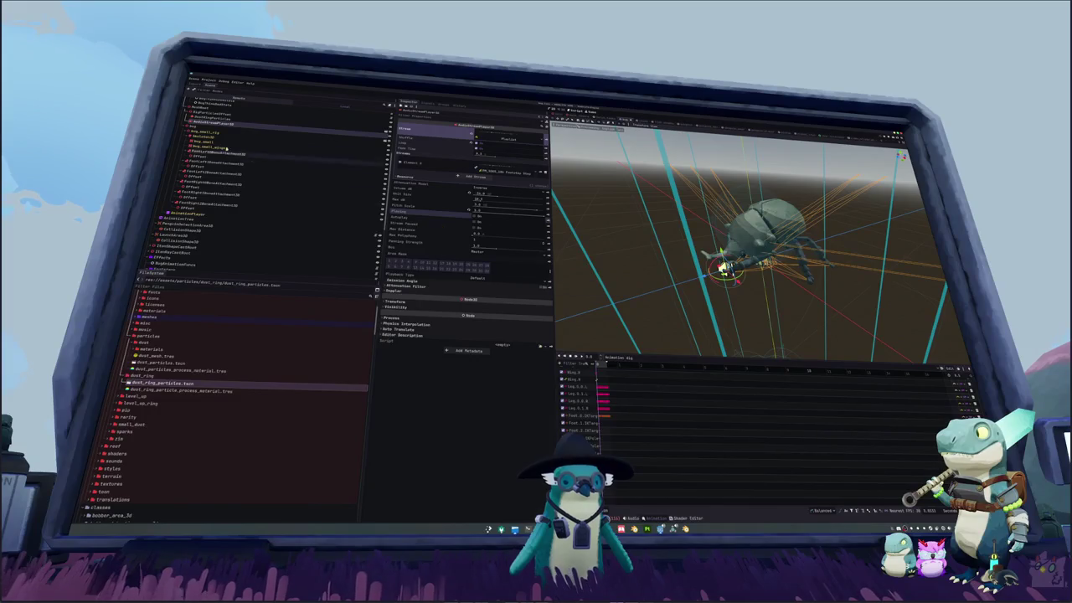
scroll(259, 184, "down", 5)
Select the second AudioStreamPlayer3D node to show its stream settings
left_click(189, 238)
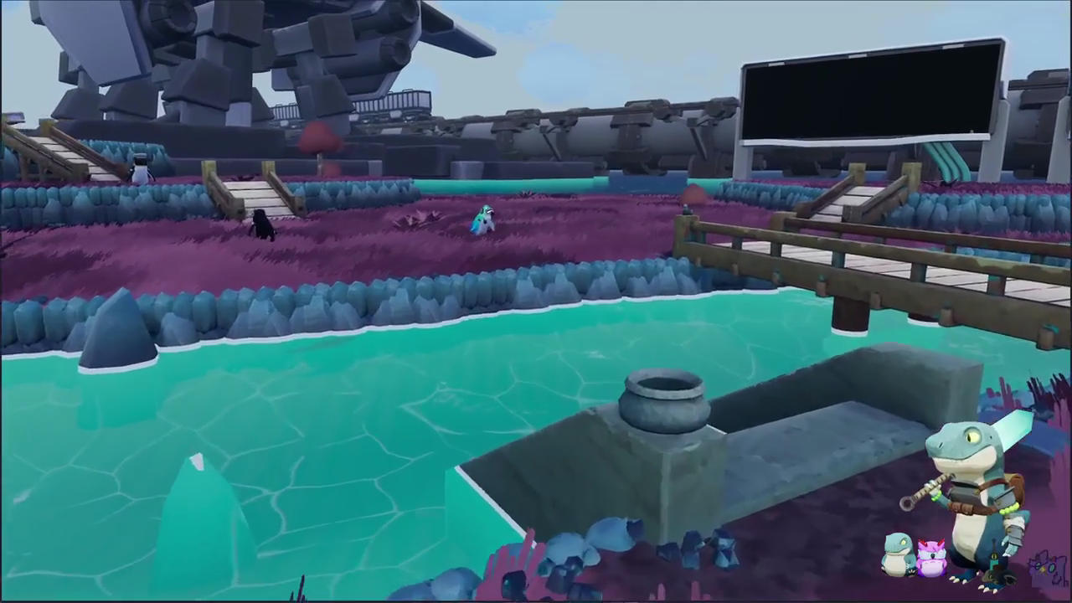
Walk the avatar across the wooden bridge, then turn and head into the village
key("w")
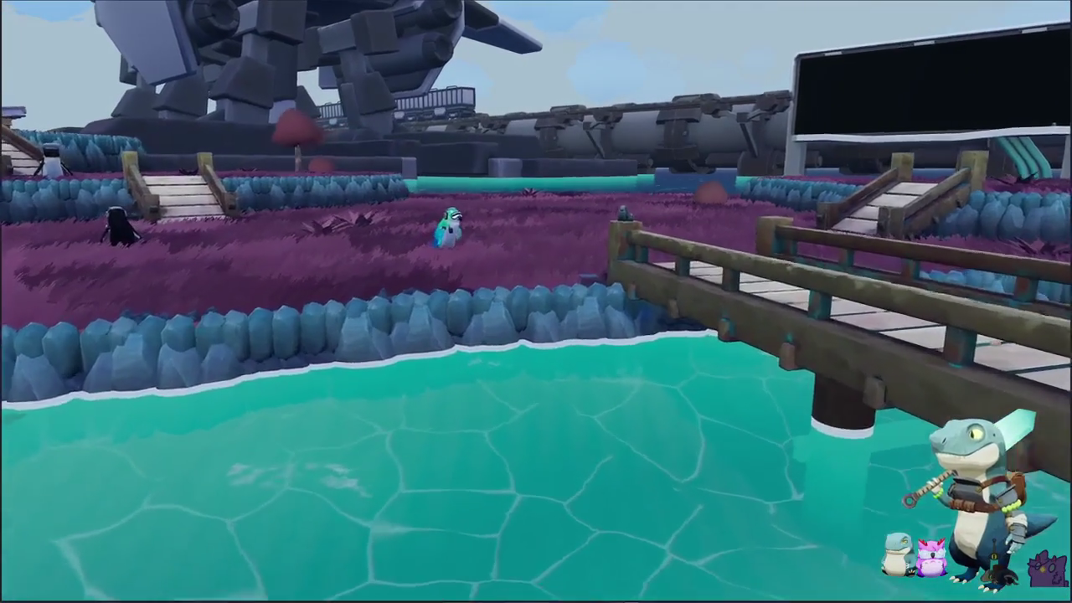
key("w")
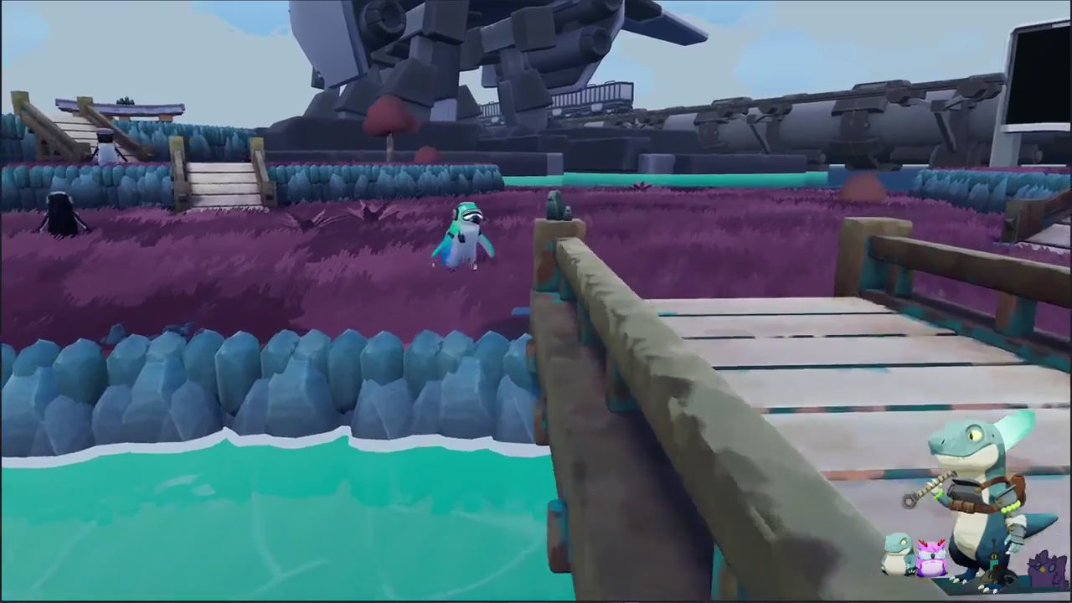
key("w")
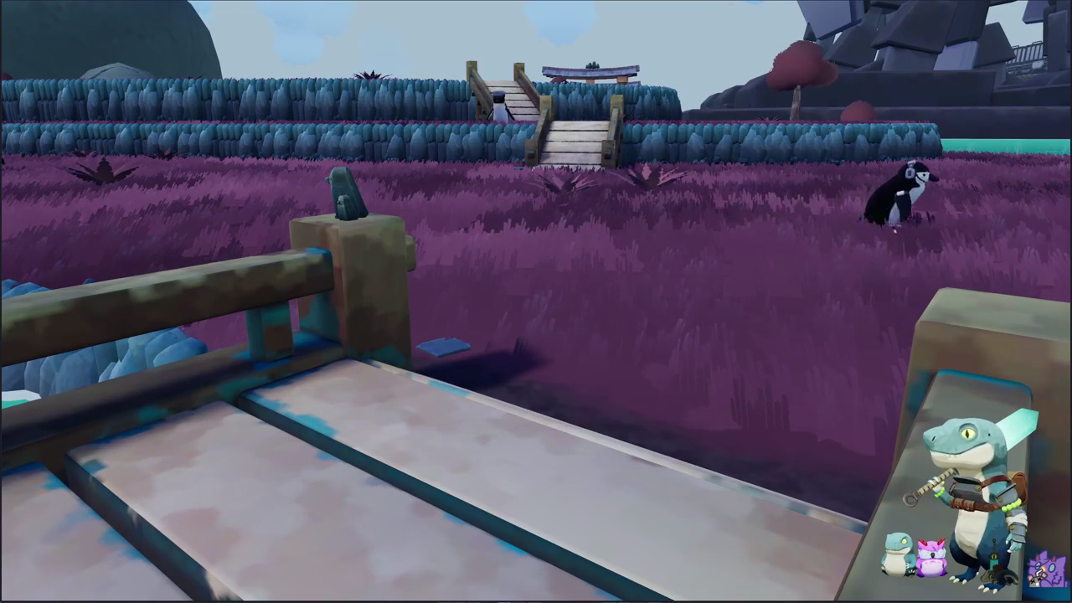
left_click_drag(707, 324, 633, 326)
key("w")
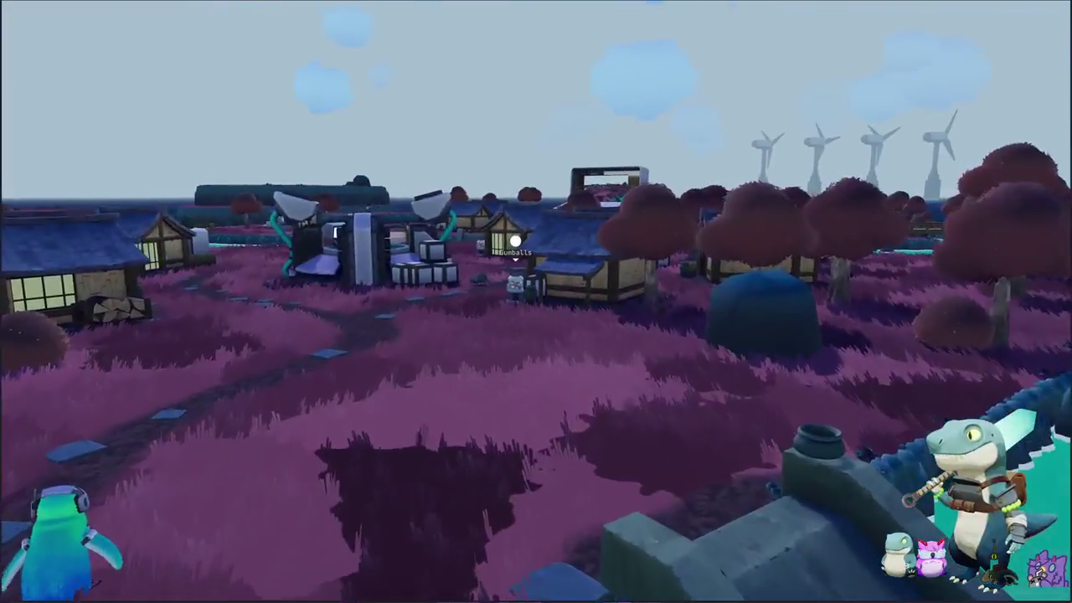
key("w")
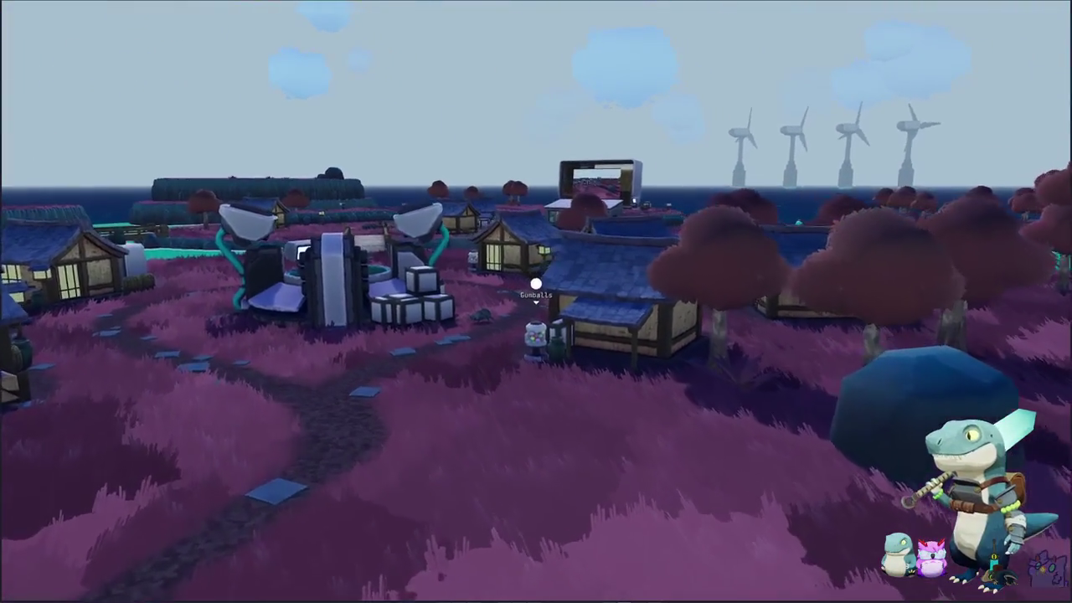
key("w")
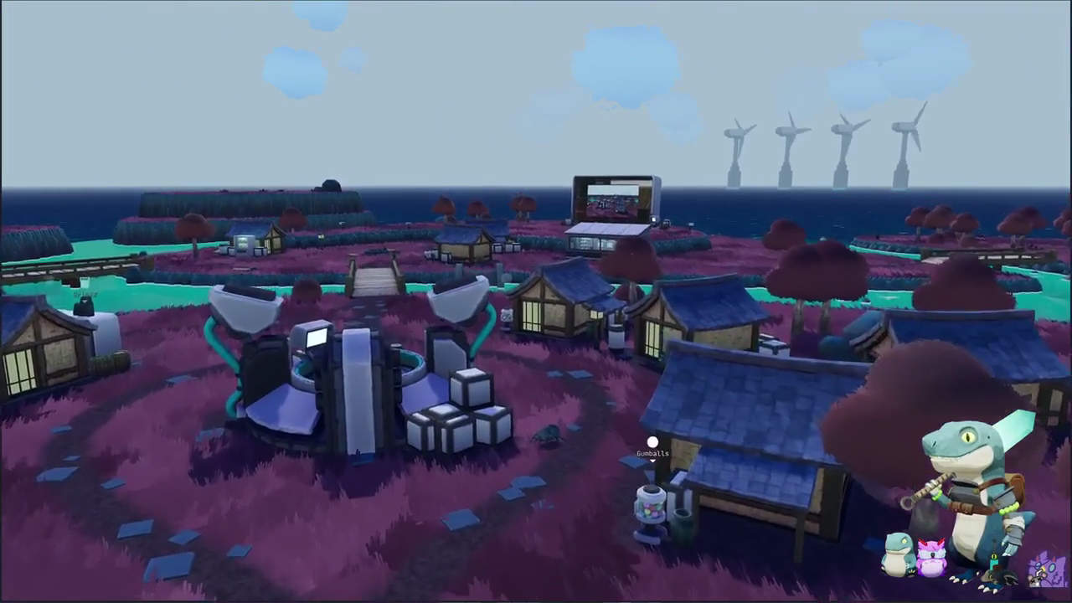
key("w")
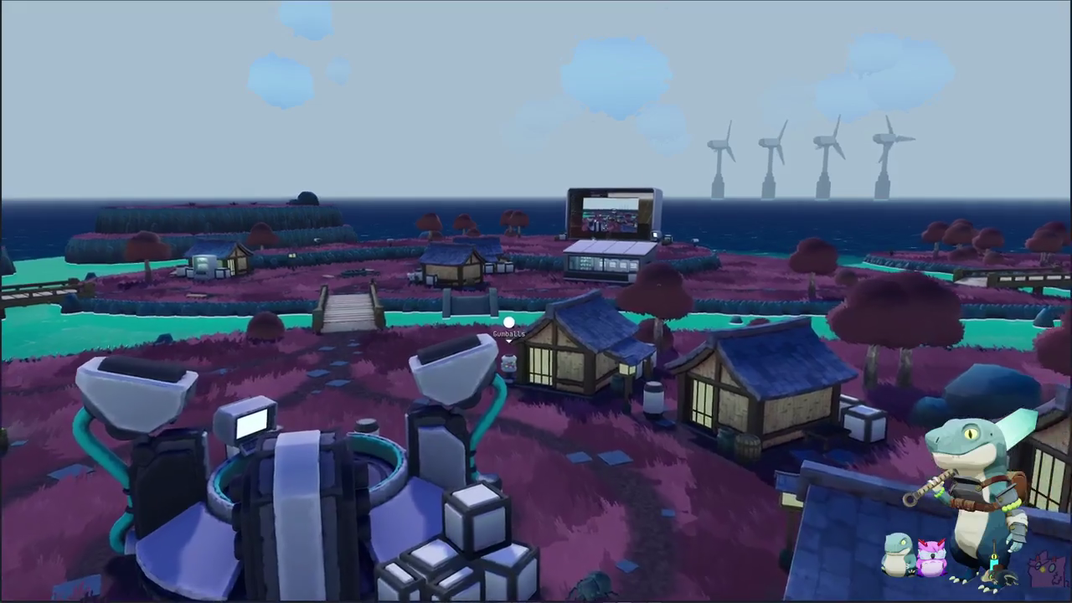
Move left past the Gumballs machine, cross the dam and walk past the houses to the big screen
key("w")
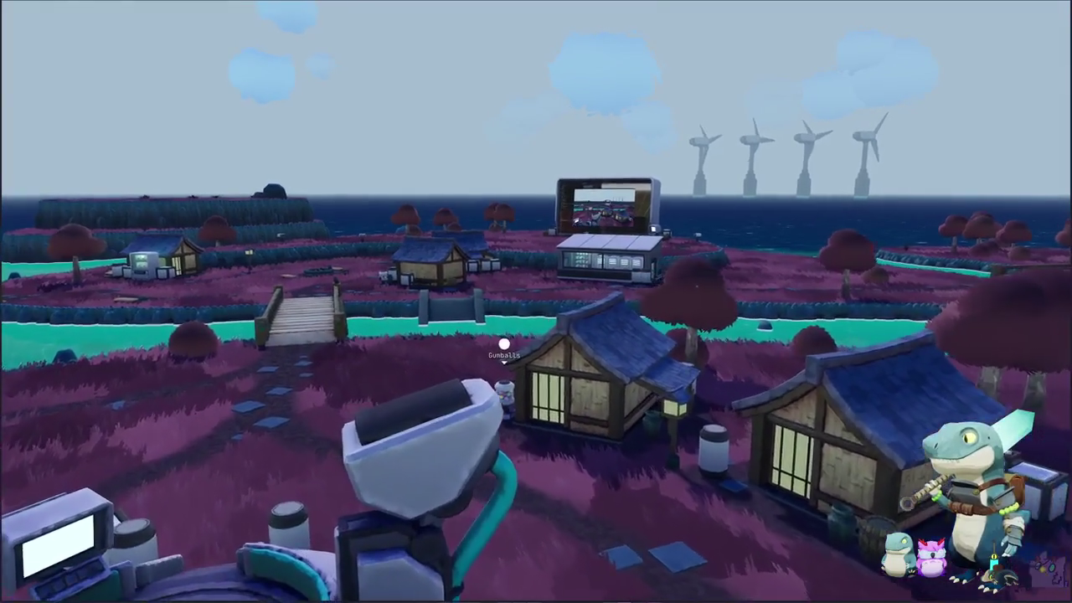
key("a")
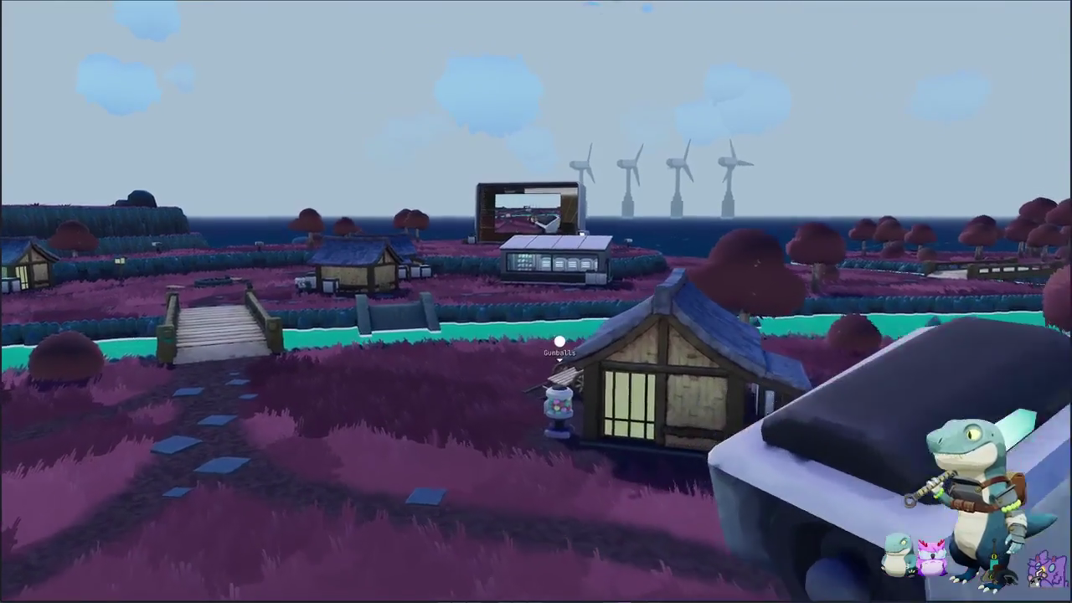
key("a")
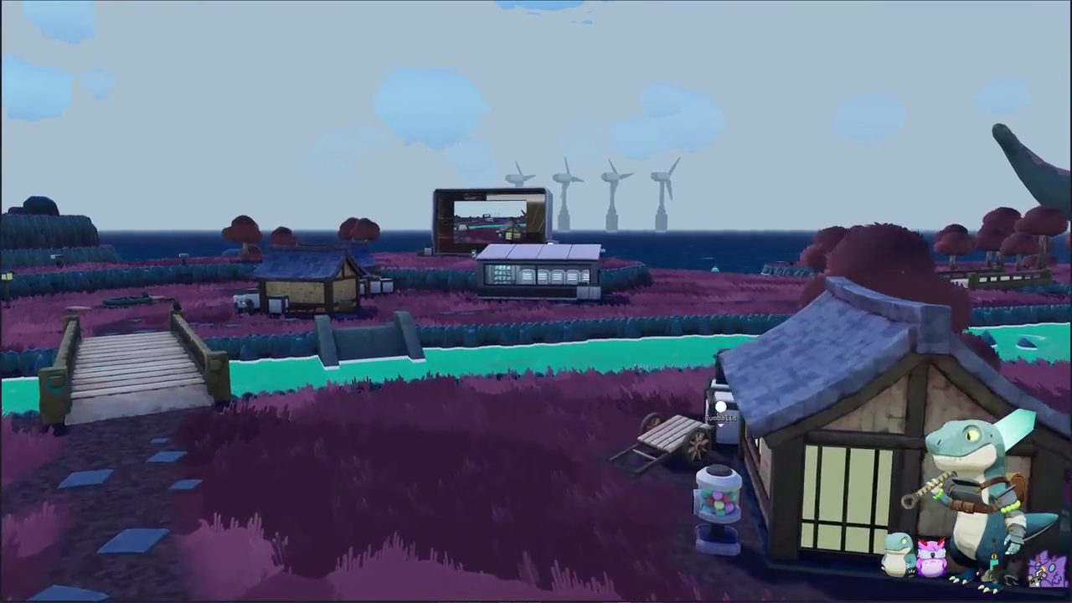
key("w")
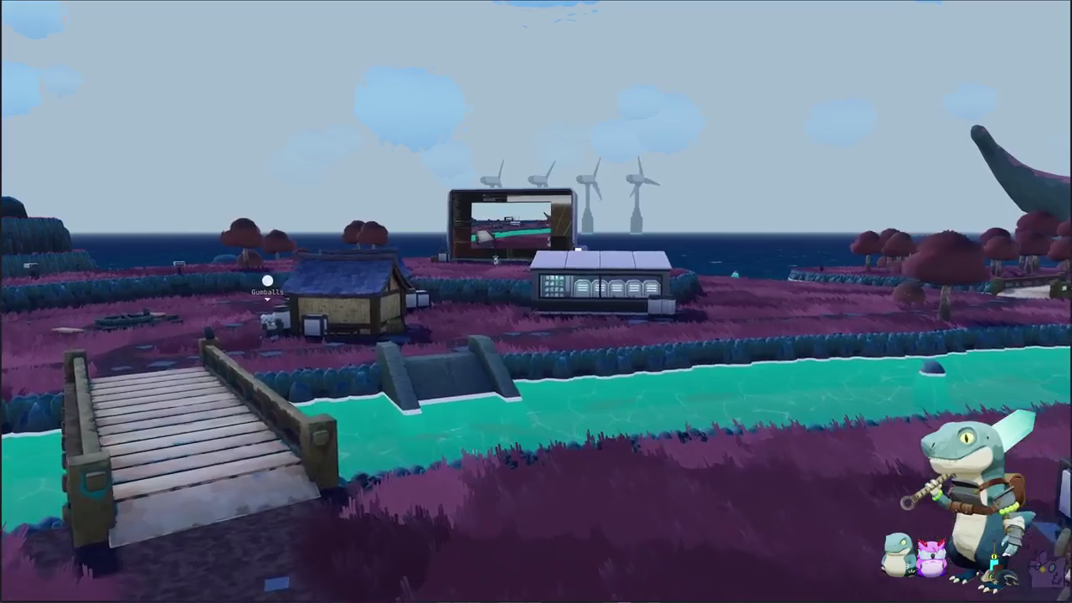
key("w")
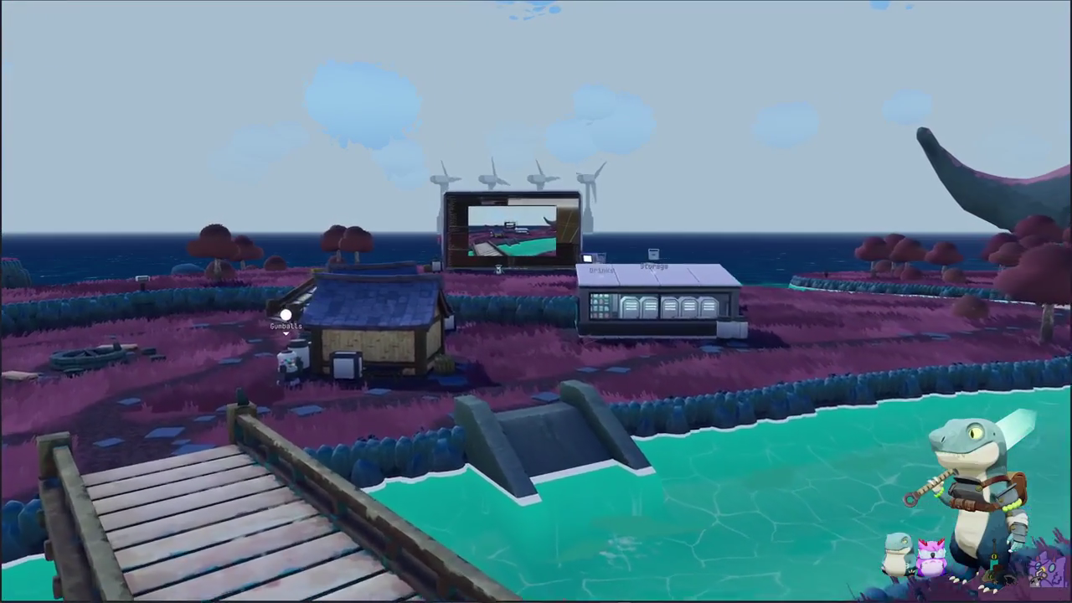
key("w")
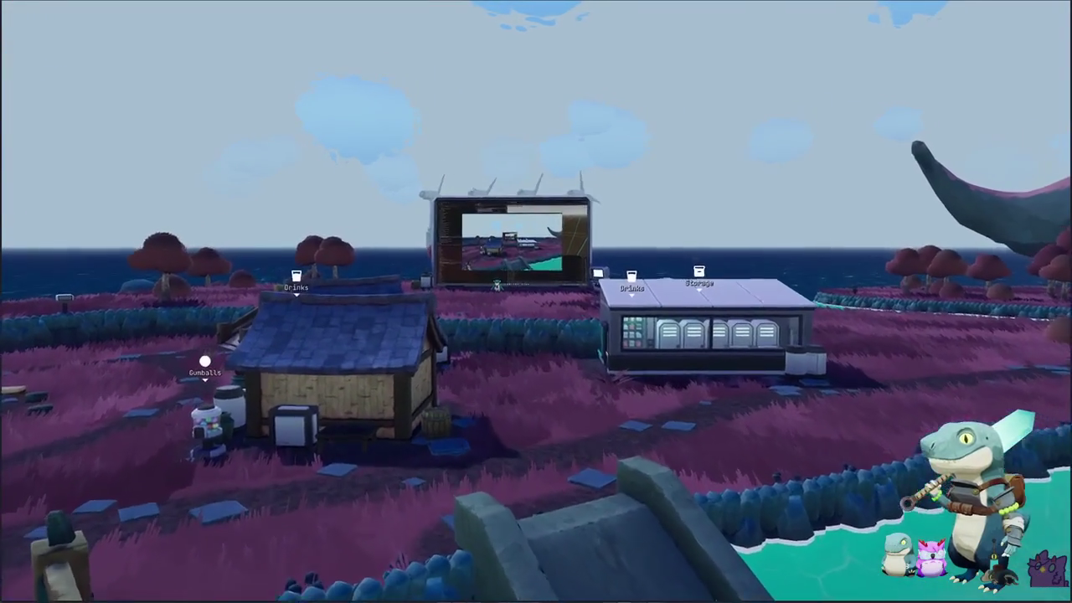
key("w")
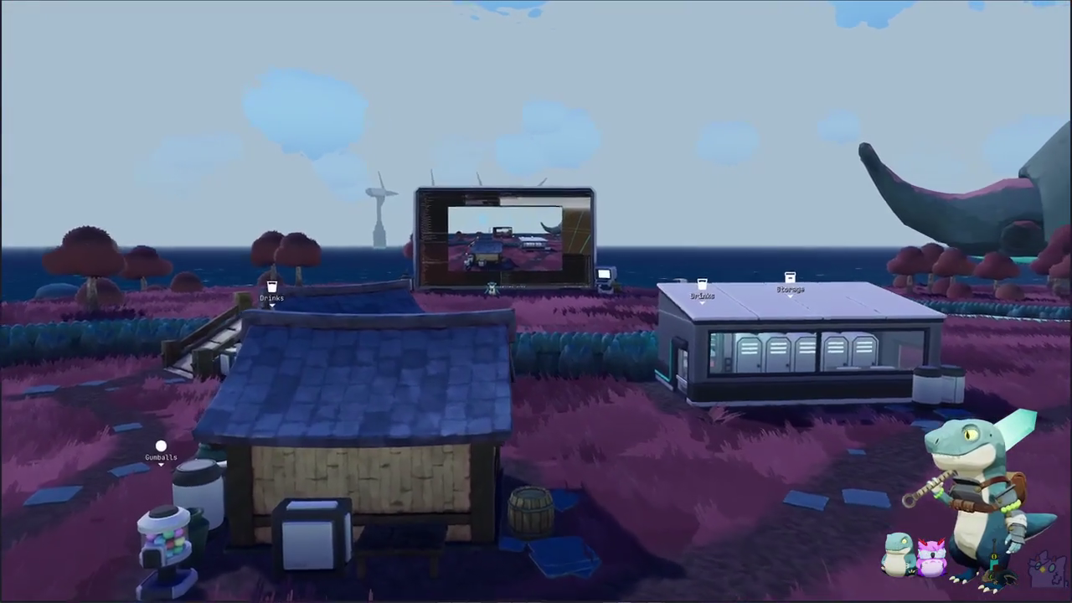
key("w")
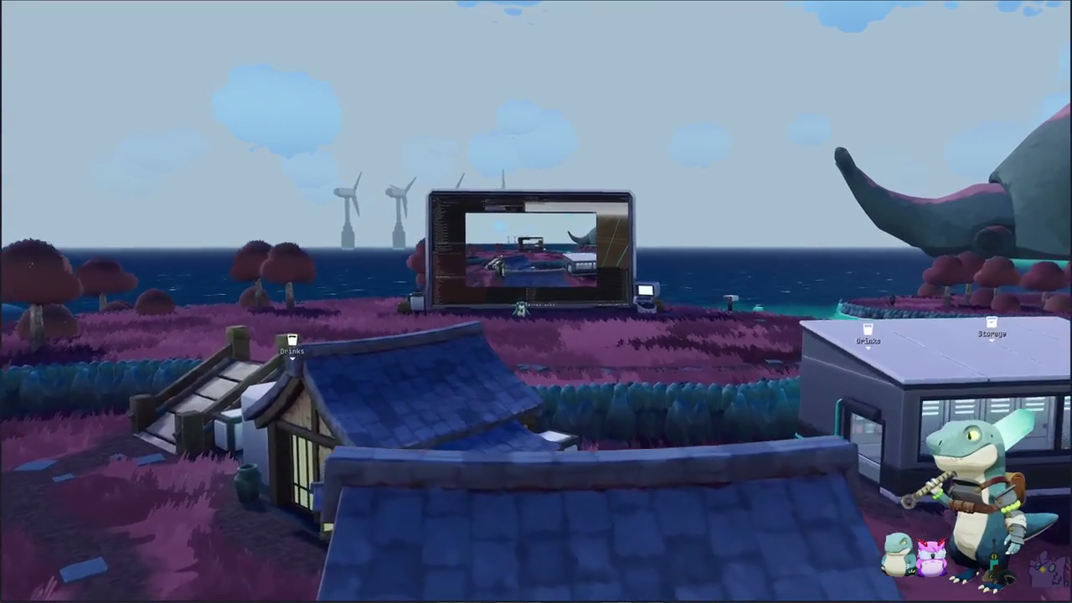
key("w")
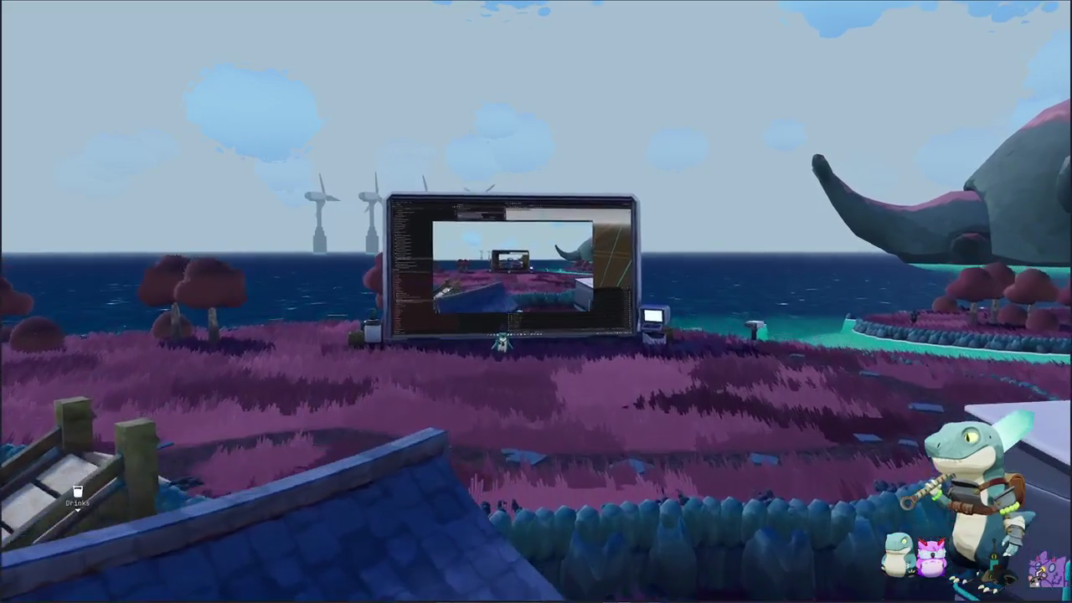
key("w")
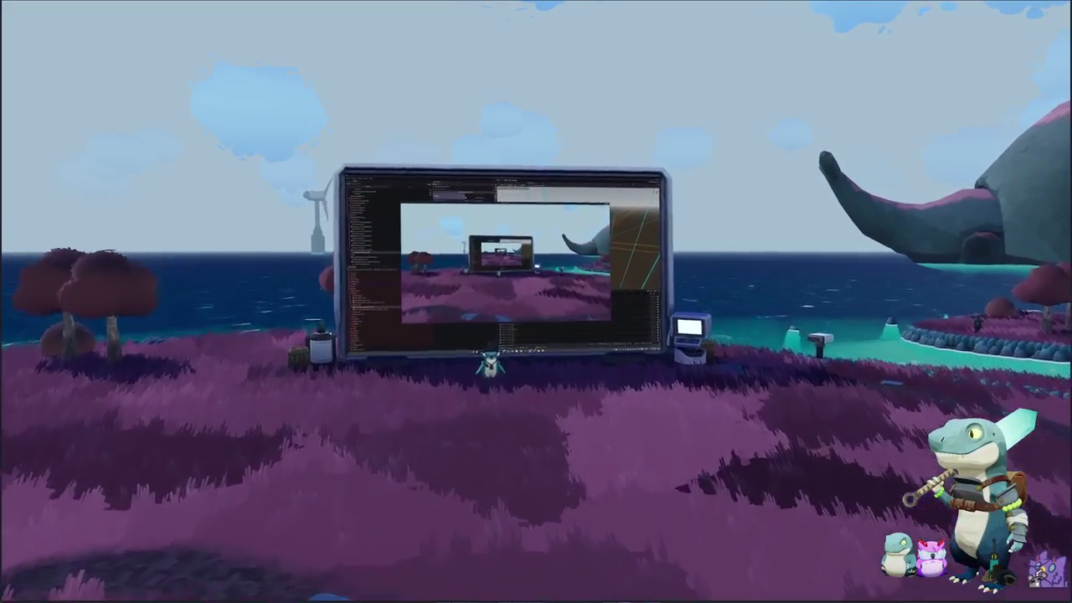
key("w")
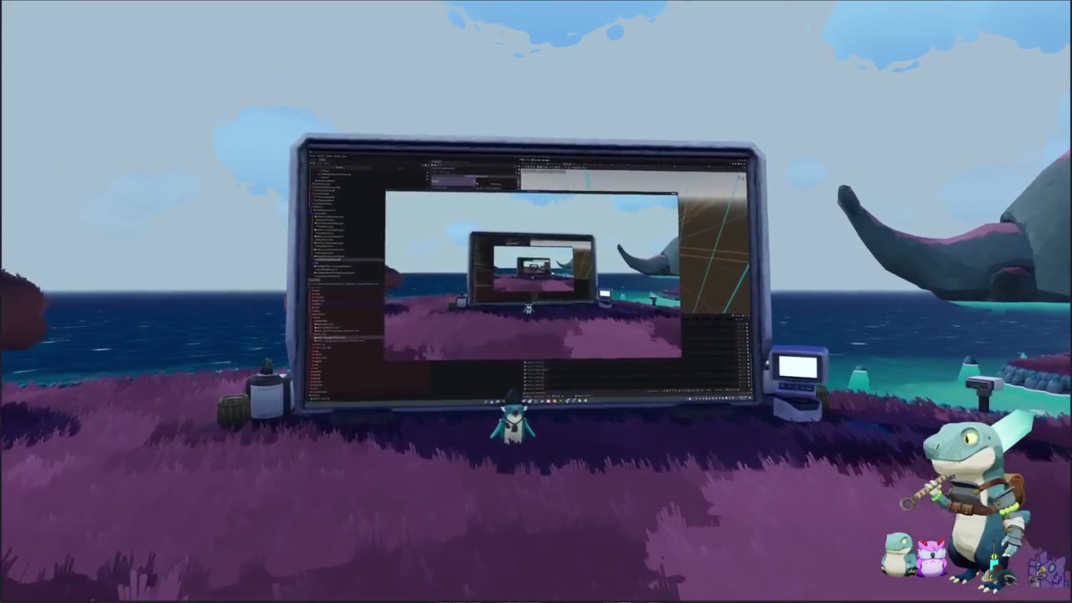
key("w")
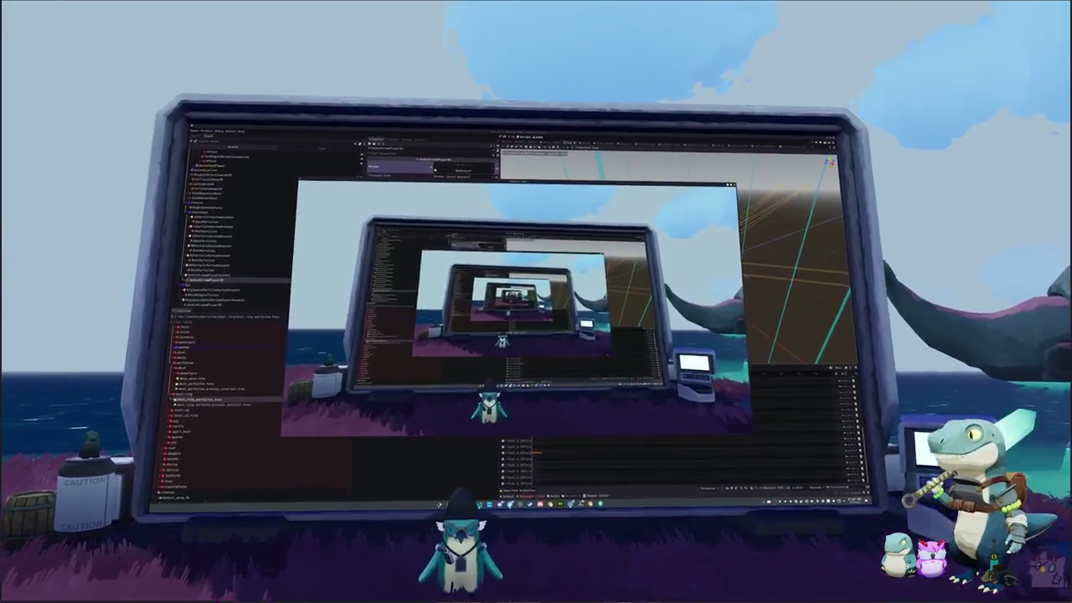
key("w")
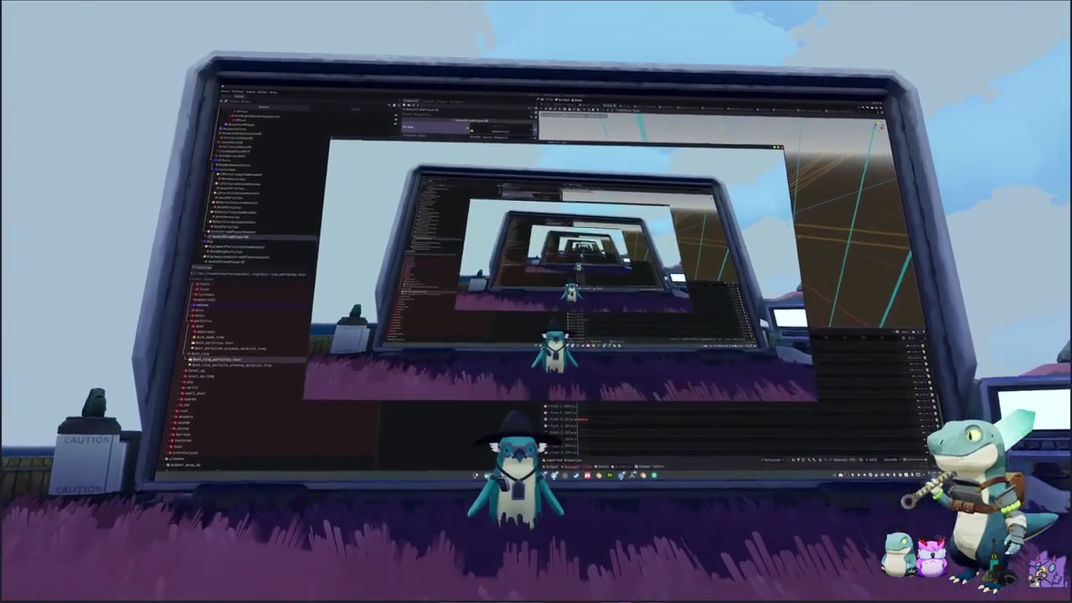
key("w")
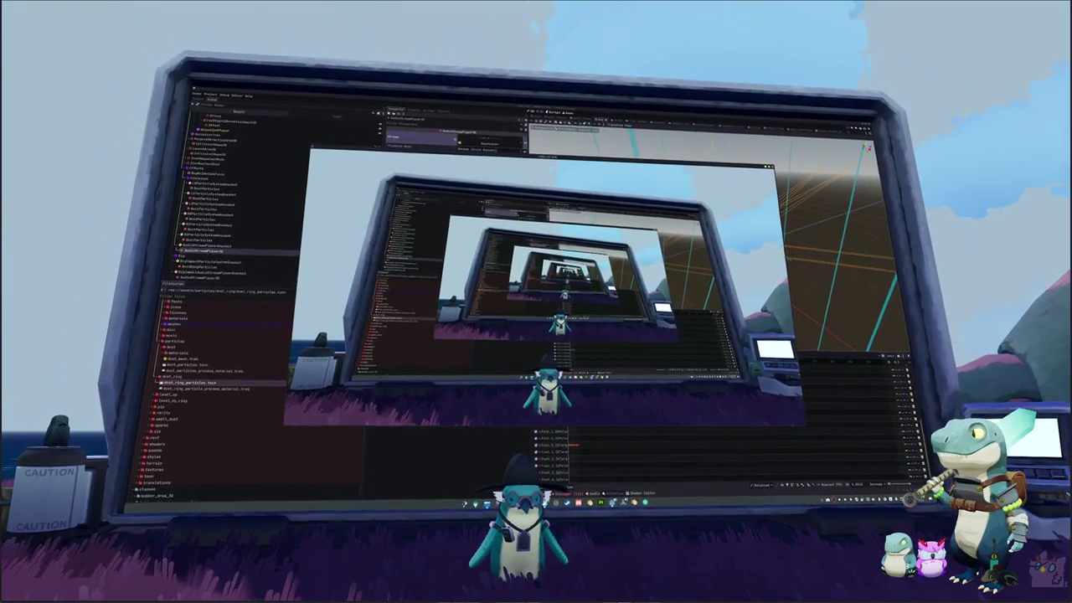
Close the running game window and orbit the viewport to see the beetle from above
left_click(442, 432)
left_click_drag(663, 264, 647, 205)
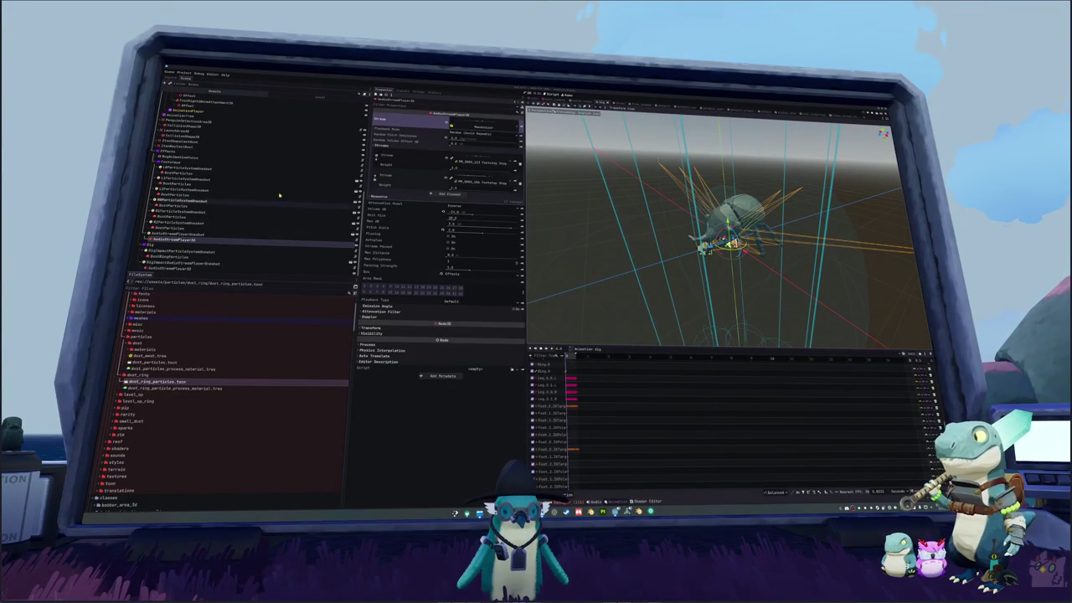
Set the effects node's Dig slot to DustRingParticles and Dig Audio to AudioStreamPlayer3D
left_click(201, 234)
left_click(281, 159)
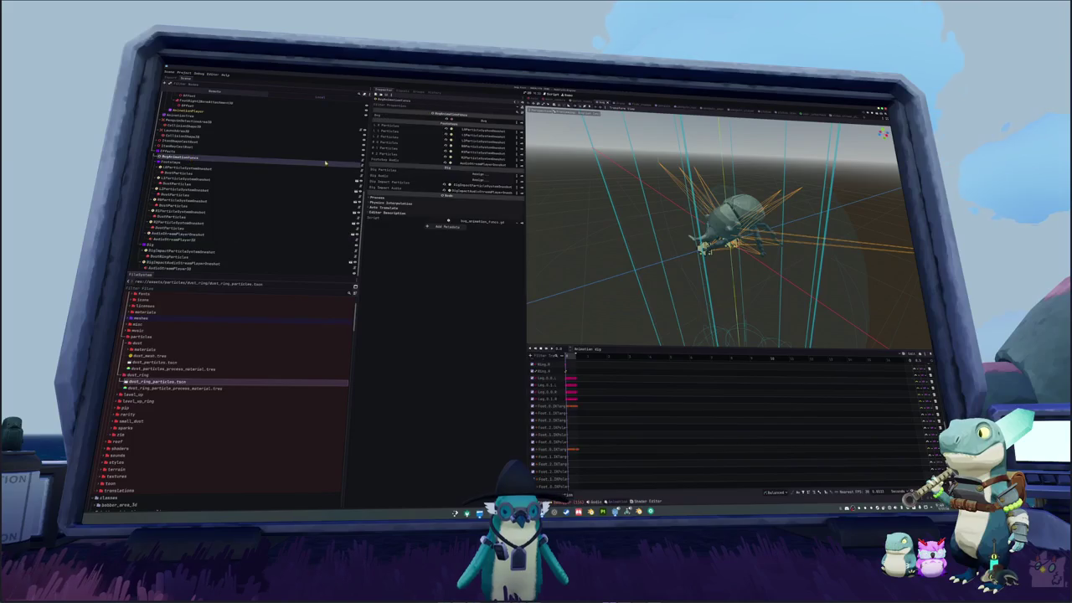
left_click(474, 174)
scroll(538, 328, "down", 1)
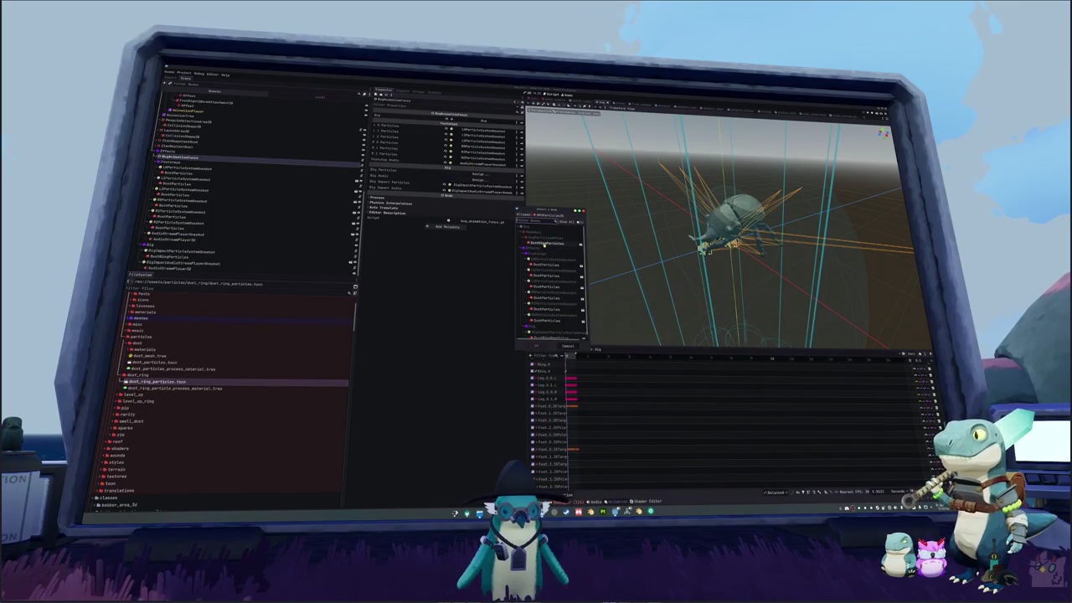
double_click(544, 334)
left_click(480, 179)
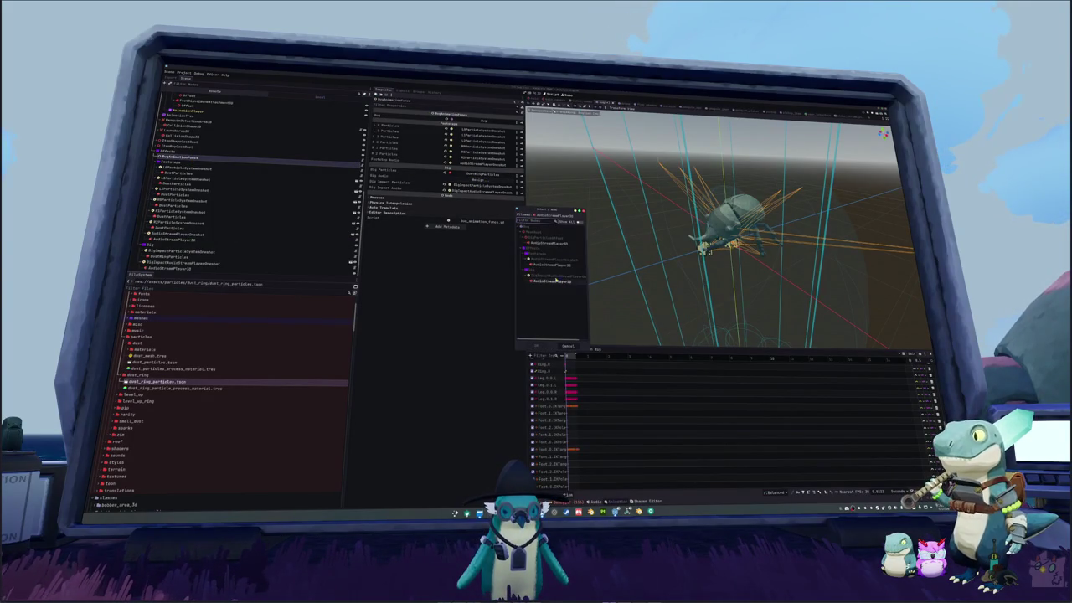
double_click(553, 243)
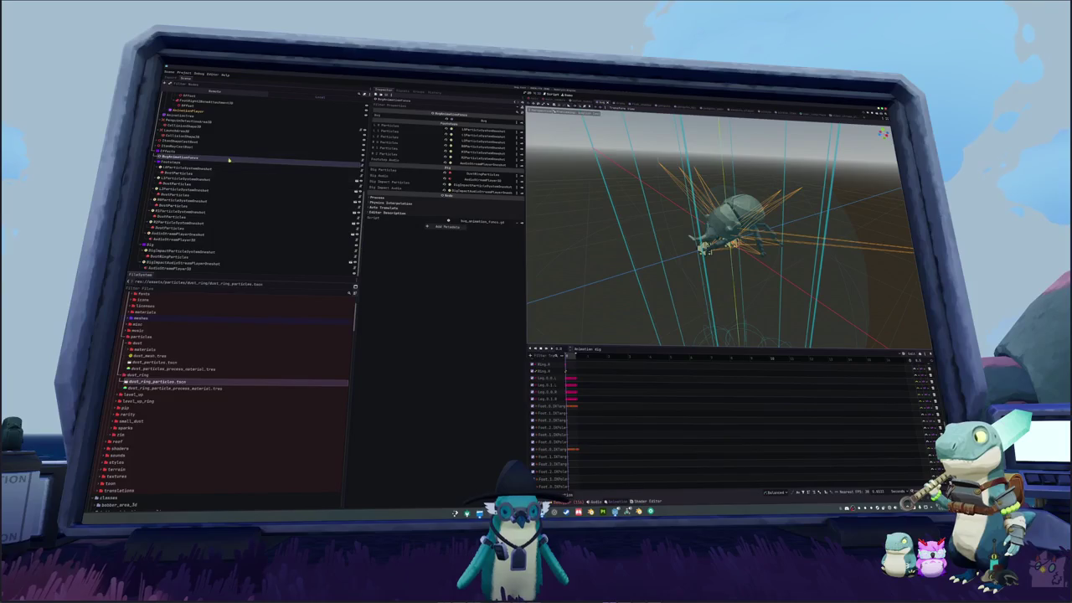
Load the dig_enter animation, rewind it and play it
left_click(586, 349)
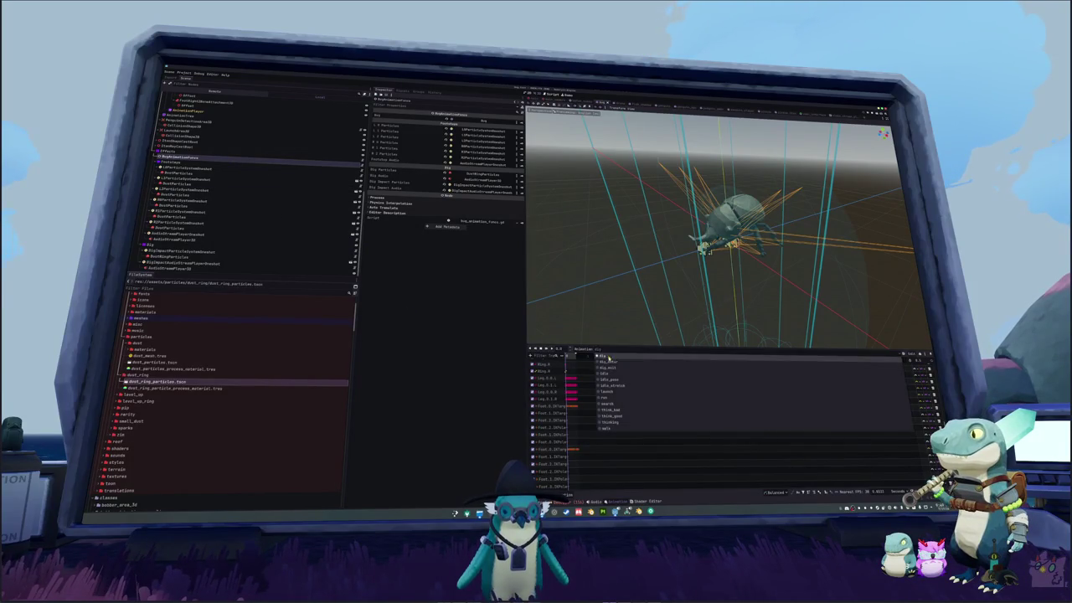
left_click(608, 362)
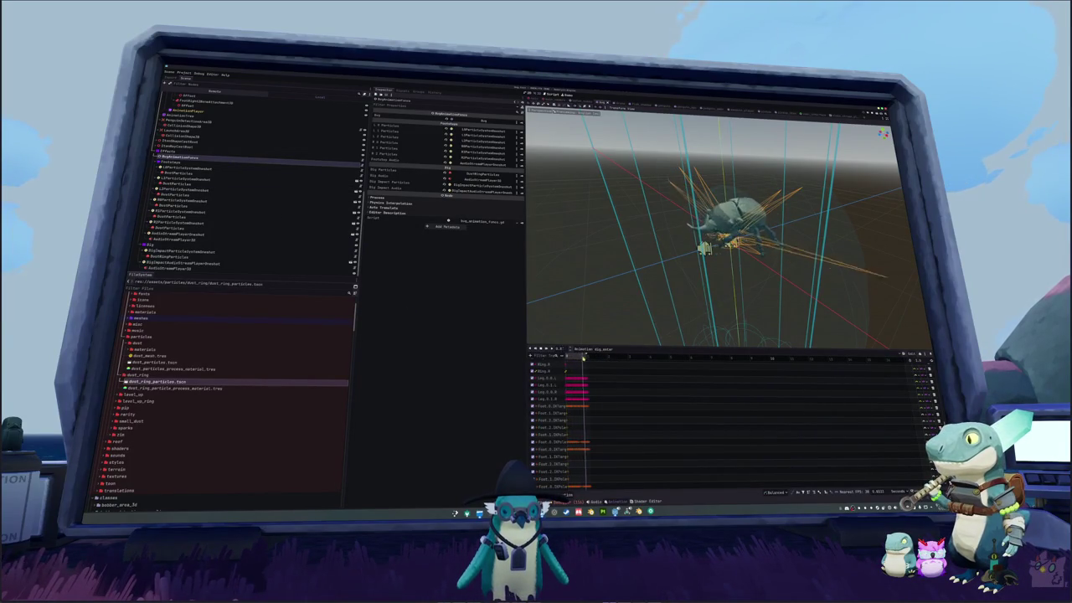
left_click(567, 359)
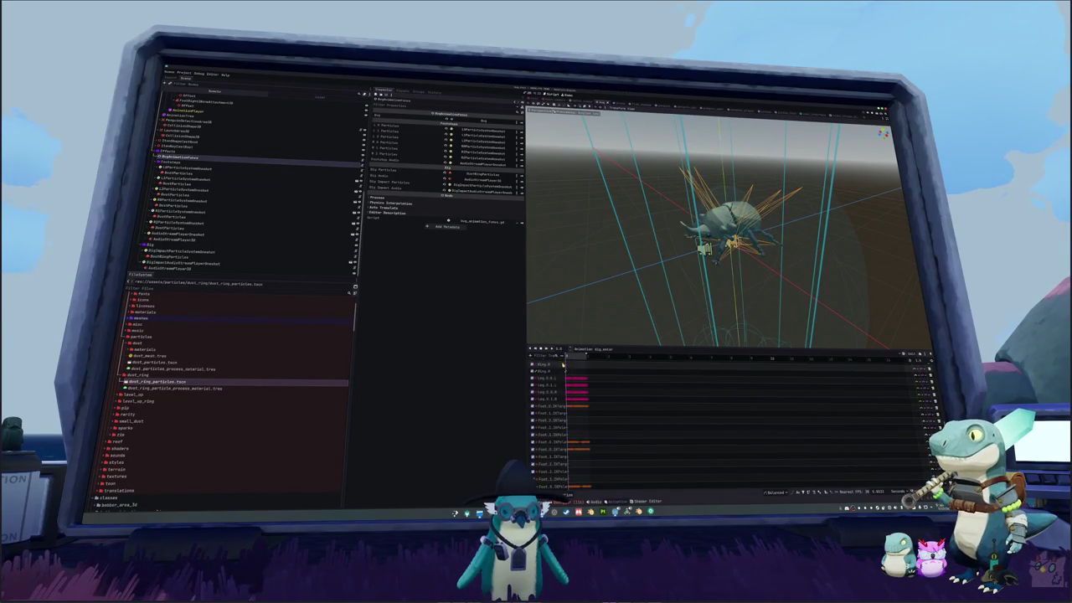
left_click(549, 349)
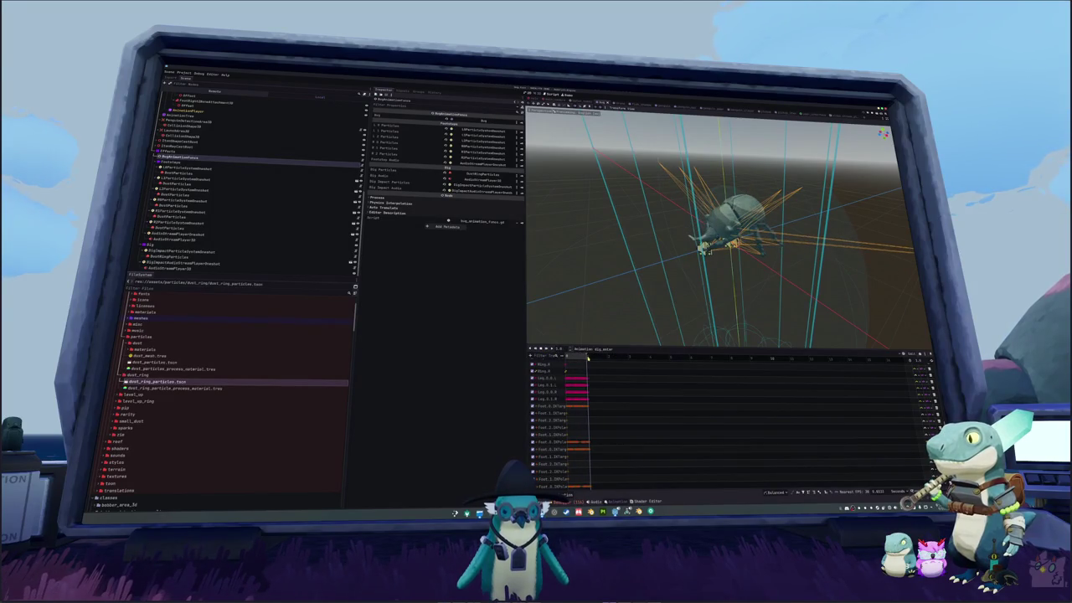
Add a Call Method Track to dig_enter targeting BugAnimationForce
left_click(536, 355)
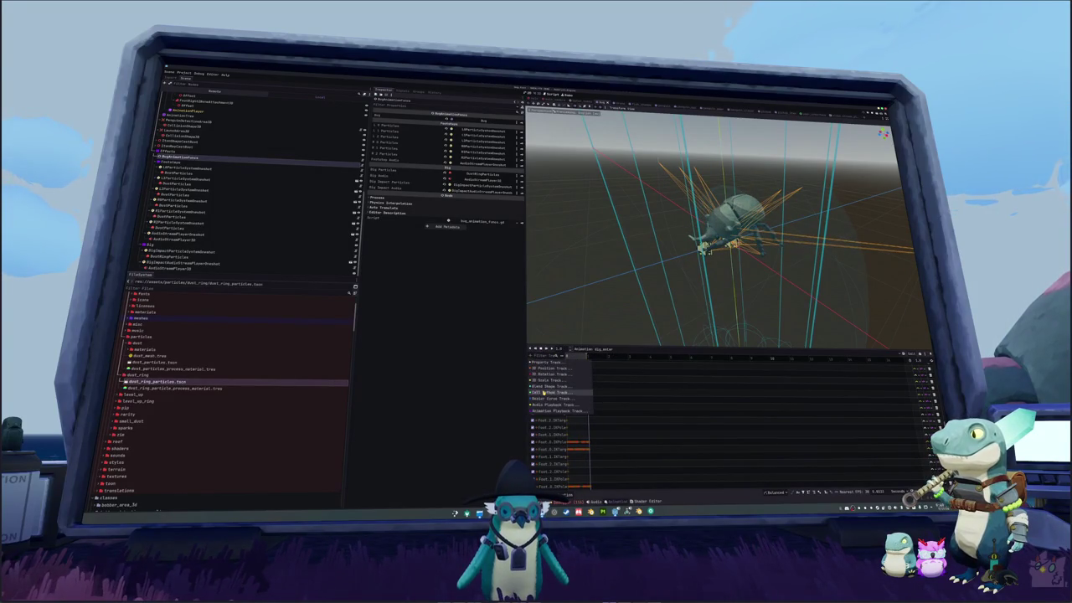
left_click(548, 392)
scroll(545, 276, "down", 10)
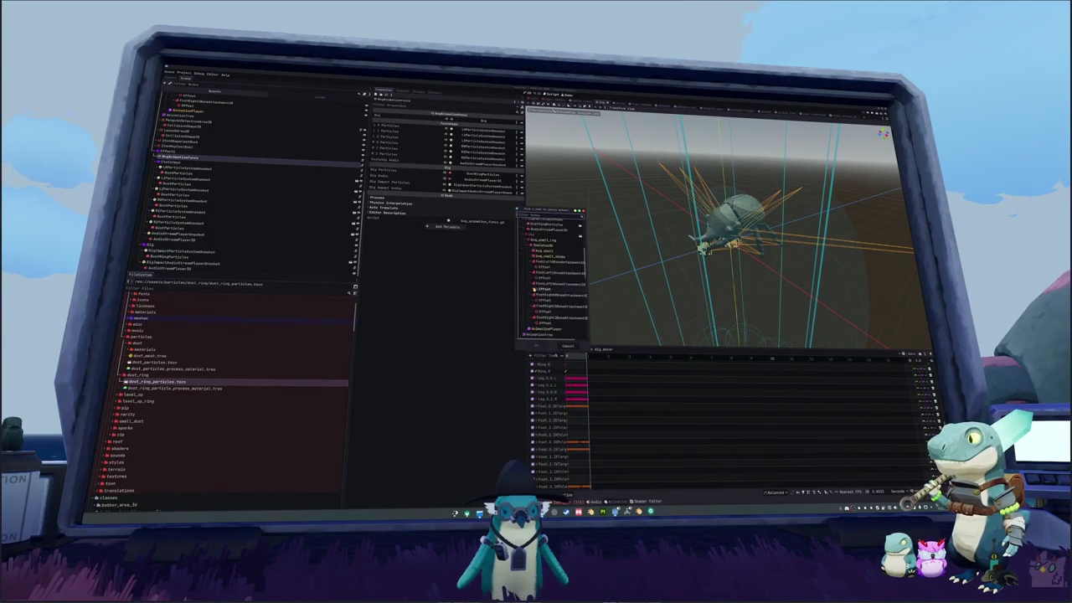
scroll(540, 276, "down", 10)
left_click(549, 319)
left_click(542, 343)
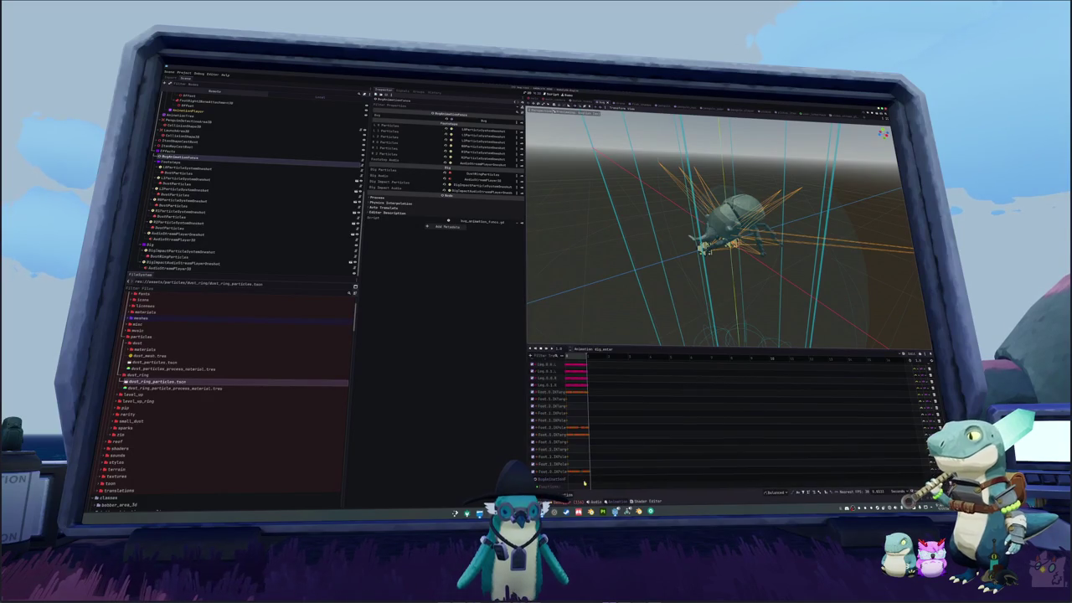
Insert a key calling spawn_dig_impact_particles() on the track, then load another animation
right_click(592, 487)
left_click(605, 490)
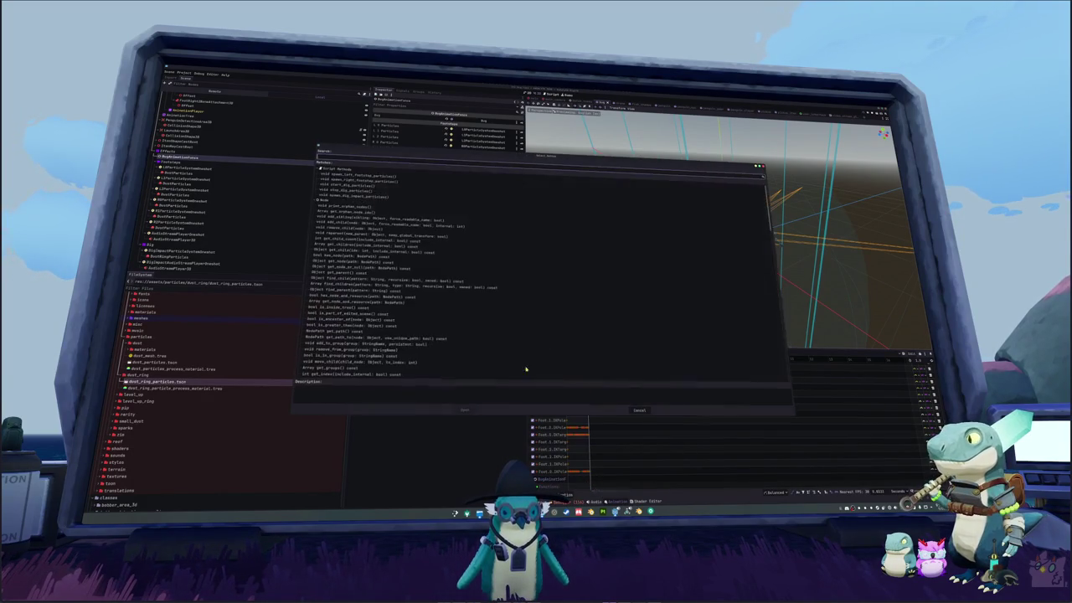
double_click(362, 196)
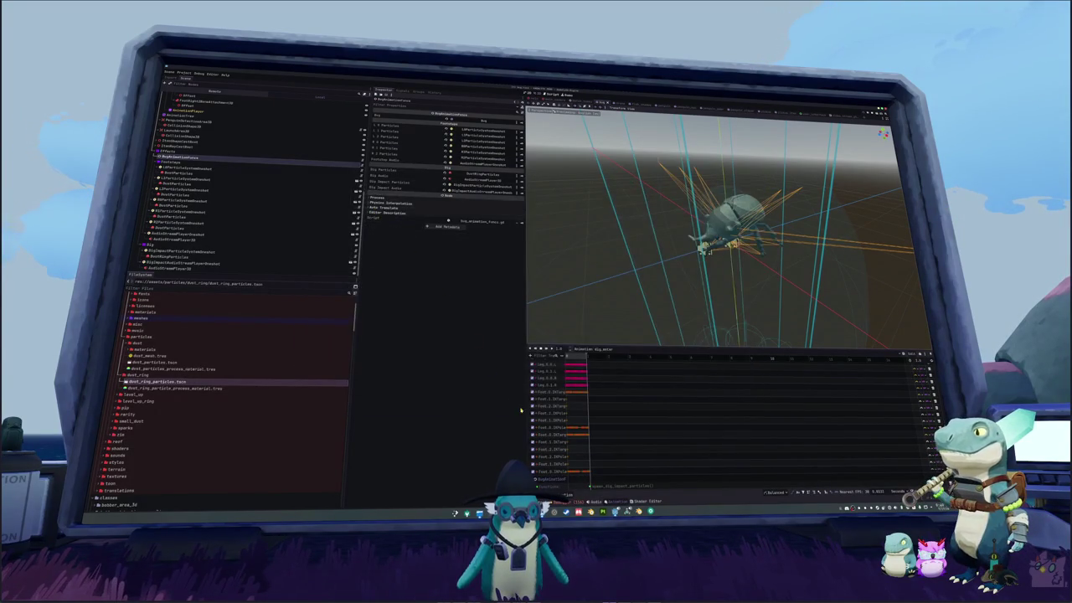
left_click(590, 488)
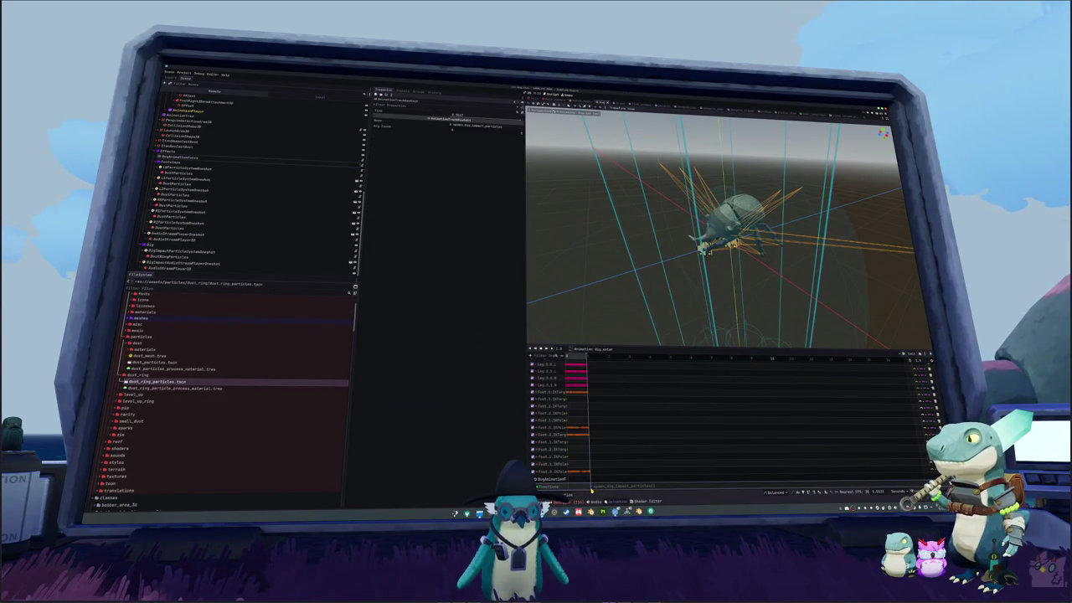
right_click(604, 369)
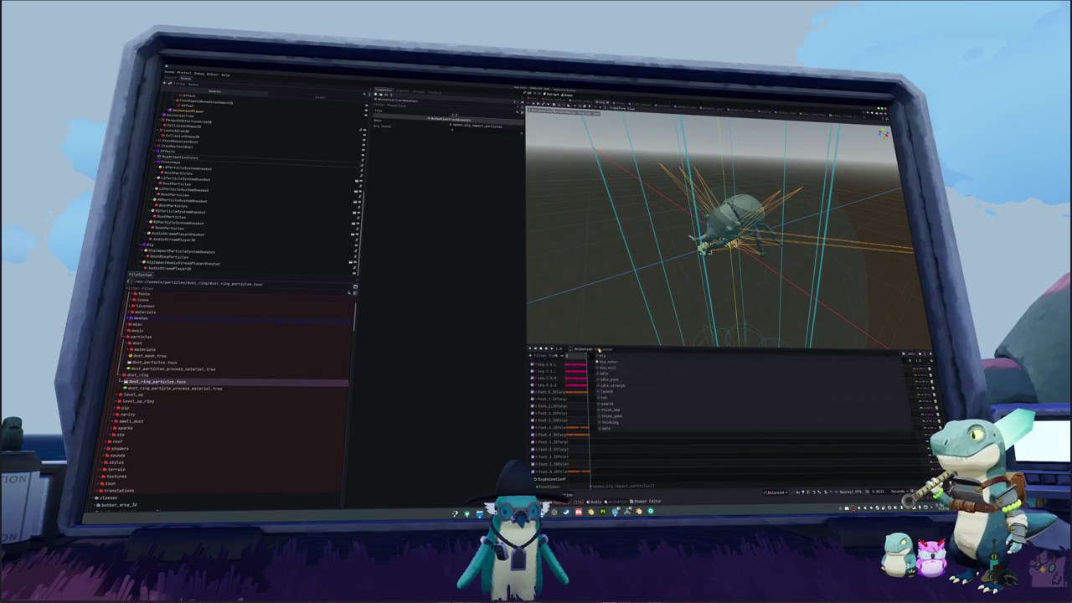
left_click(559, 358)
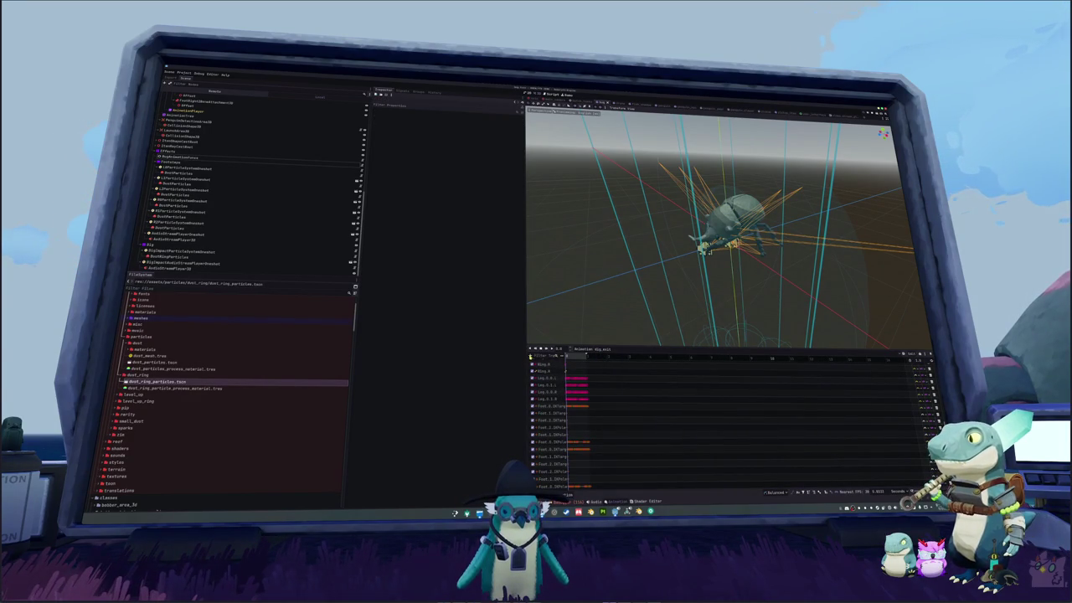
Add a BugAnimationForce method track with a spawn_dig_impact_particles() key to this animation
left_click(535, 355)
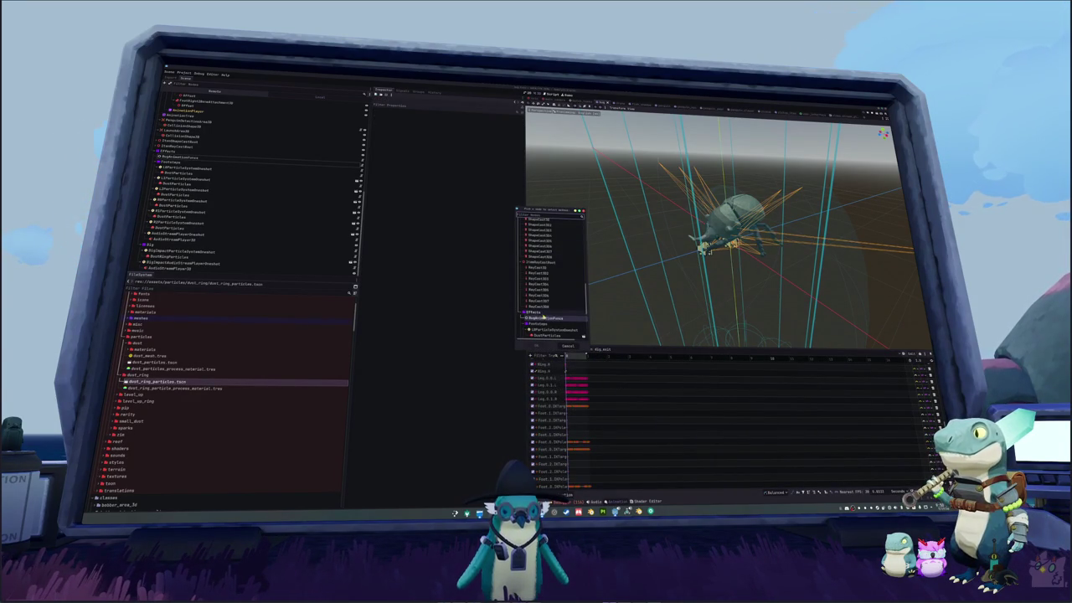
left_click(542, 345)
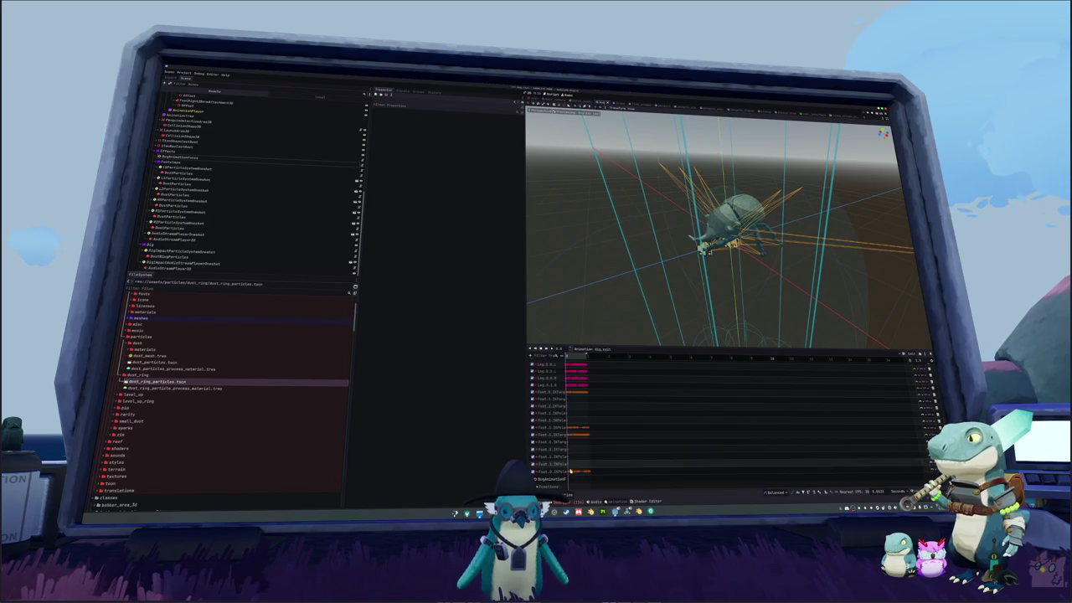
left_click(567, 477)
left_click(360, 196)
left_click(465, 408)
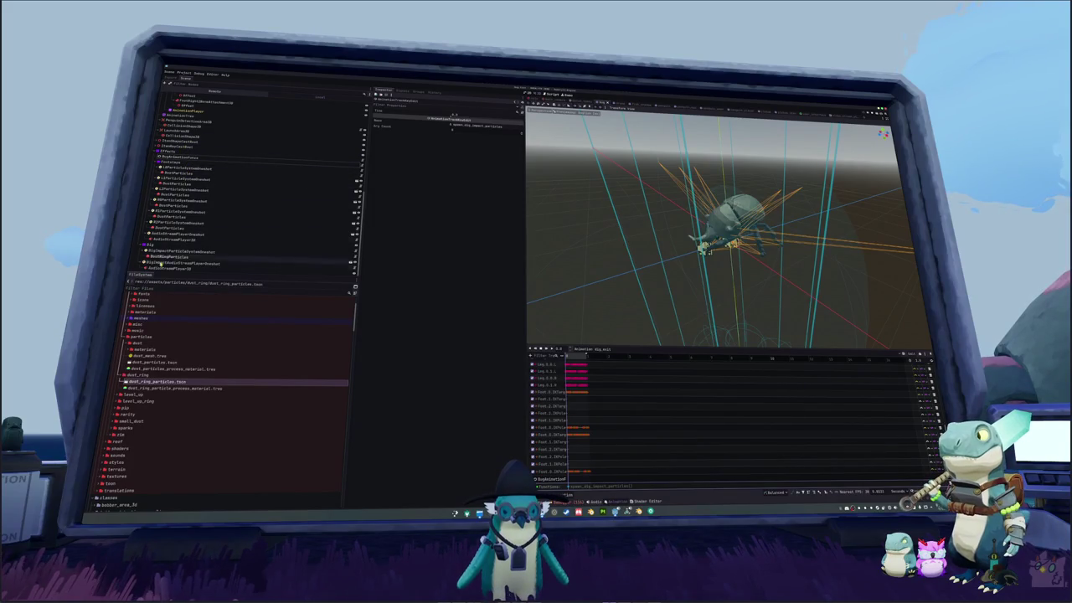
Check the AudioStreamPlayer3D nodes' stream settings, then select the bug's animation-functions node
left_click(168, 268)
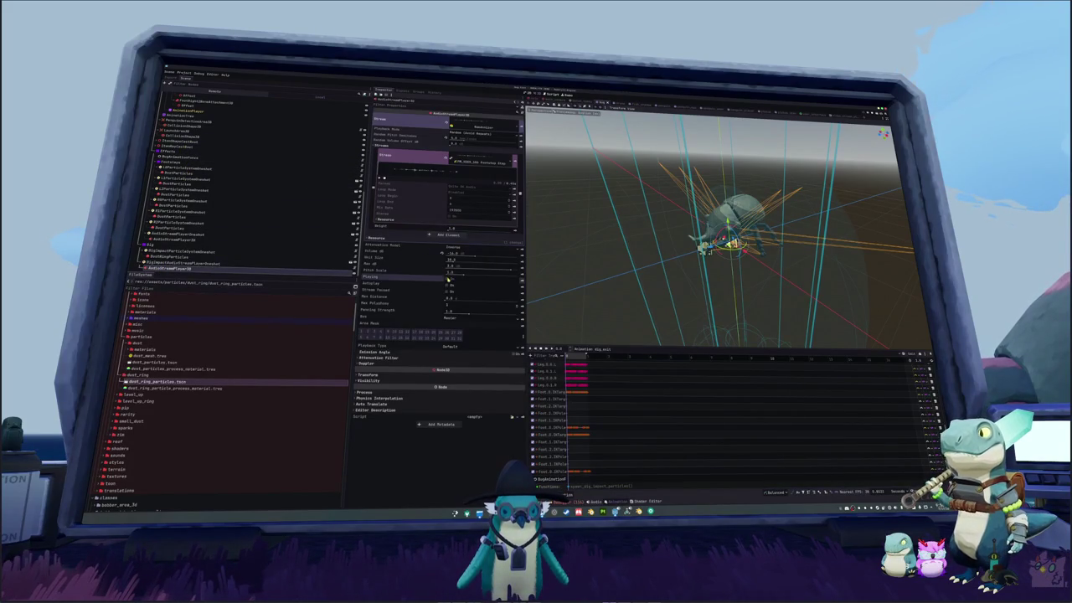
scroll(168, 210, "down", 5)
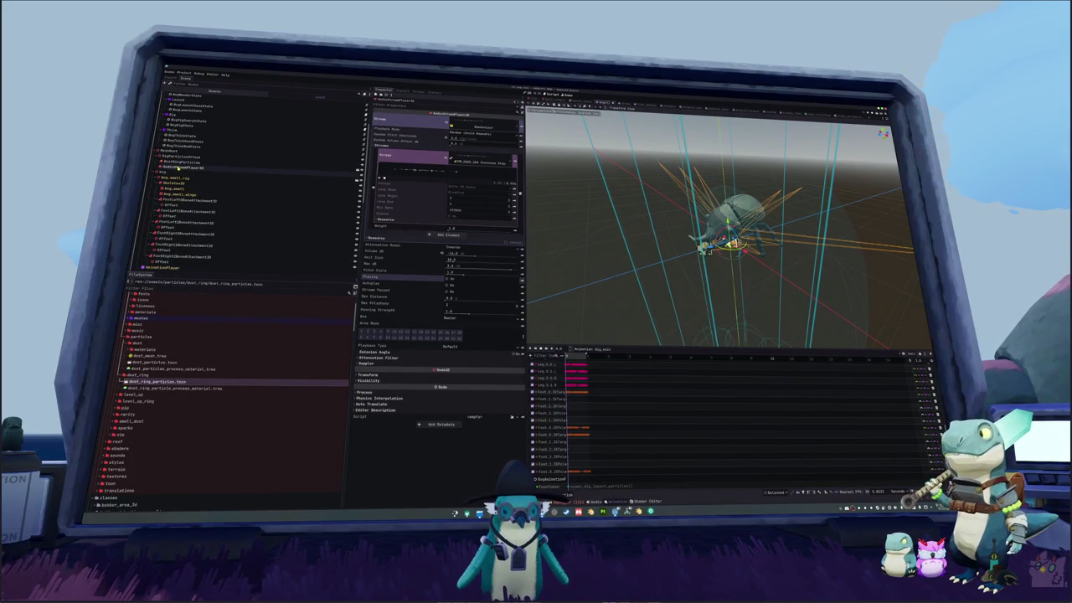
left_click(201, 167)
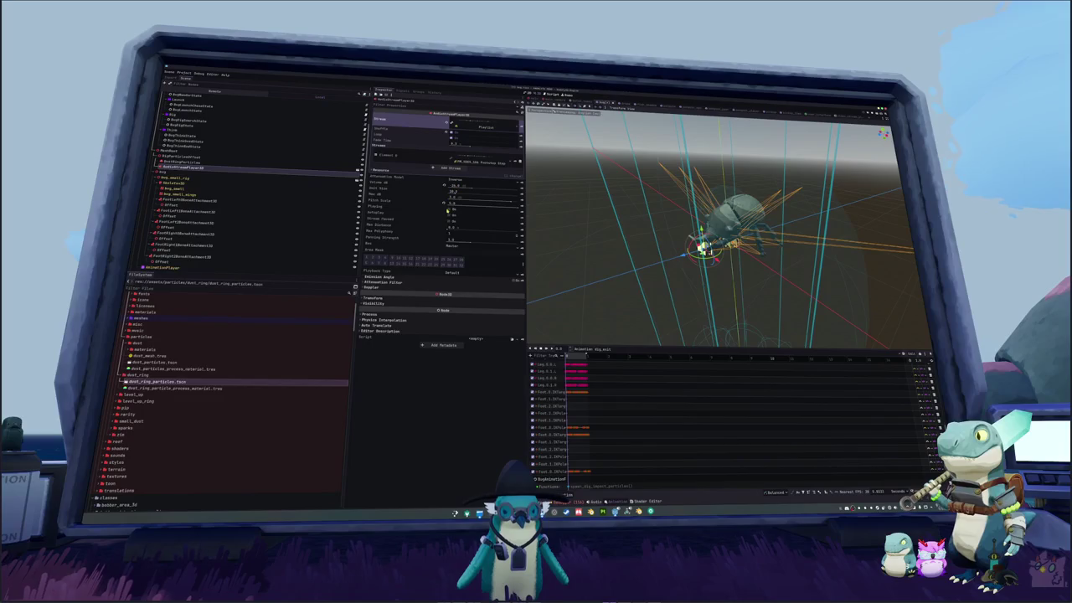
scroll(201, 235, "down", 5)
scroll(199, 235, "down", 2)
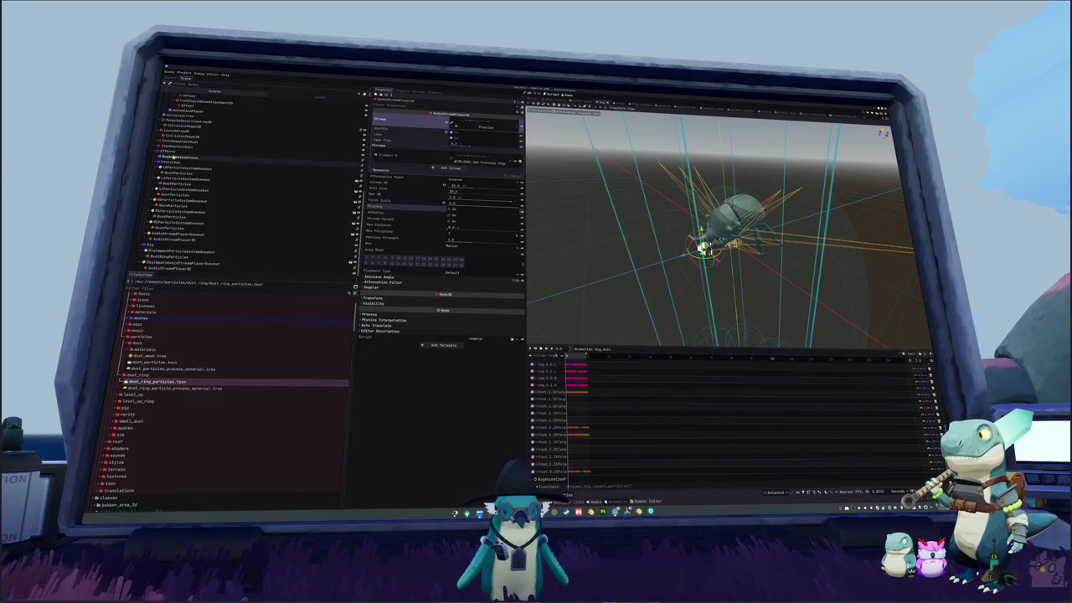
left_click(179, 157)
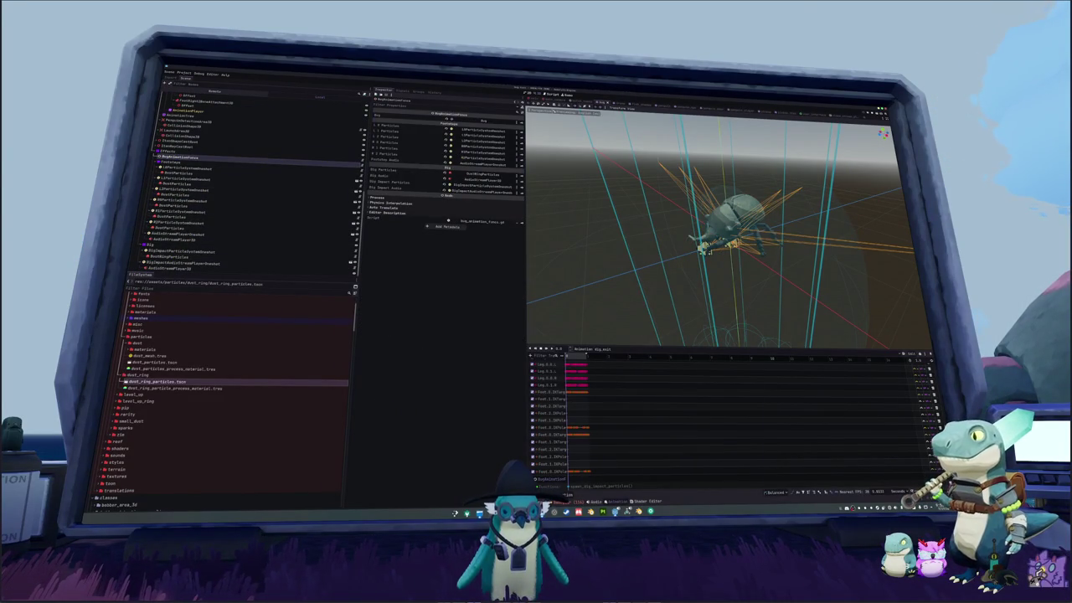
Switch to VS Code, scroll and search the current script, then switch to global_data.gd
key("alt+Tab")
scroll(569, 99, "down", 2)
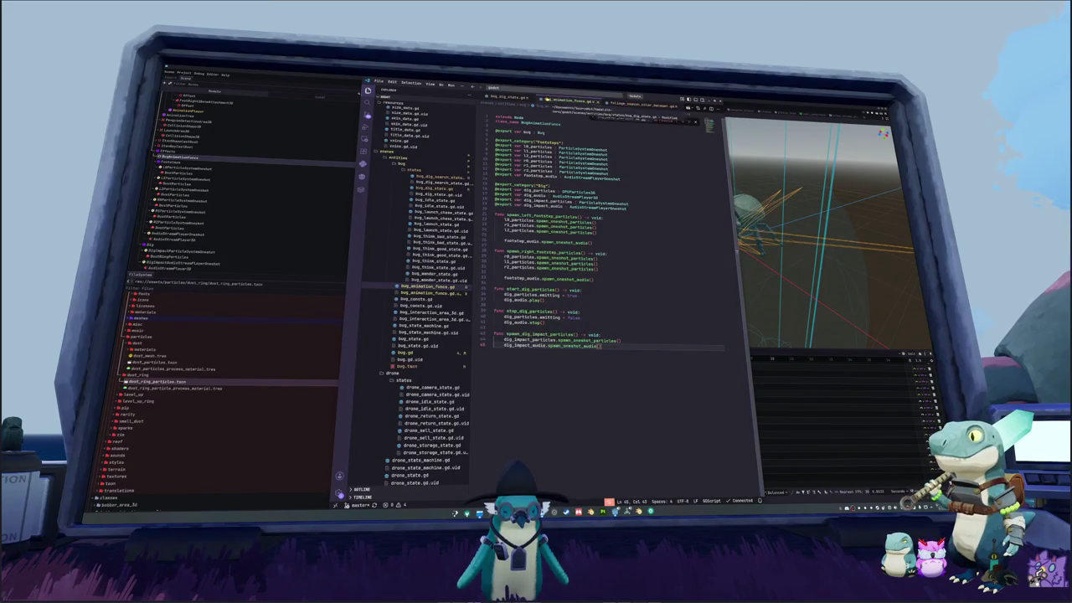
scroll(570, 99, "down", 5)
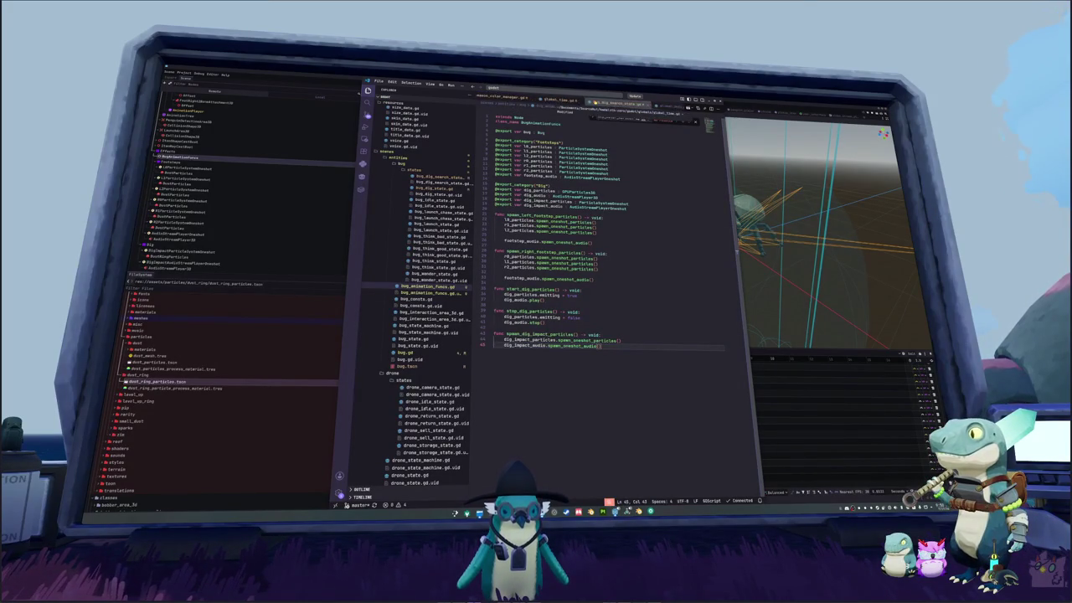
scroll(569, 98, "down", 4)
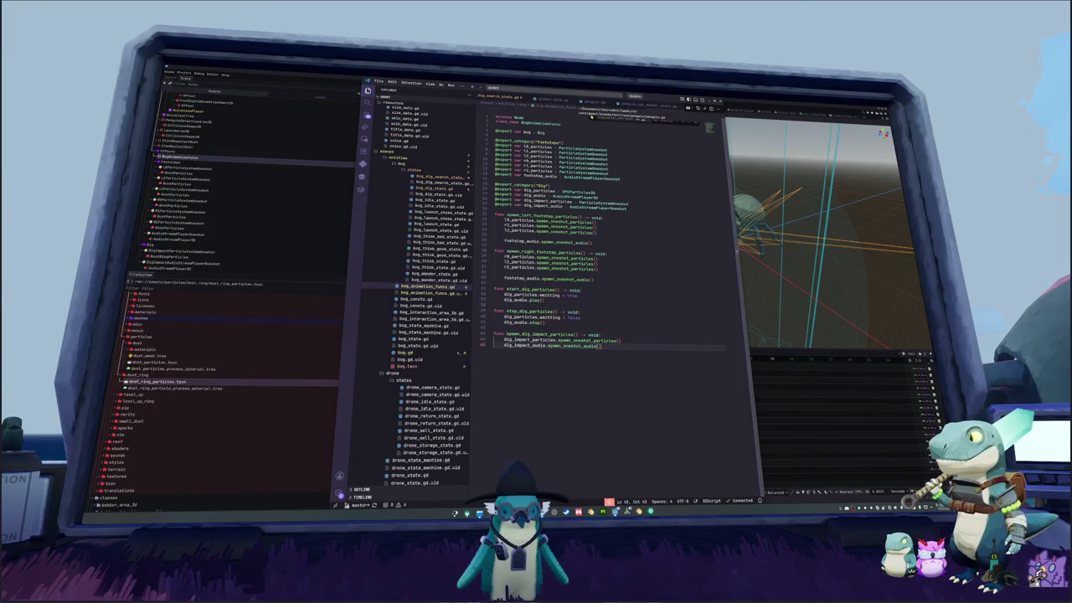
key("ctrl+f")
left_click(548, 99)
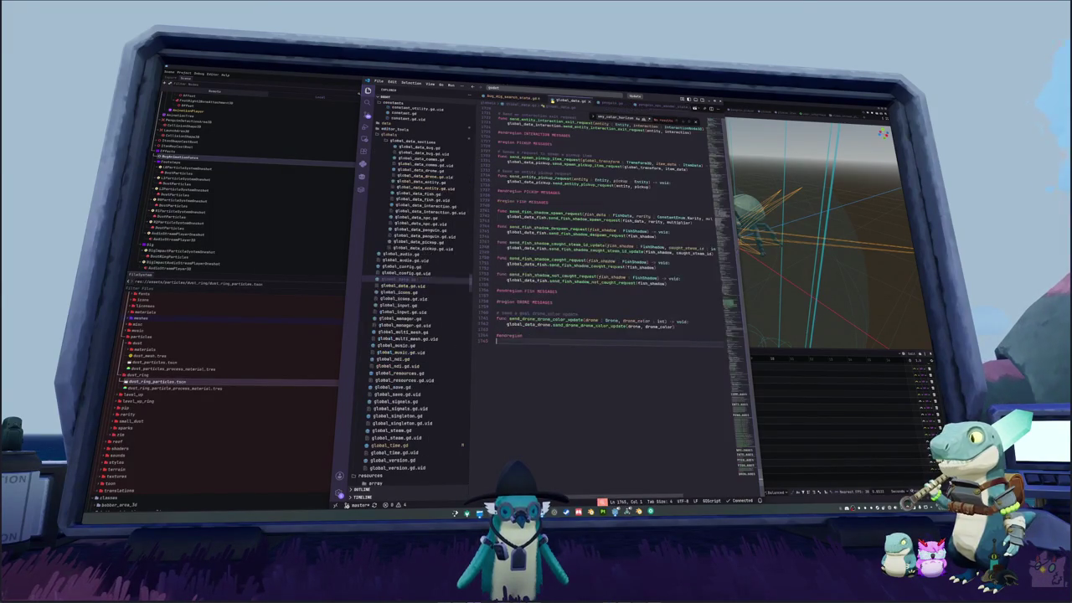
Quick-open bug_dig_state.gd by searching for 'big_'
left_click(502, 89)
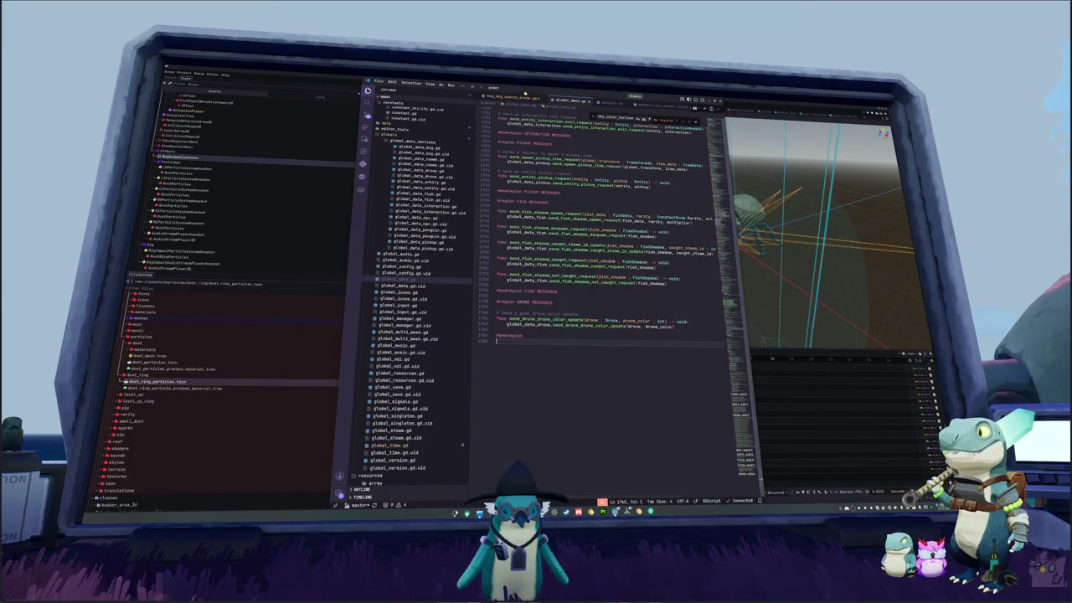
type("big")
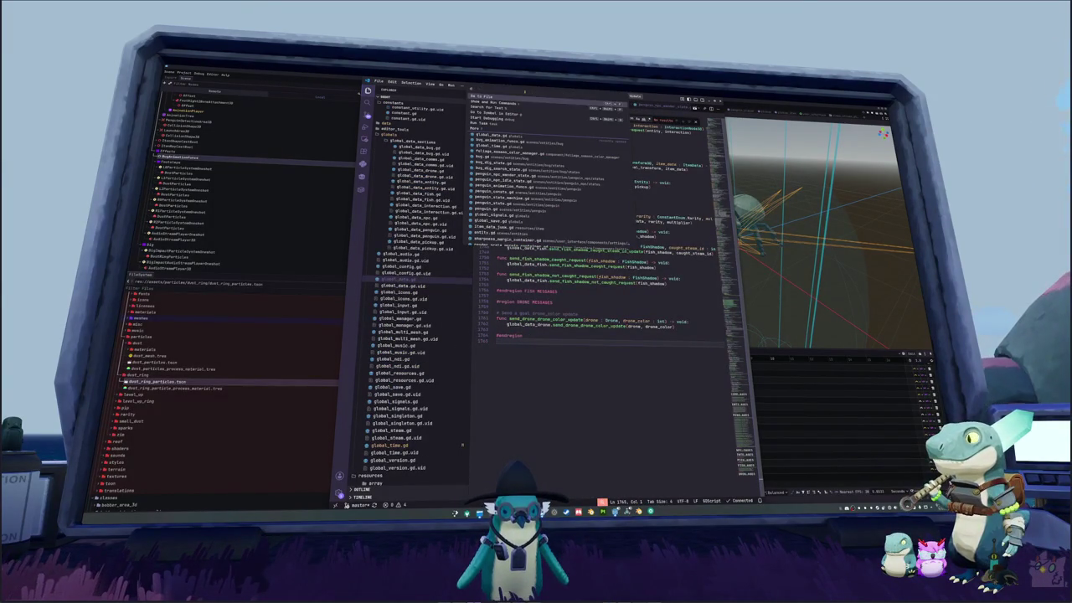
type("_")
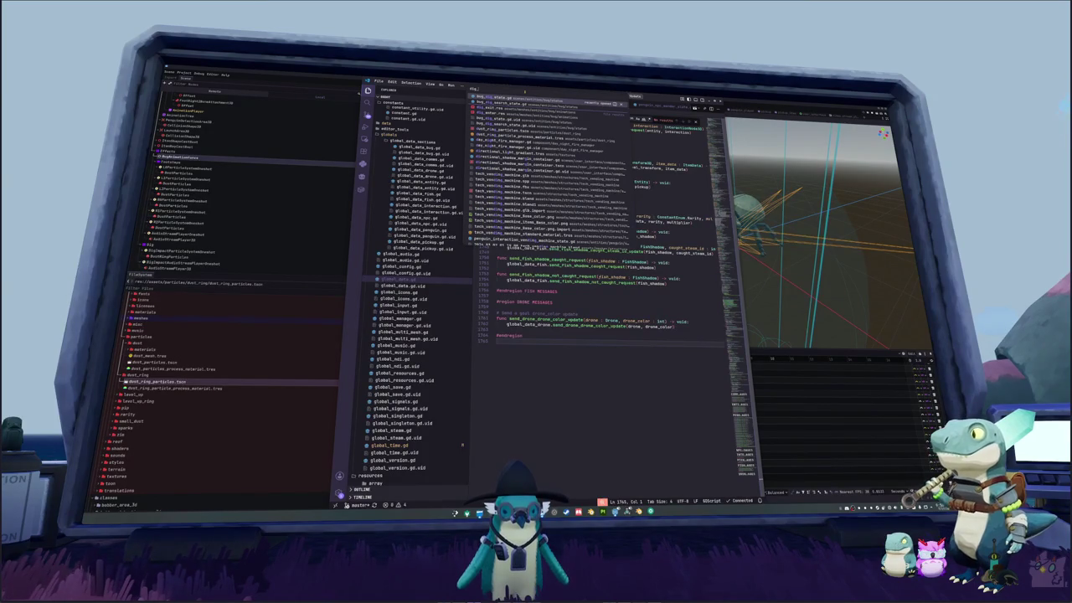
key("Return")
Add bug.animation_funcs.start_dig_particles() to enter_state
scroll(598, 294, "up", 3)
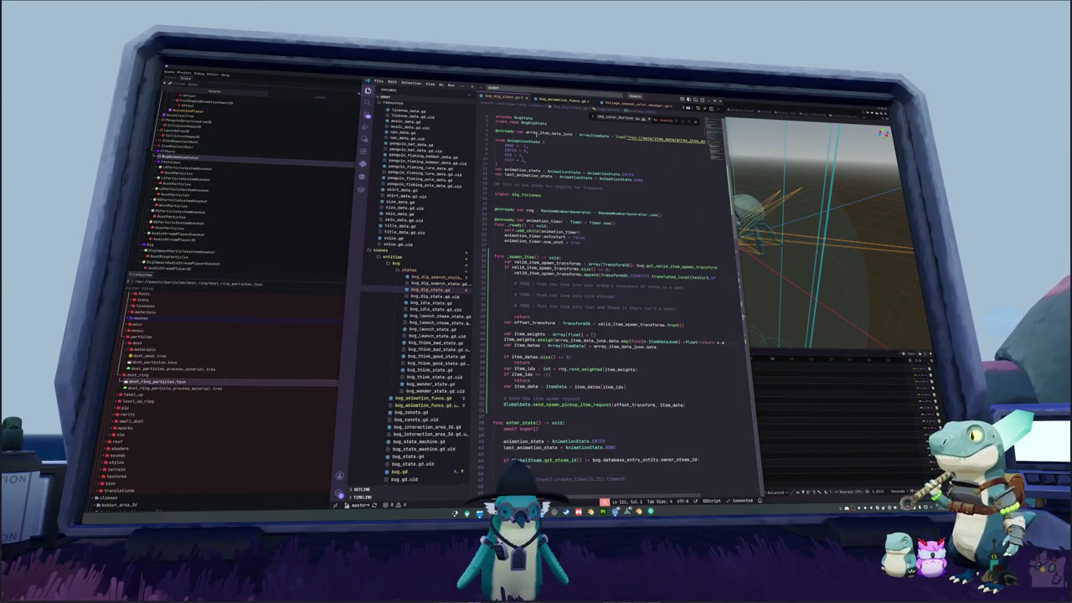
scroll(599, 293, "down", 3)
scroll(521, 250, "down", 3)
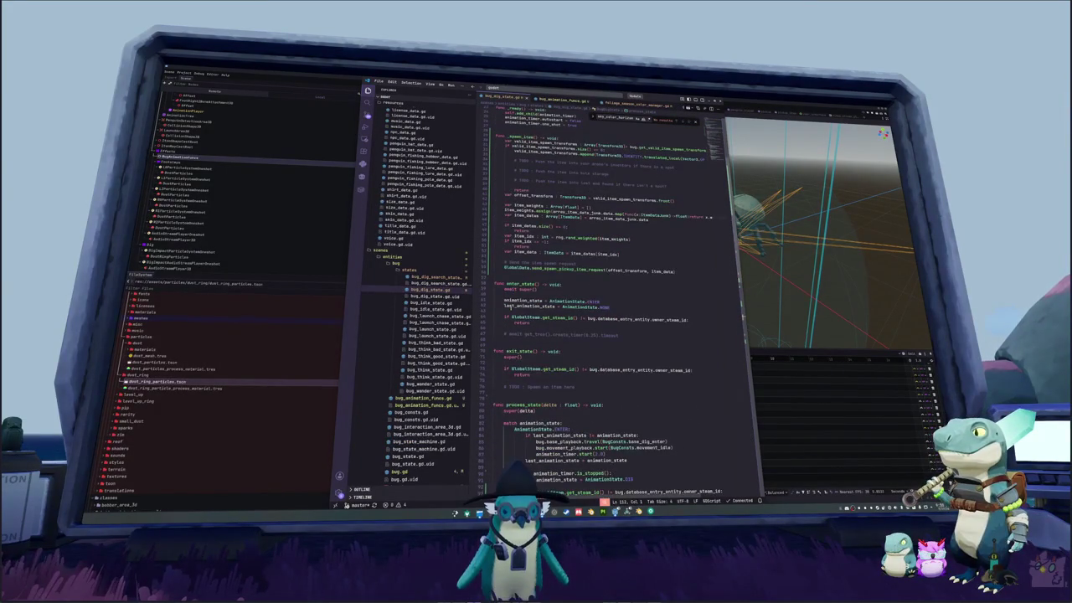
left_click(509, 311)
key("Return")
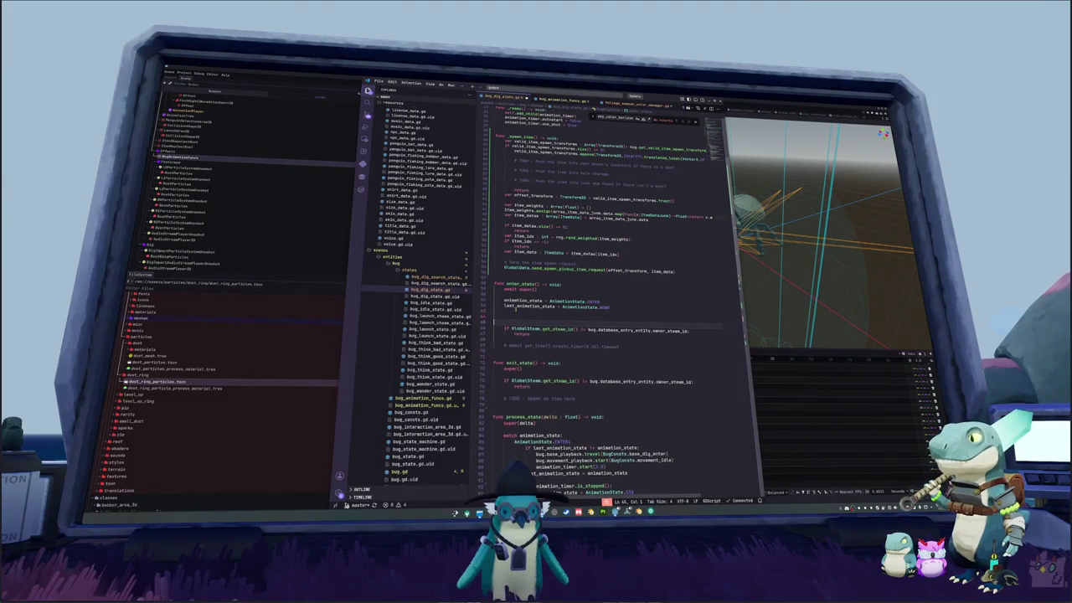
type("bug.")
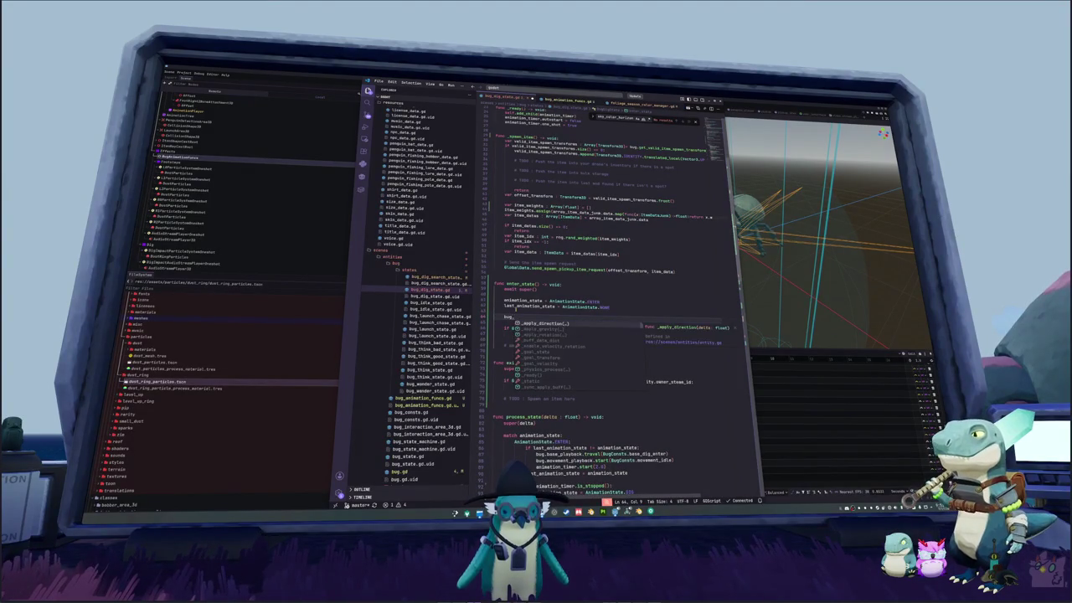
type("animation_funcs")
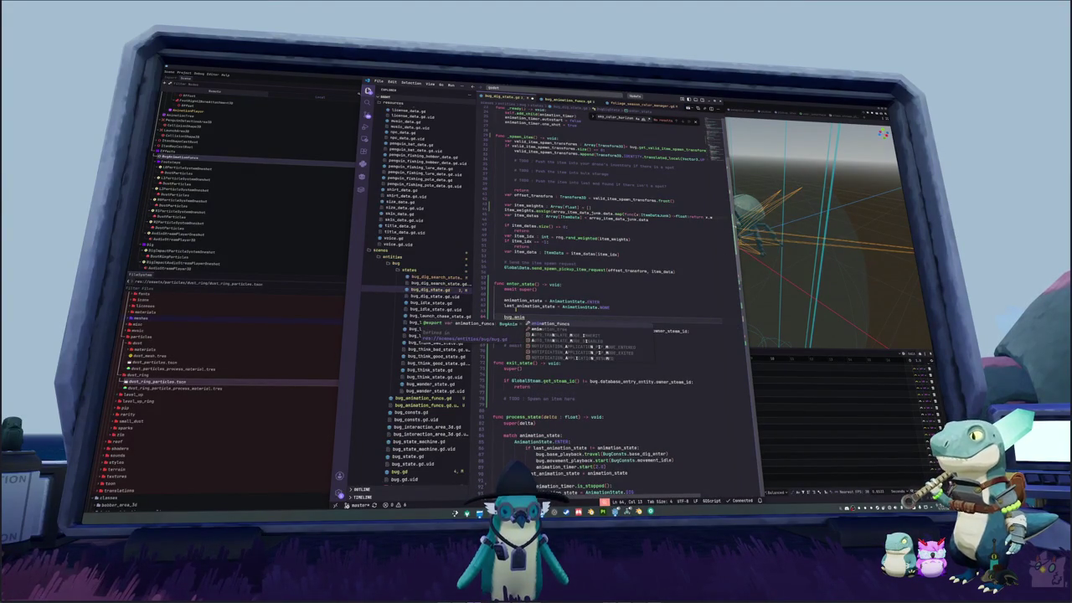
key("Return")
type(".start")
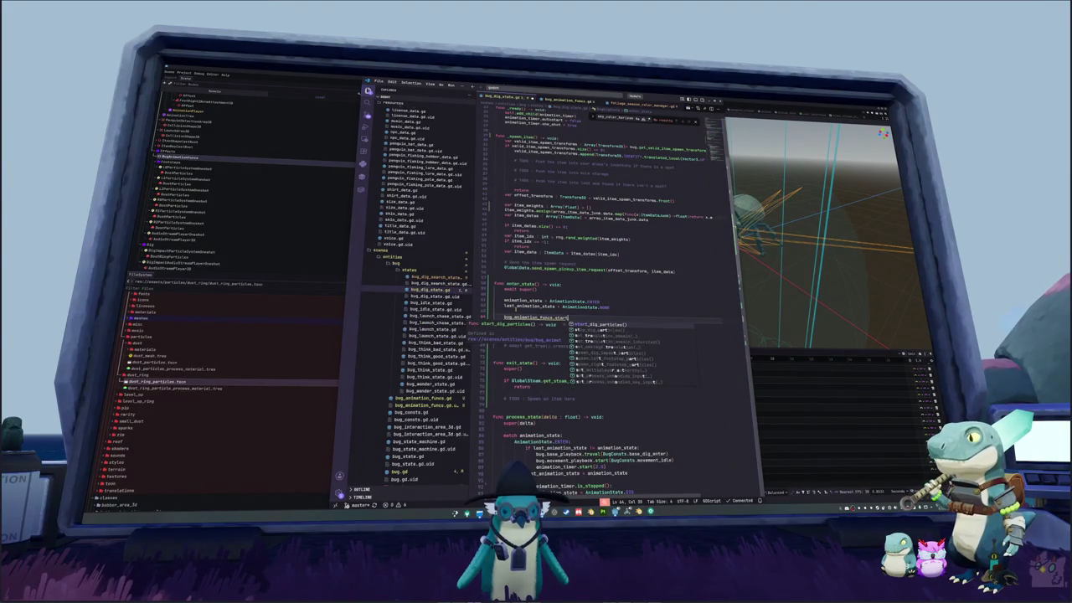
key("Return")
Add bug.animation_funcs.stop_dig_particles() to exit_state, then return to Godot
key("Return")
key("ctrl+v")
key("Down")
key("Down")
key("Down")
key("ctrl+v")
key("Delete")
key("End")
type("stop")
key("Return")
key("Down")
key("alt+Tab")
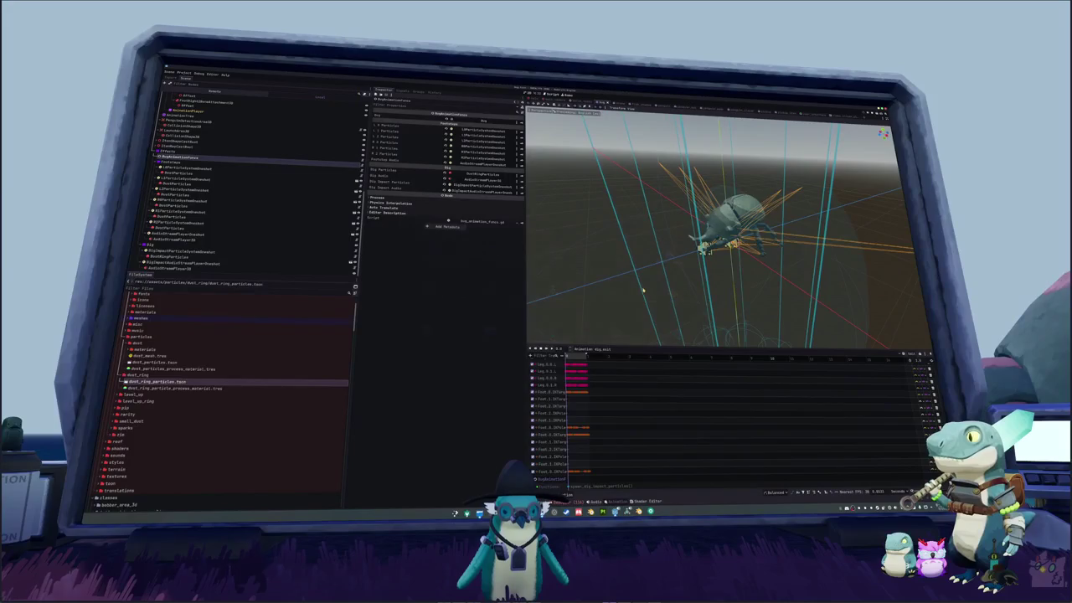
Run the project with F5, start a Singleplayer game and walk the penguin forward
key("F5")
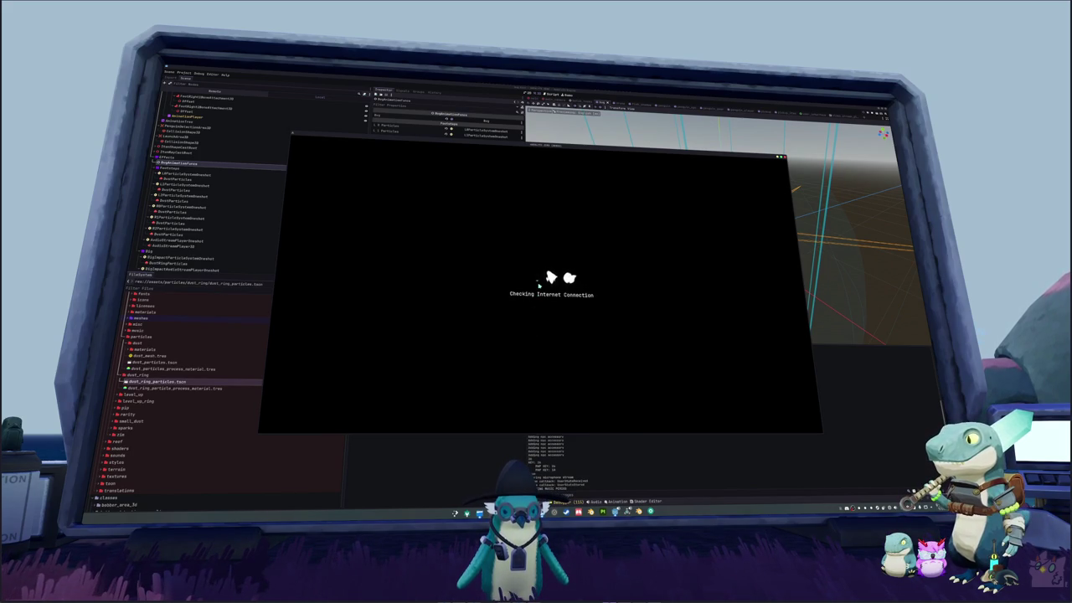
left_click(552, 314)
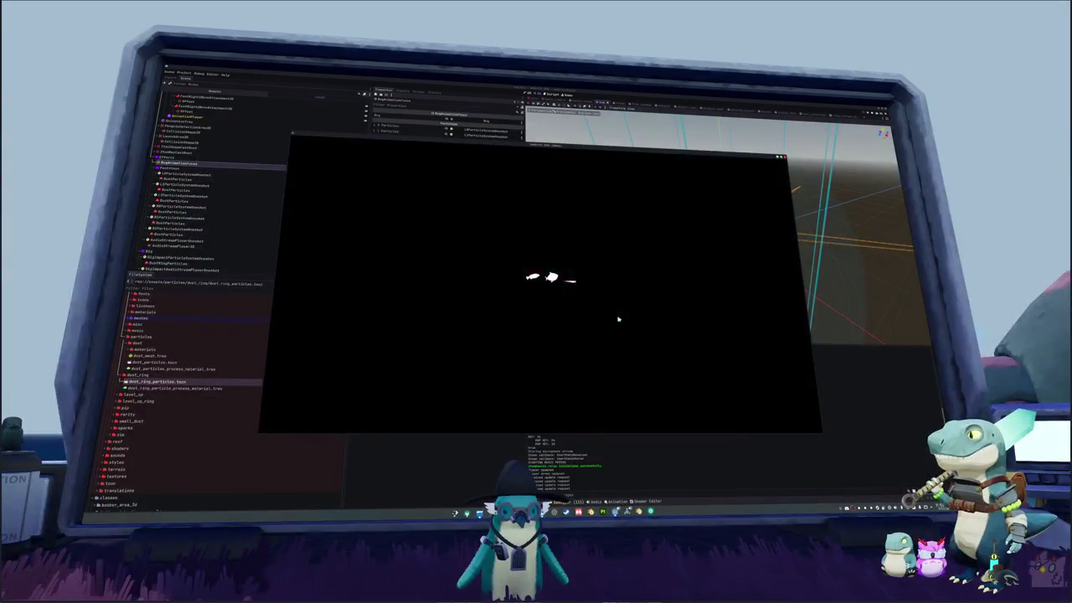
key("w")
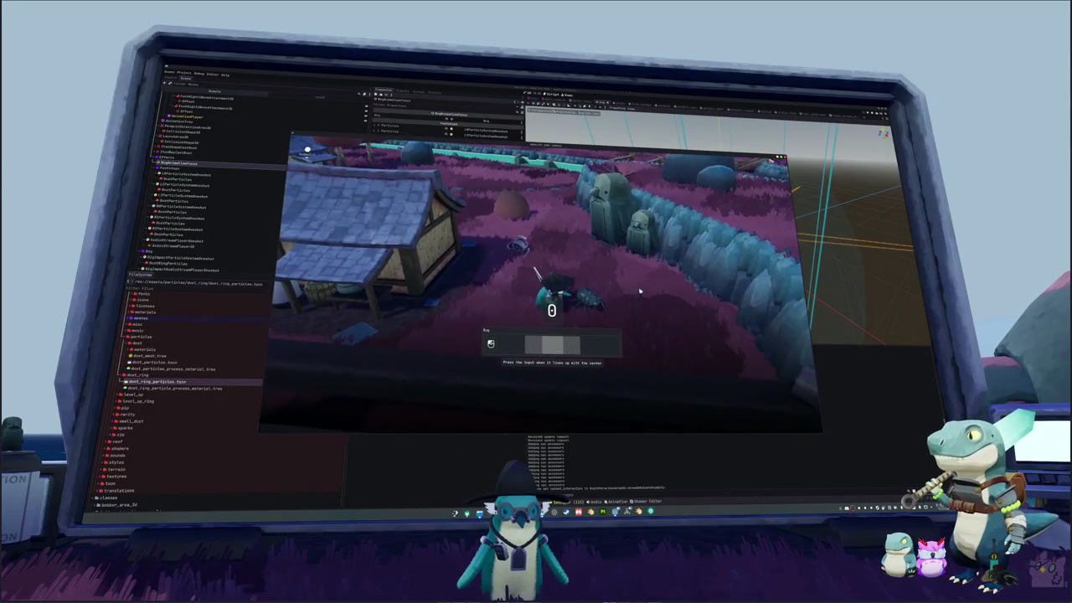
Press space to try catching the bug during the dig timing prompt
key("space")
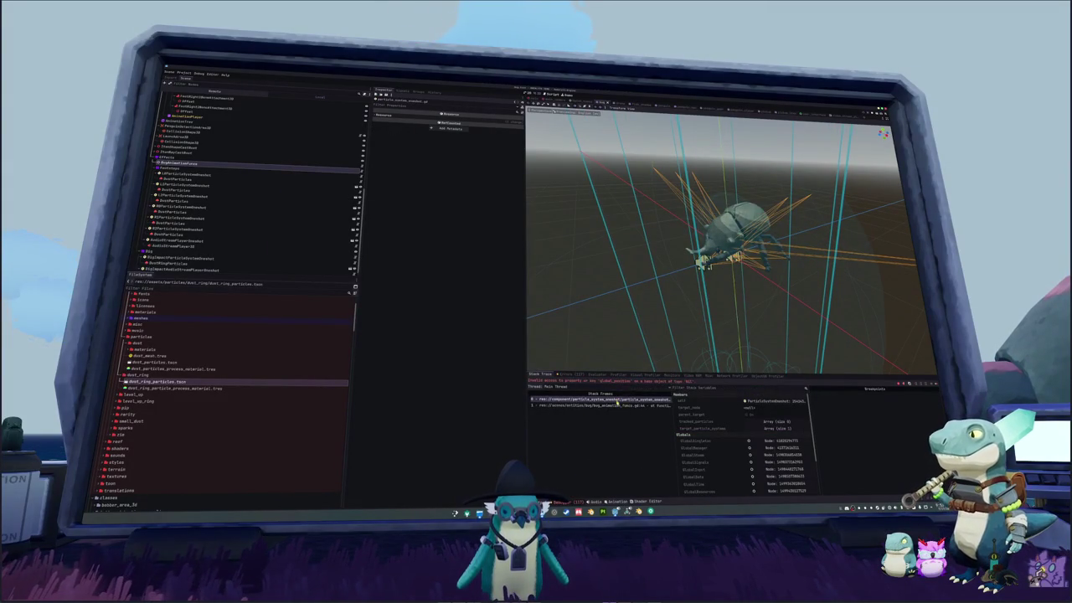
Assign Target Nodes for the DigImpact particle and audio oneshots, pointing the audio node at BugParticleEffect
left_click(224, 259)
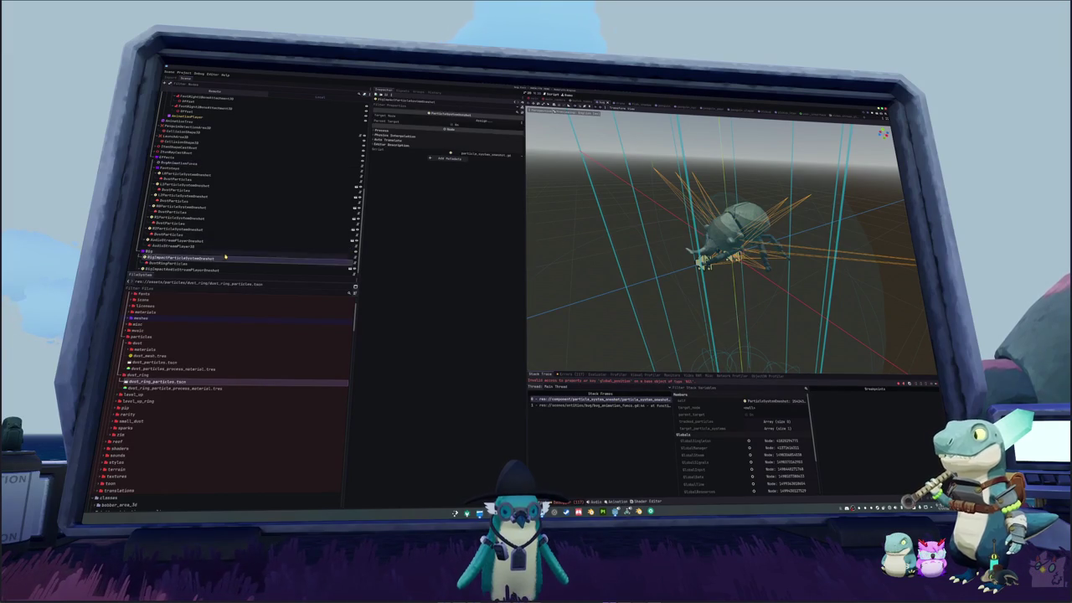
left_click(482, 121)
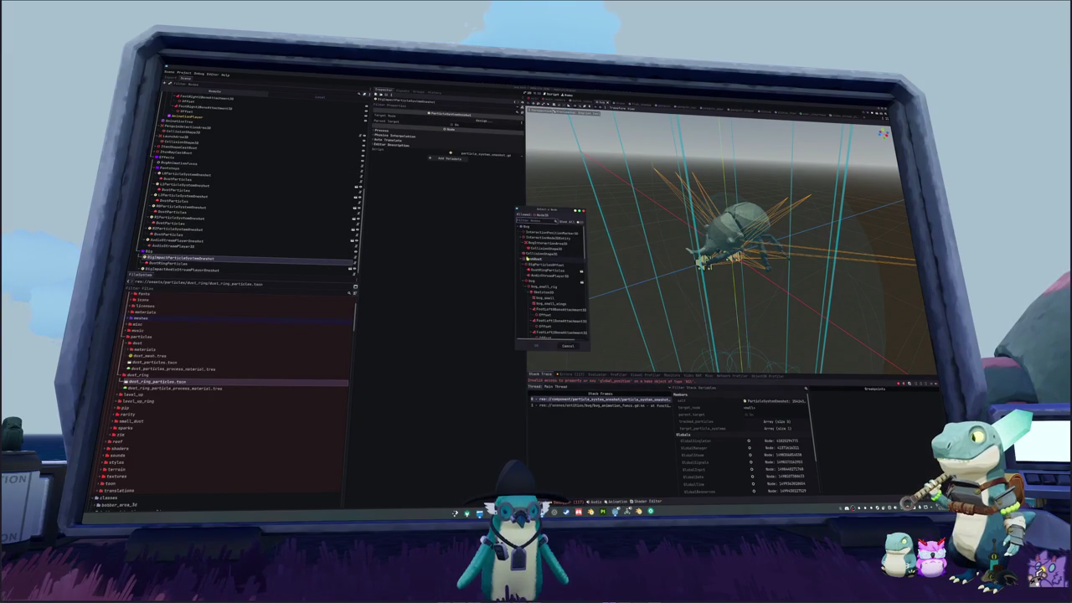
double_click(529, 259)
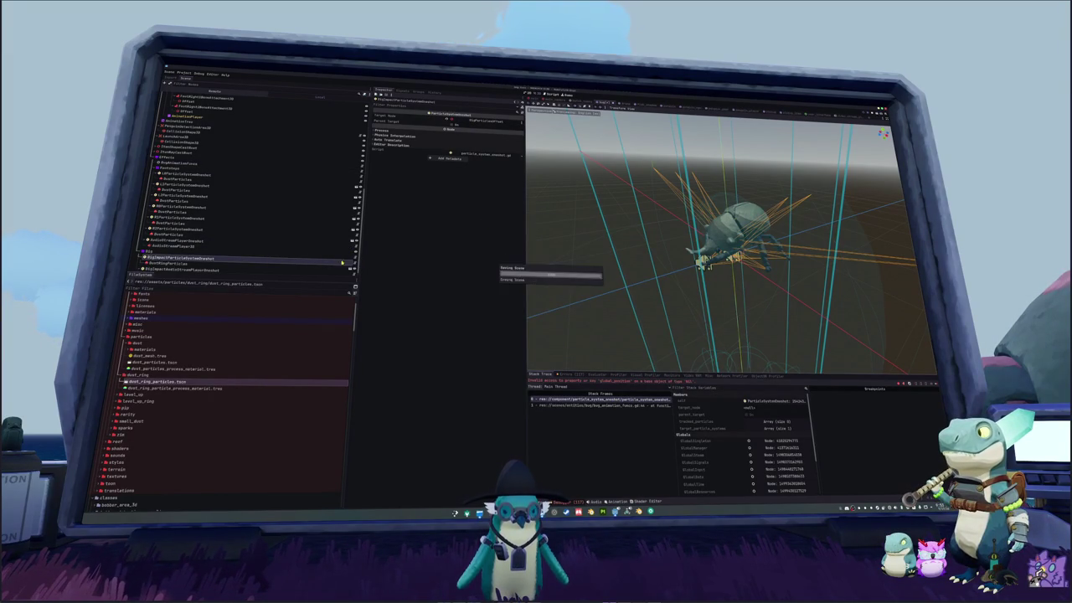
left_click(200, 264)
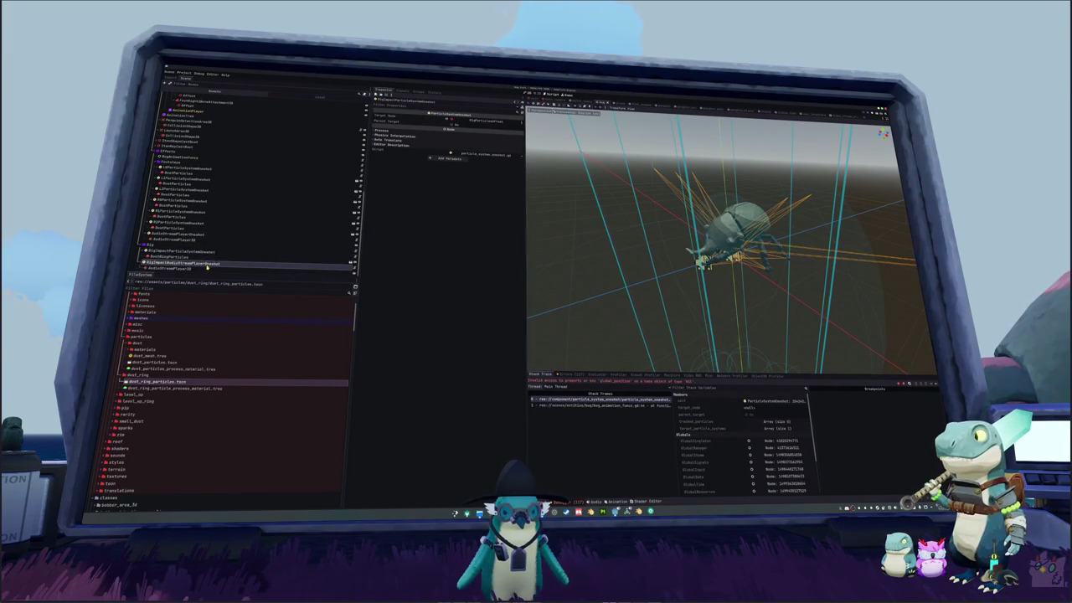
left_click(477, 124)
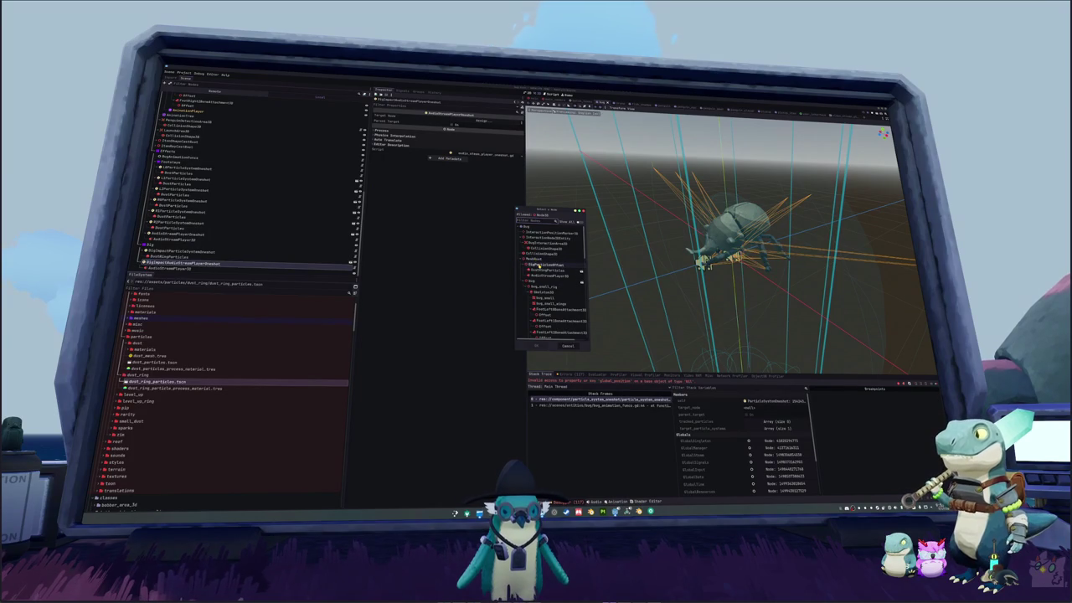
double_click(554, 266)
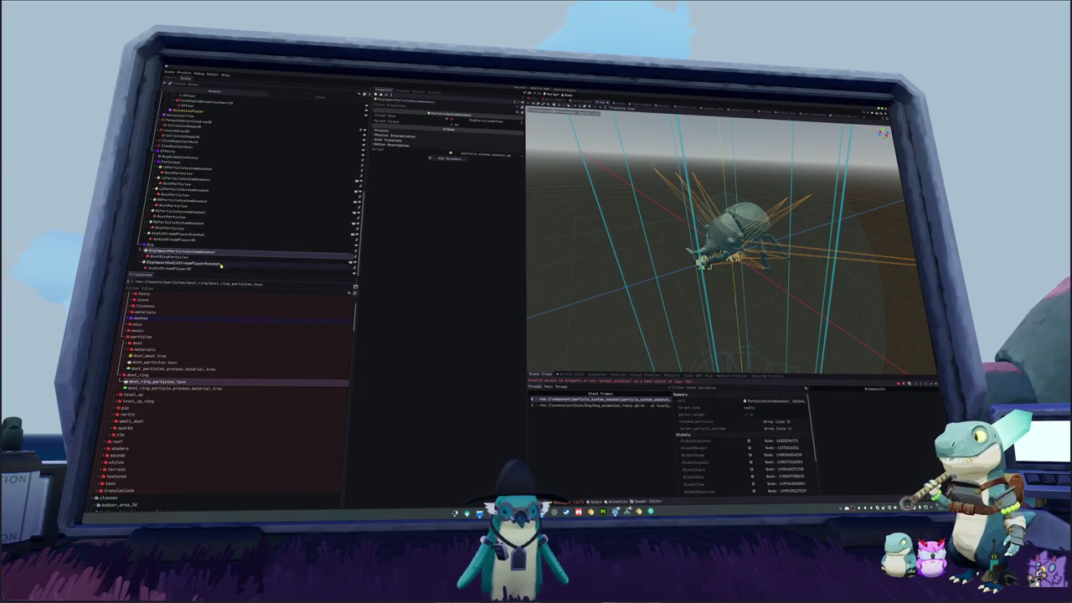
key("F8")
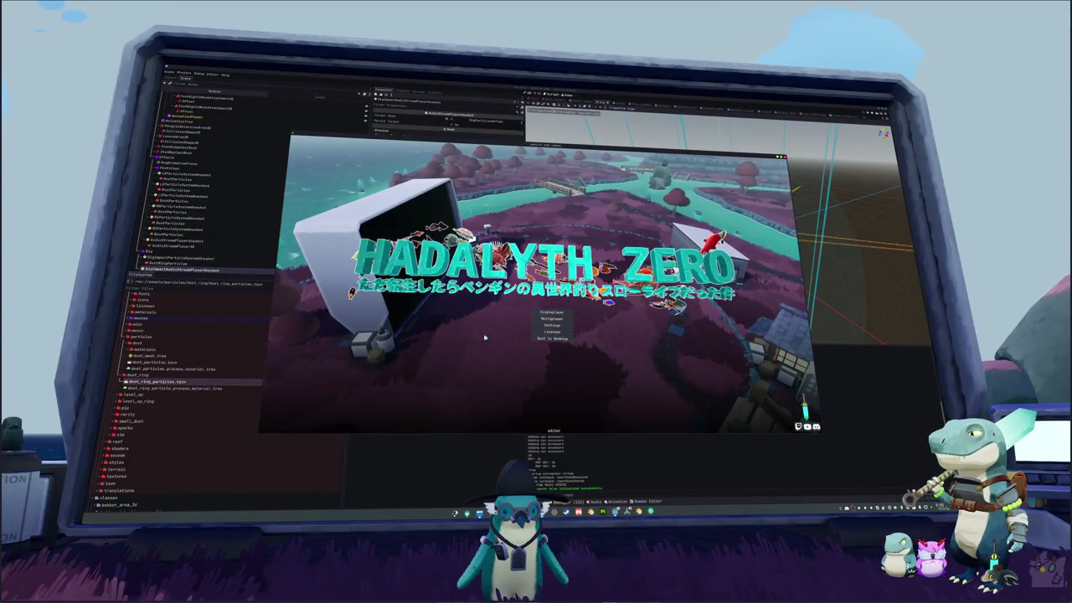
Stop the running game from the Steam library and confirm exiting it
left_click(333, 123)
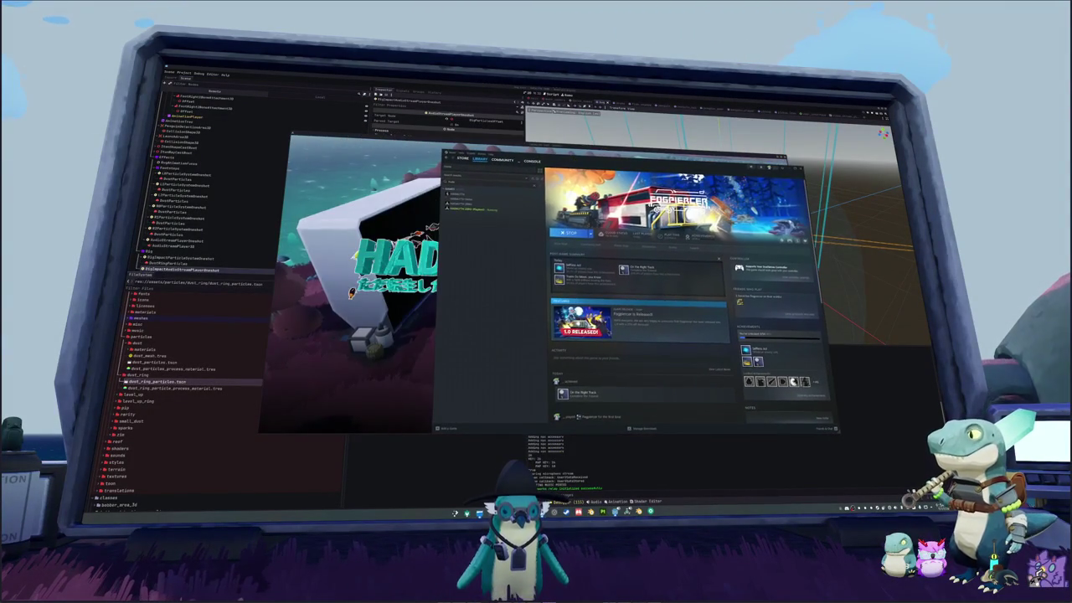
left_click(572, 232)
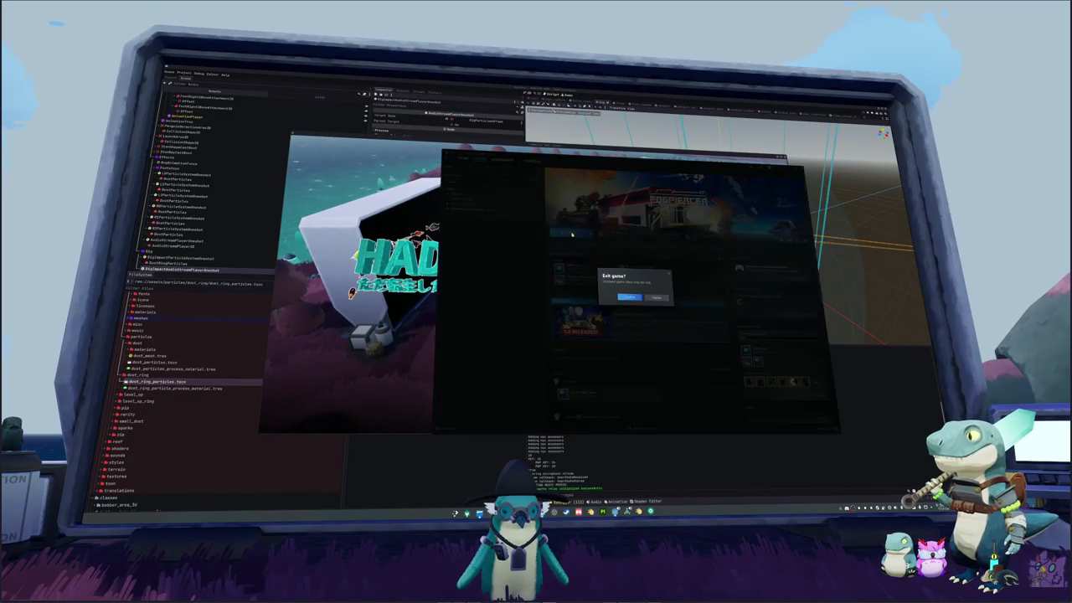
left_click(629, 298)
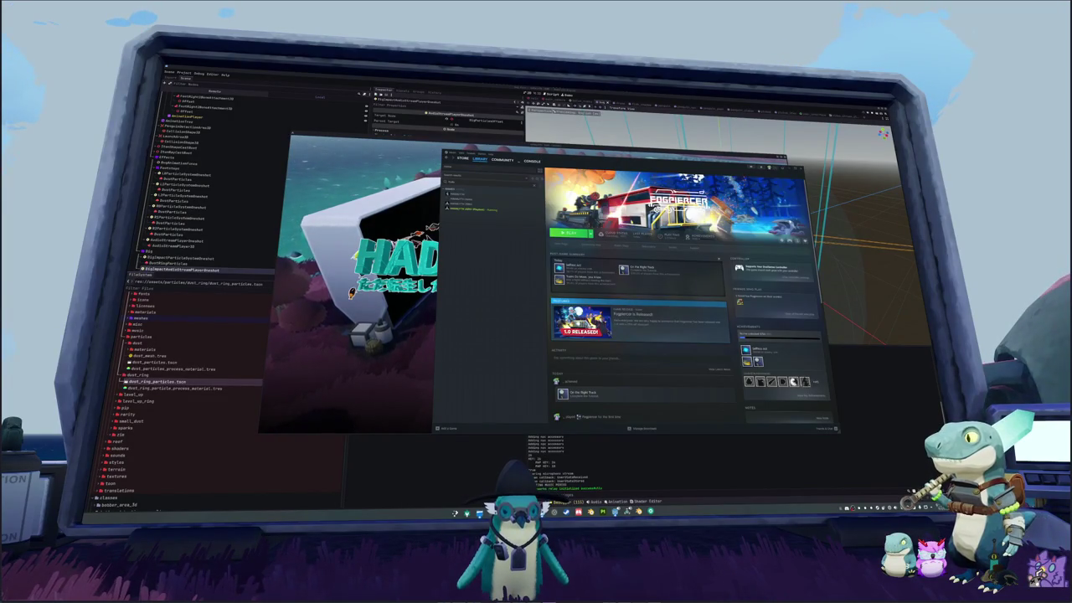
Clear the library search, go to the library home and page through Recent Games
key("BackSpace")
key("BackSpace")
key("BackSpace")
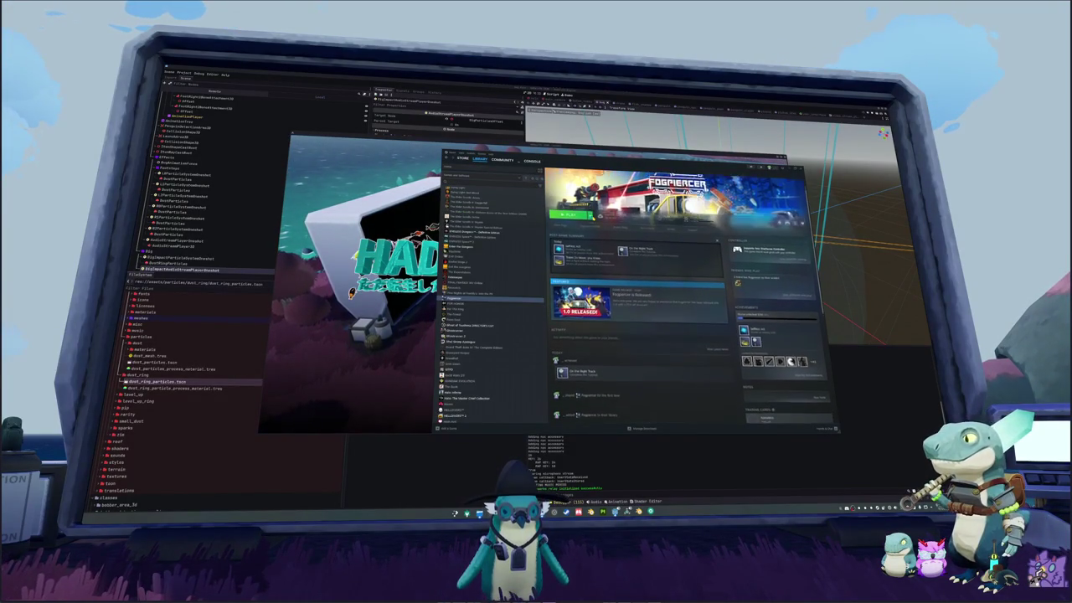
scroll(490, 252, "up", 3)
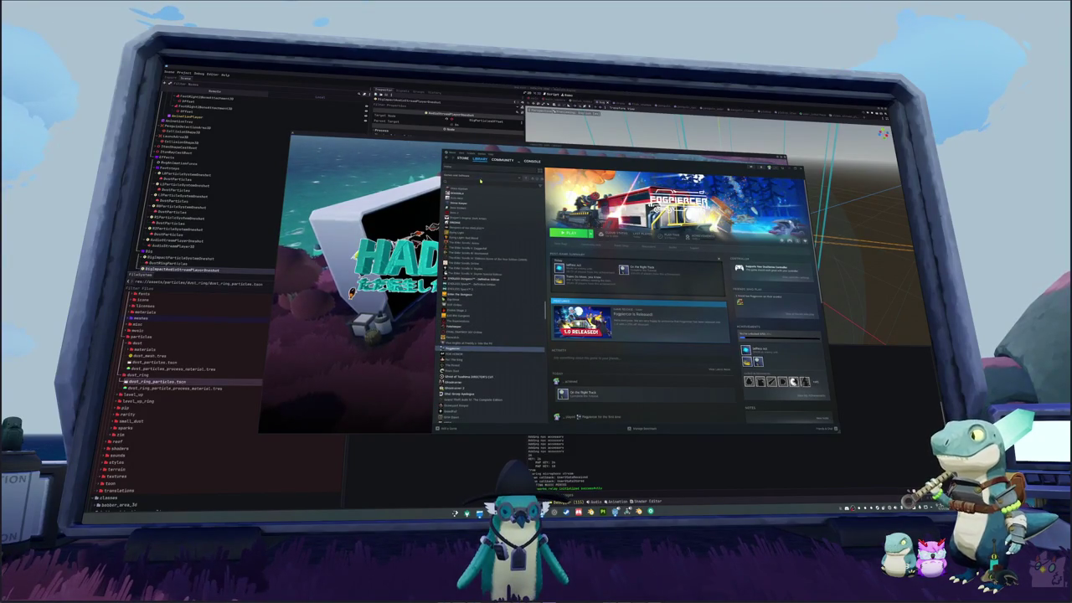
left_click(486, 171)
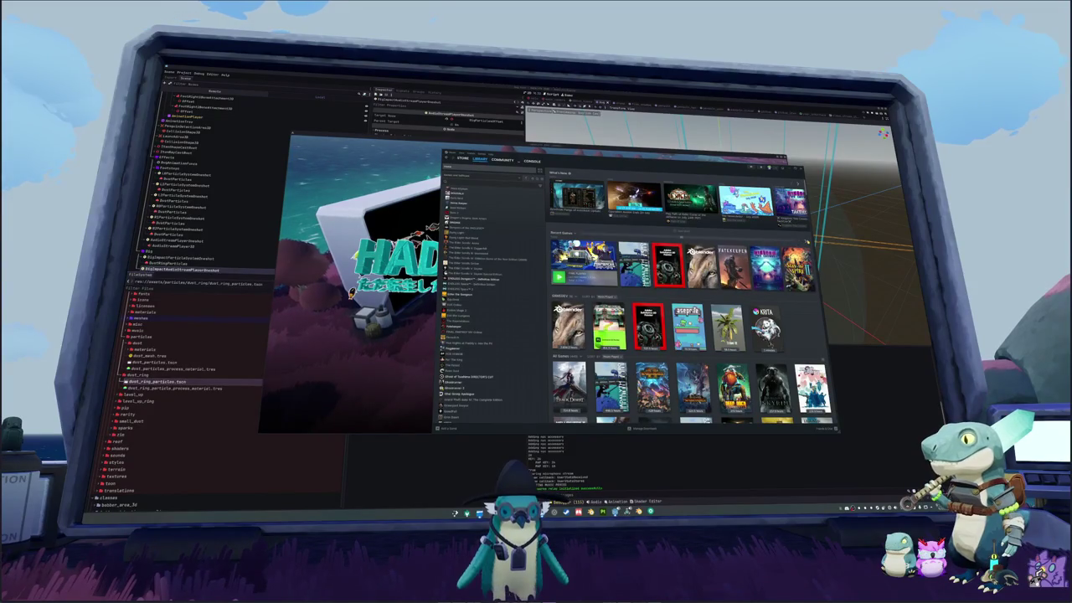
left_click(805, 241)
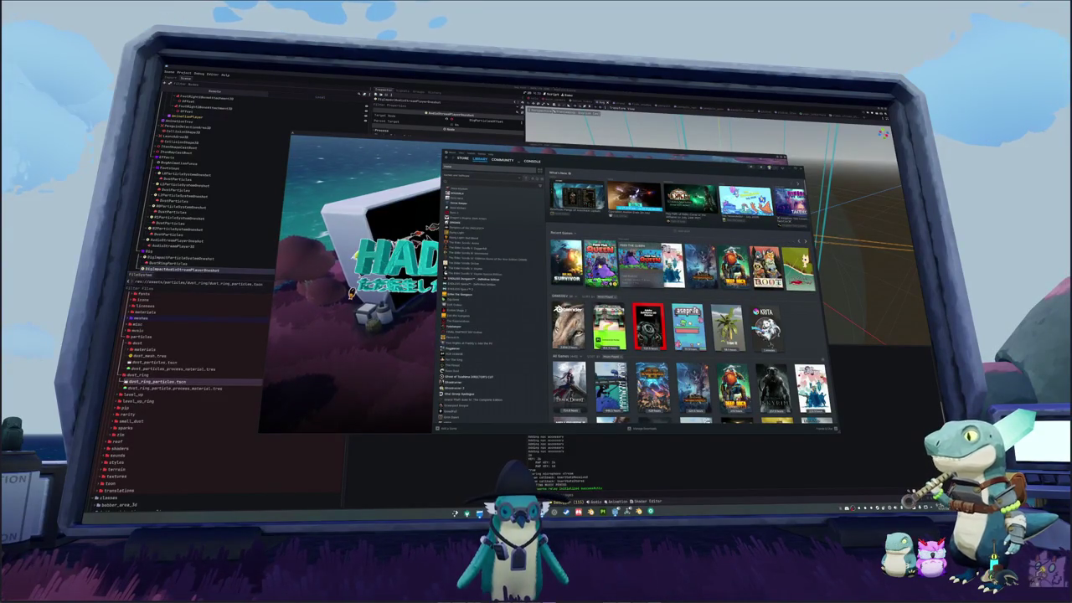
Open the Feed the Queen game page from Recent Games and scroll through it
left_click(638, 265)
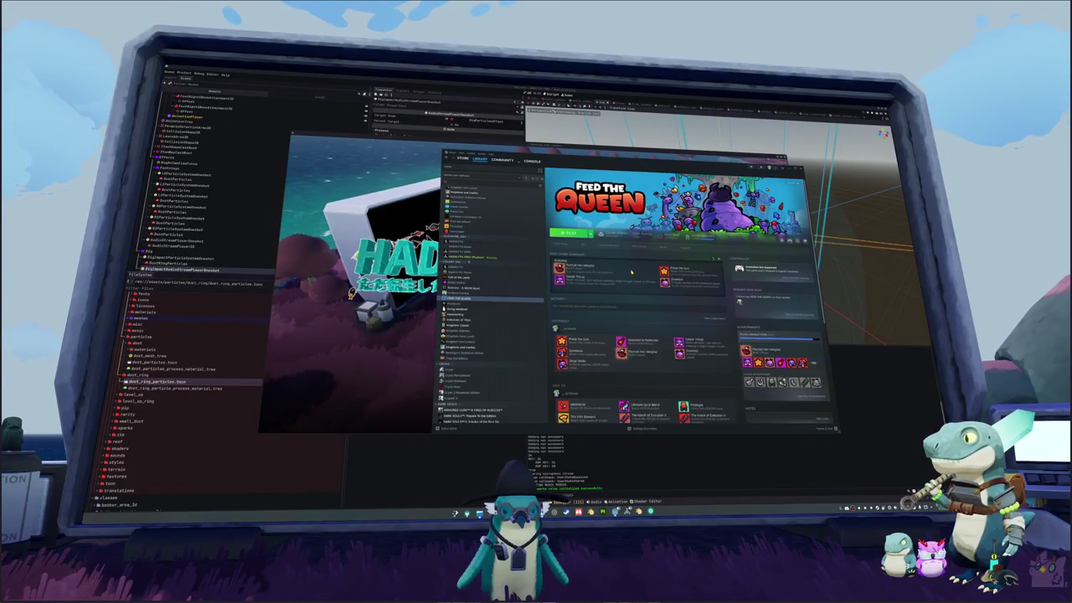
scroll(631, 270, "down", 2)
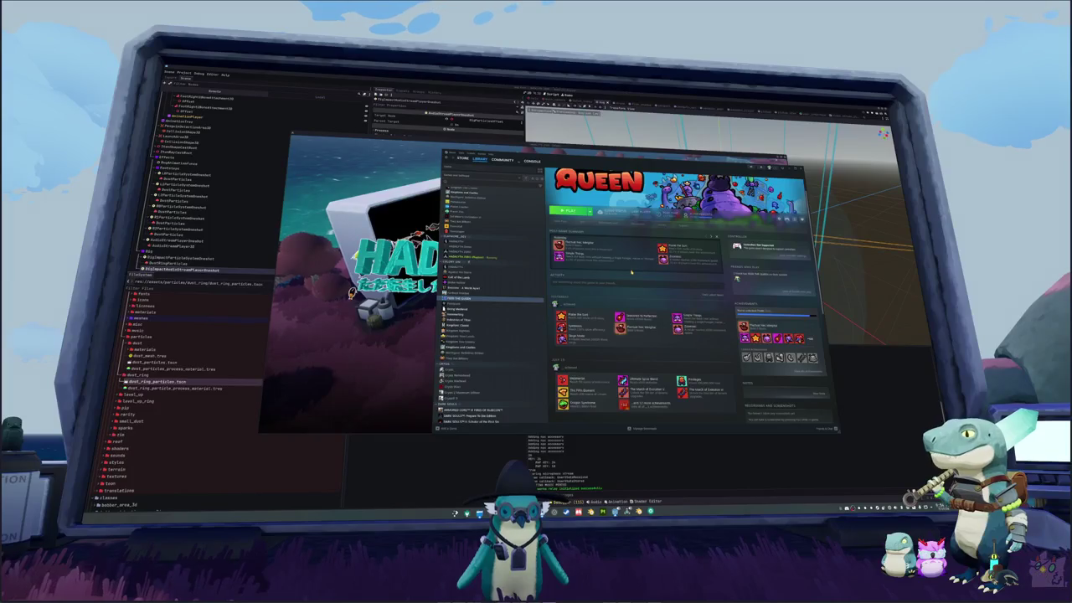
scroll(632, 273, "up", 2)
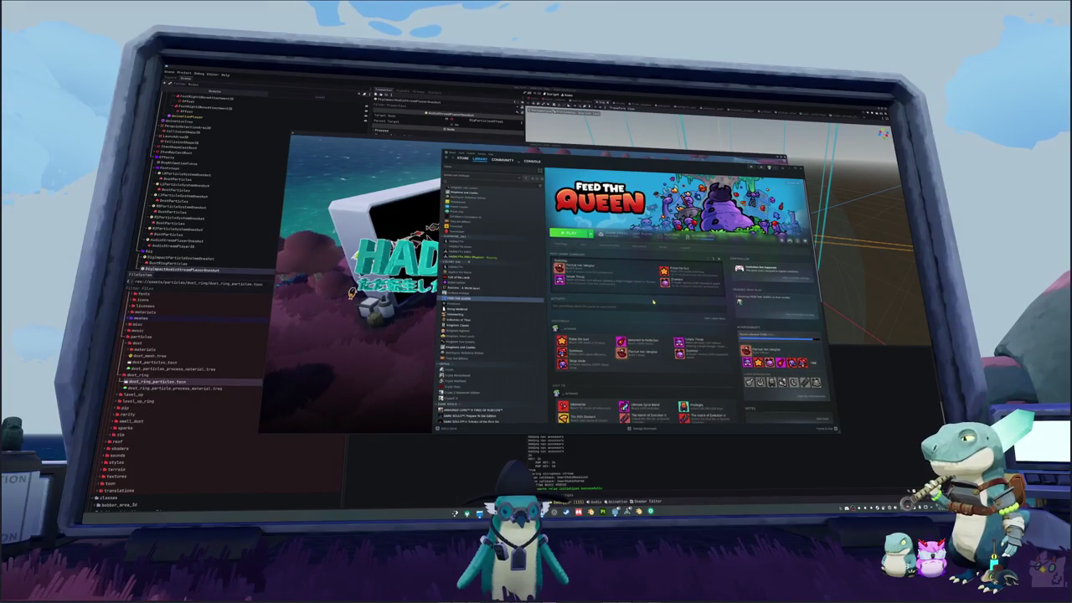
scroll(654, 302, "down", 2)
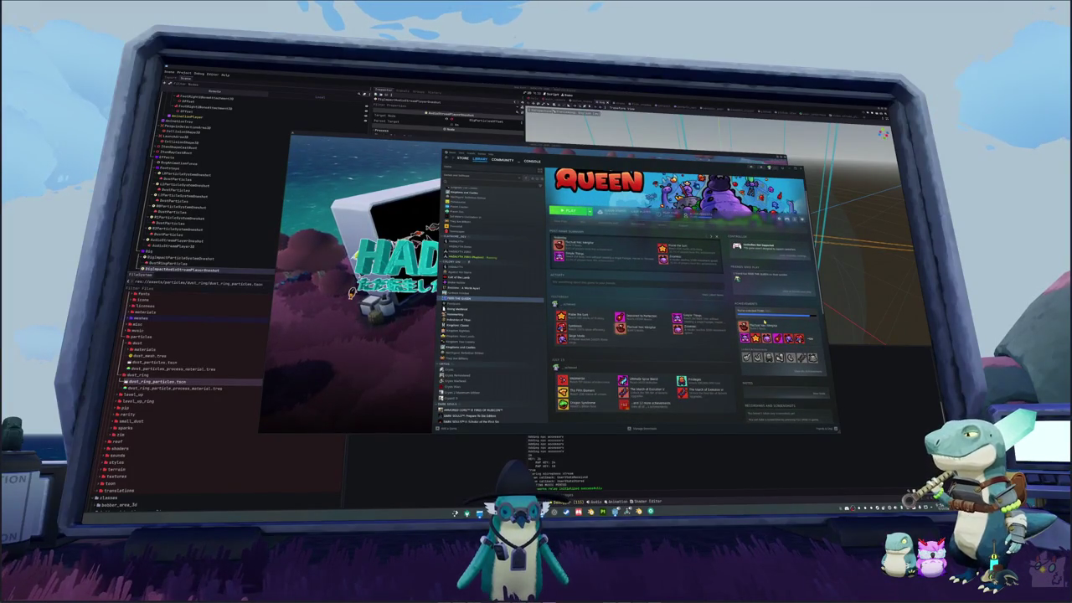
scroll(654, 297, "down", 2)
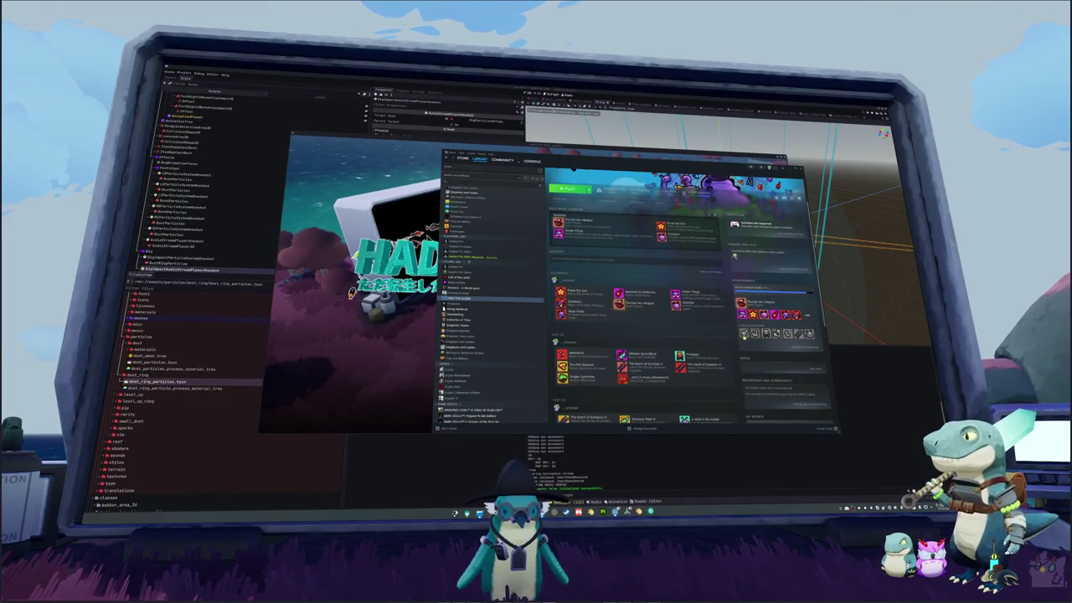
scroll(751, 336, "up", 3)
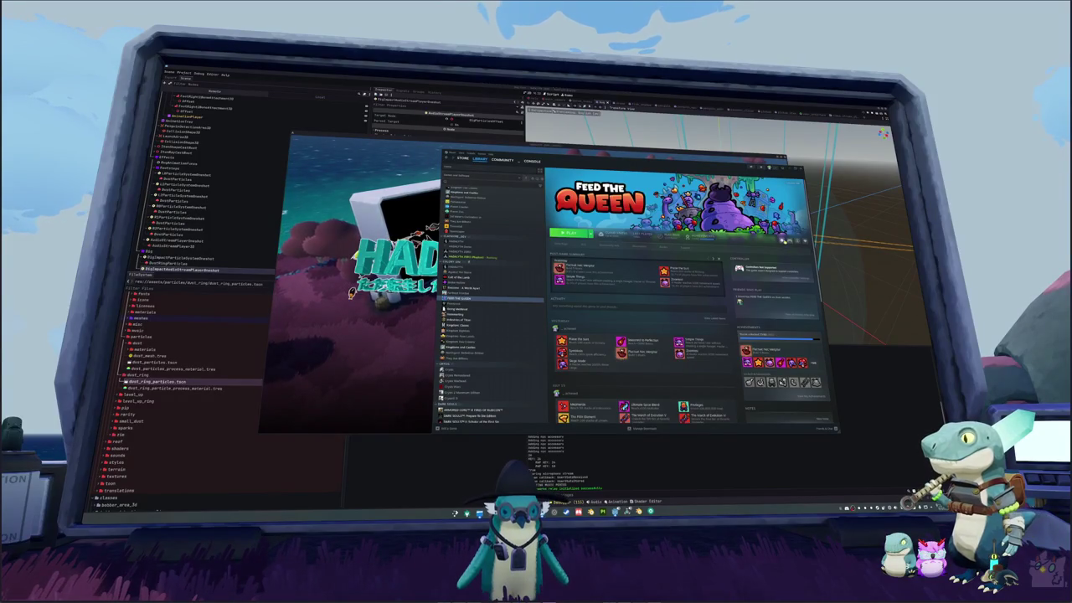
Browse Feed the Queen's local installation files through the gear menu's Manage options
left_click(791, 240)
mouse_move(799, 262)
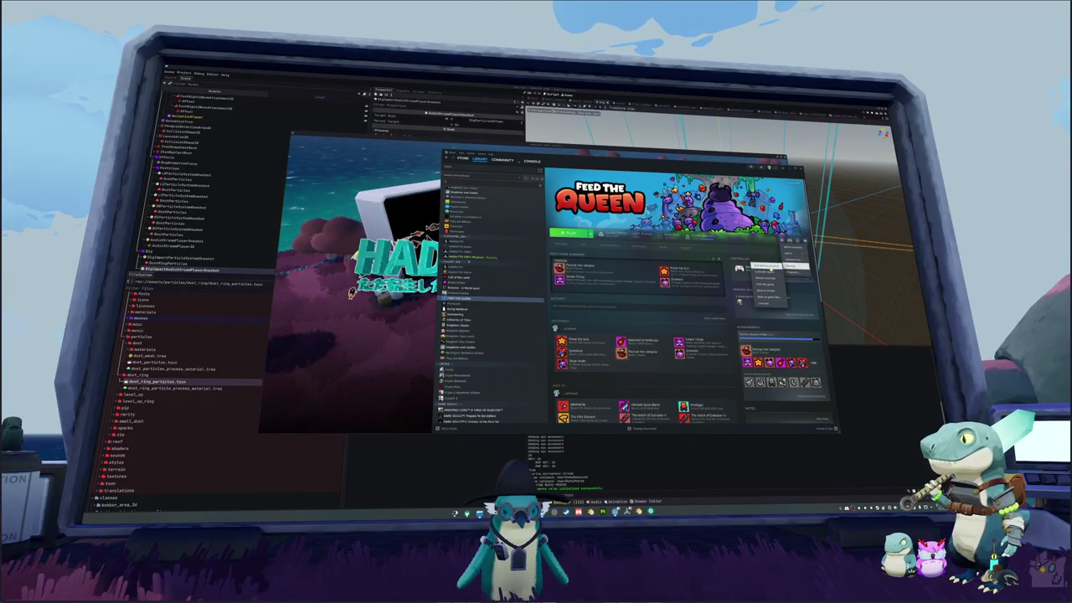
left_click(767, 281)
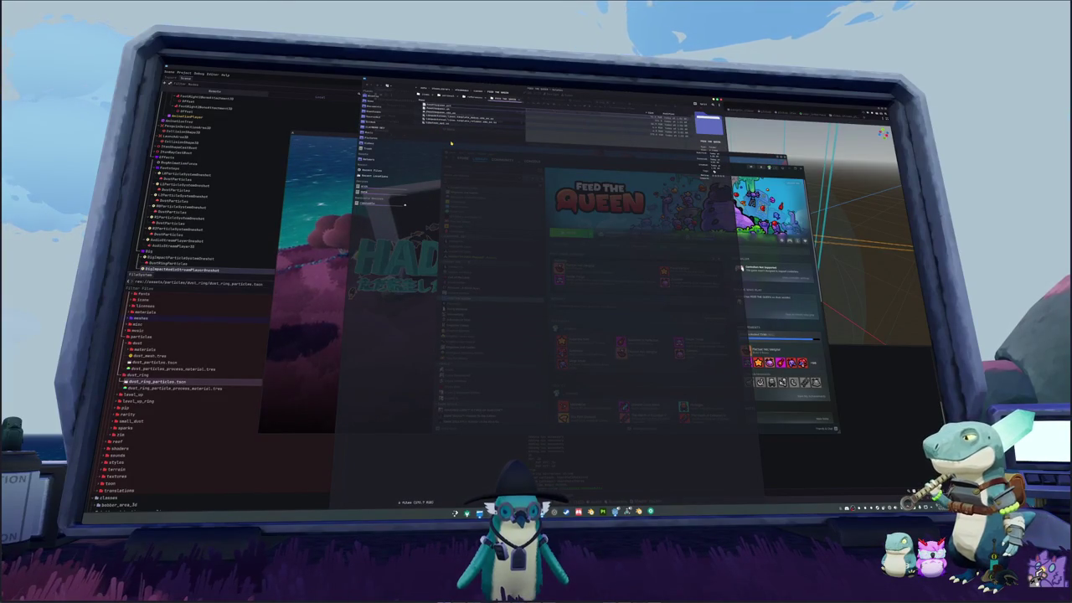
Resize the file list and inspect the .pck and related files in the install folder
scroll(450, 144, "up", 2)
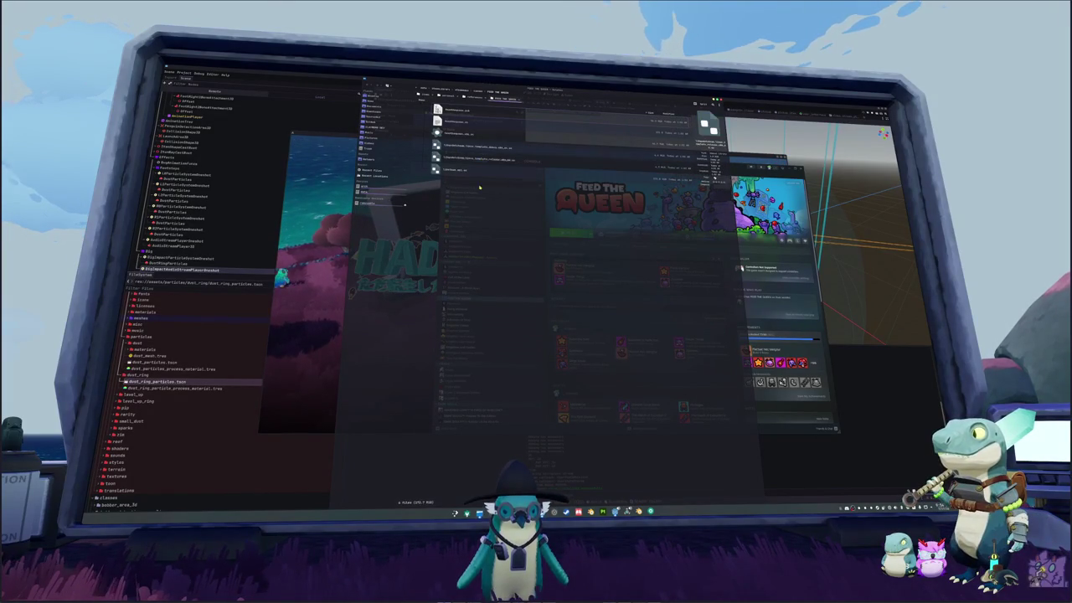
scroll(479, 193, "up", 1)
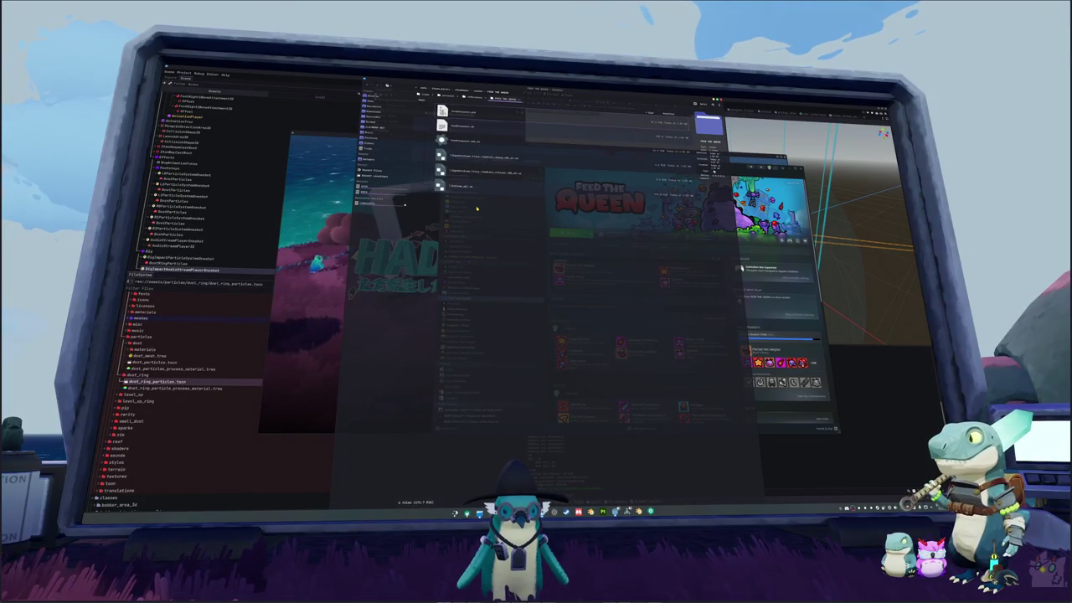
scroll(476, 208, "down", 1)
scroll(476, 209, "down", 1)
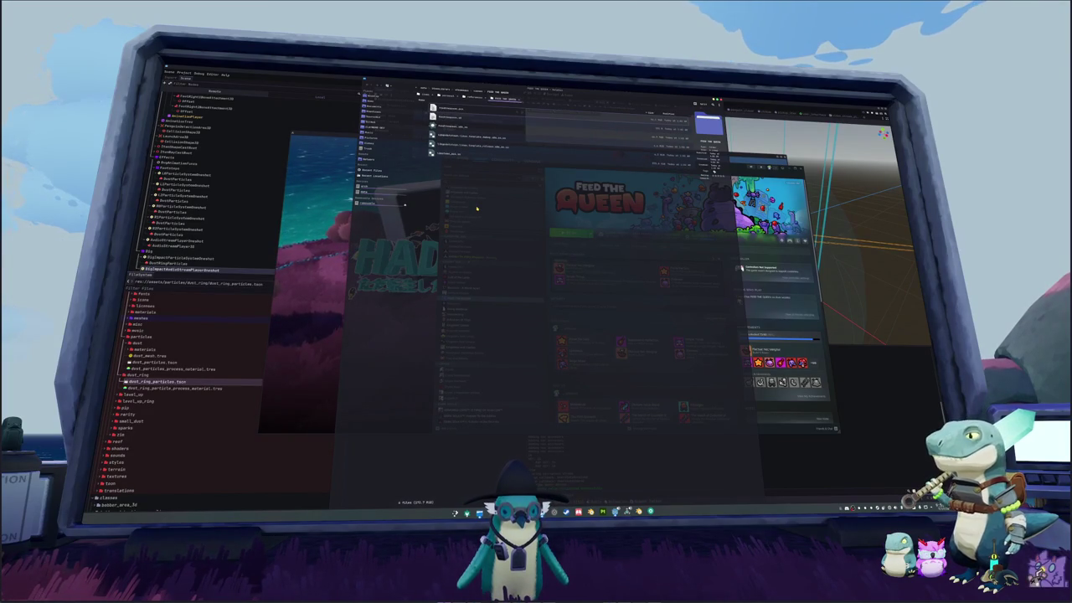
left_click(591, 136)
left_click(595, 144, "shift")
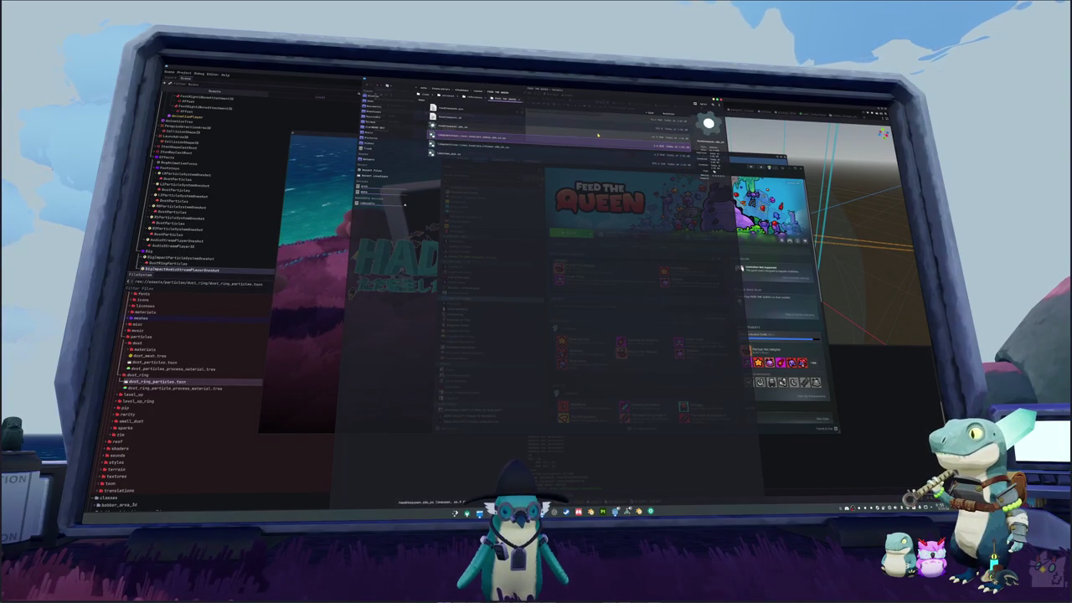
left_click(599, 127)
left_click(588, 231)
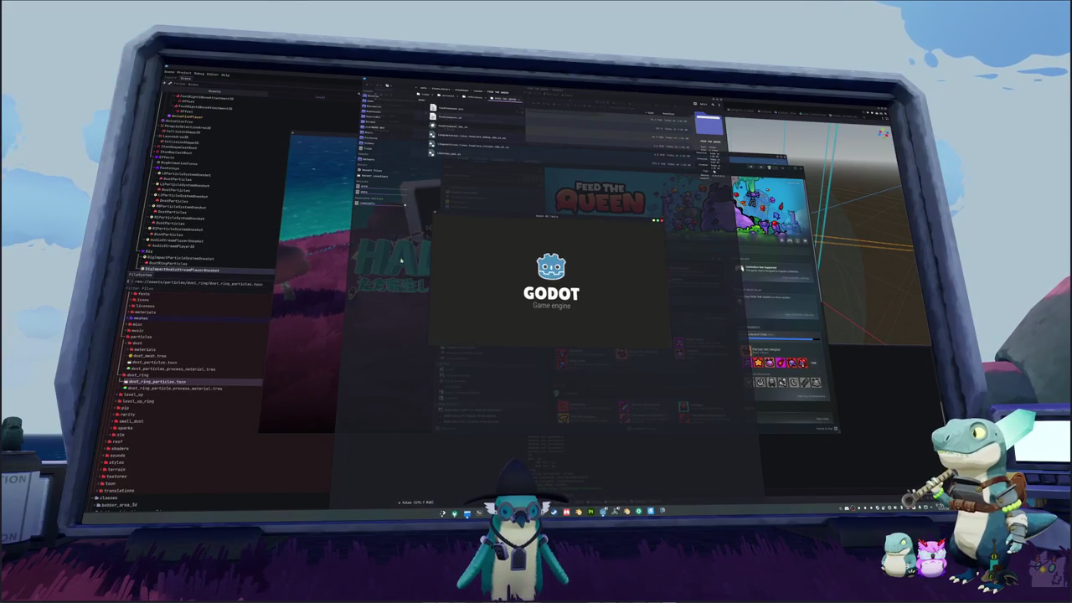
Recover the project from data/SteamLibrary/steamapps/common/Feed the Queen, loading its 1145-file pack
left_click(453, 220)
left_click(469, 235)
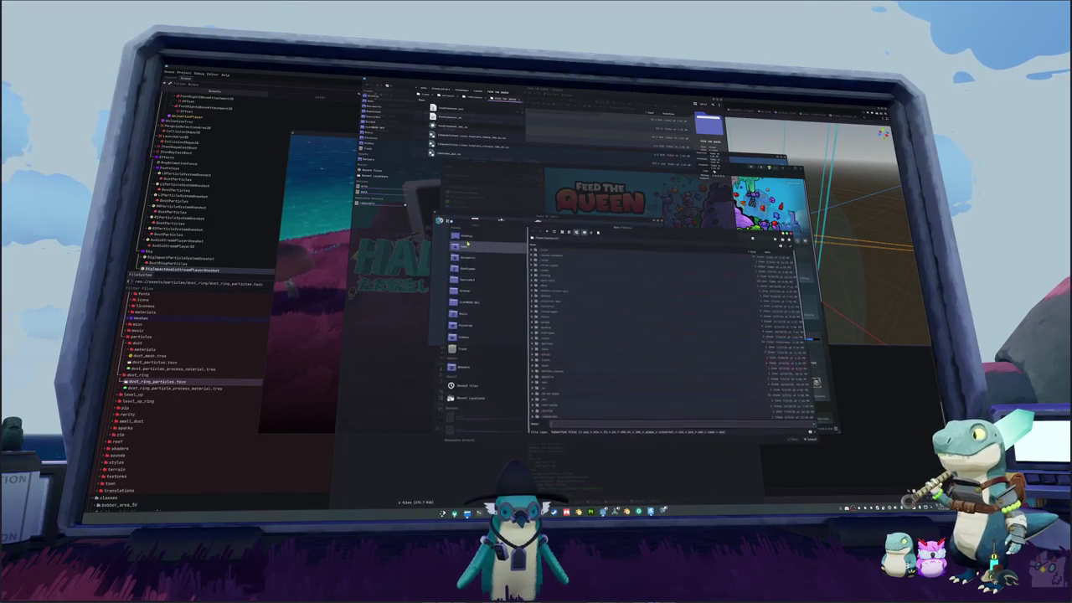
left_click(456, 417)
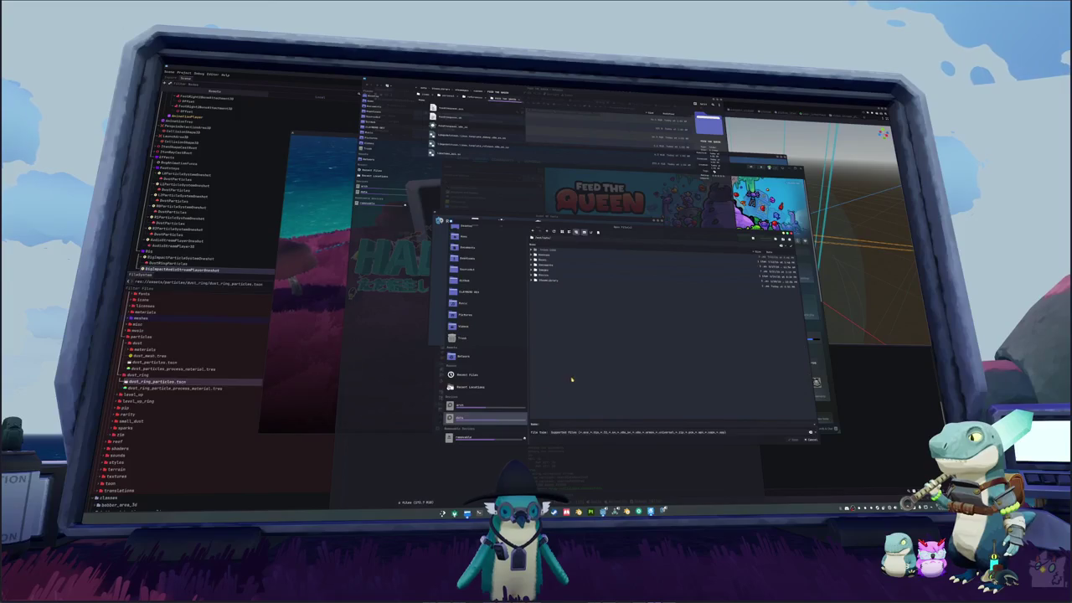
double_click(553, 282)
double_click(551, 255)
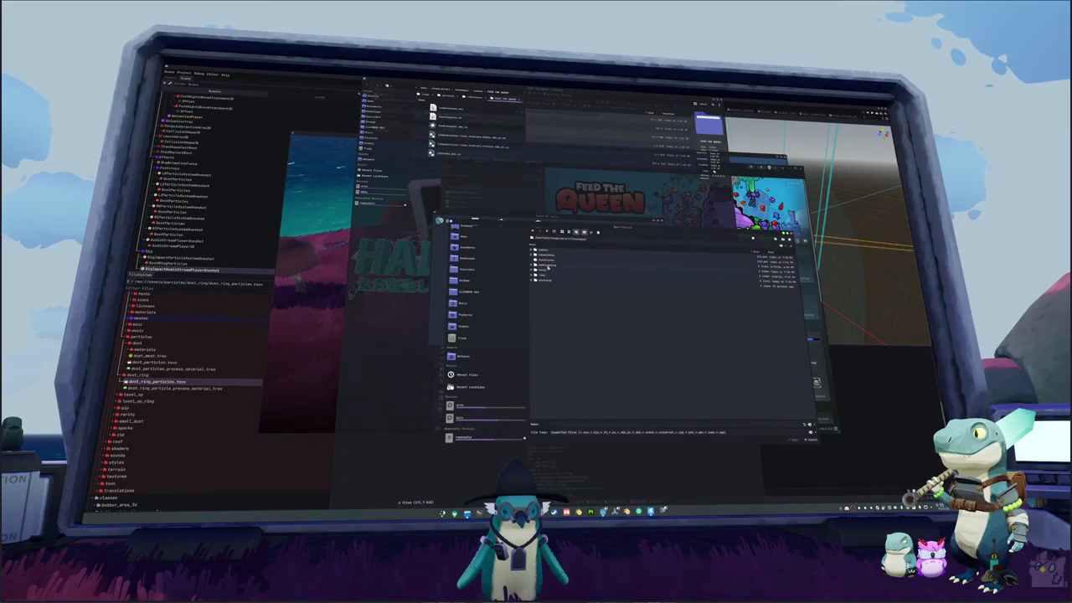
double_click(548, 250)
scroll(541, 337, "down", 10)
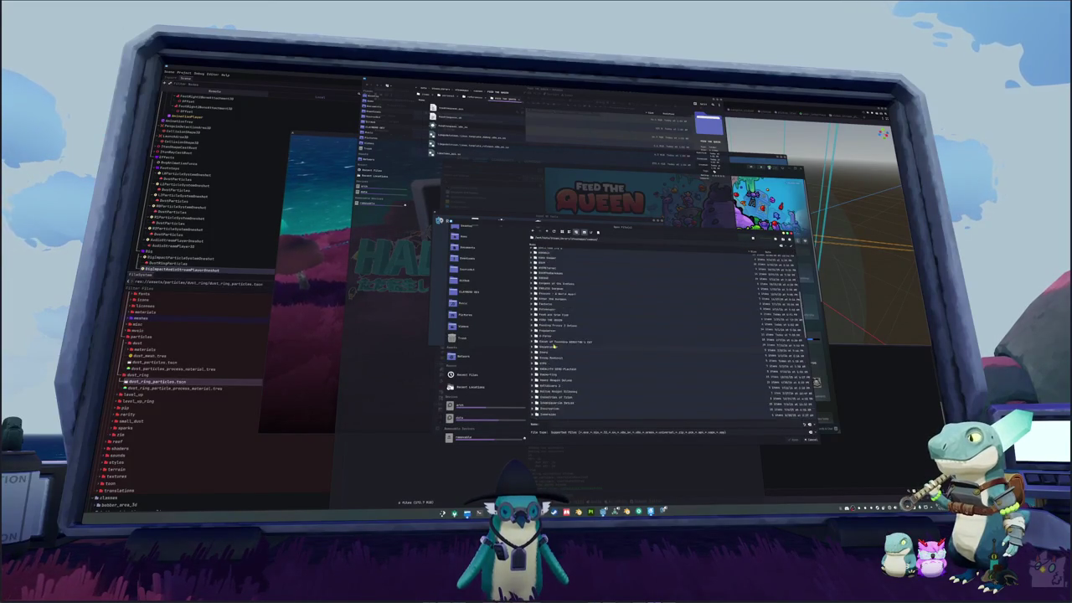
scroll(553, 276, "up", 3)
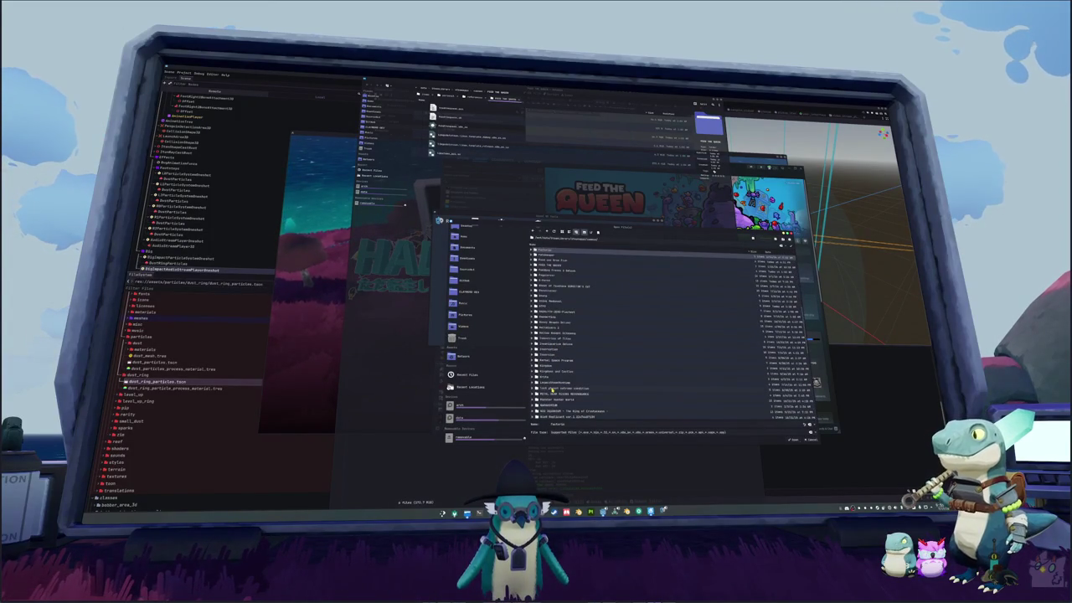
left_click(553, 269)
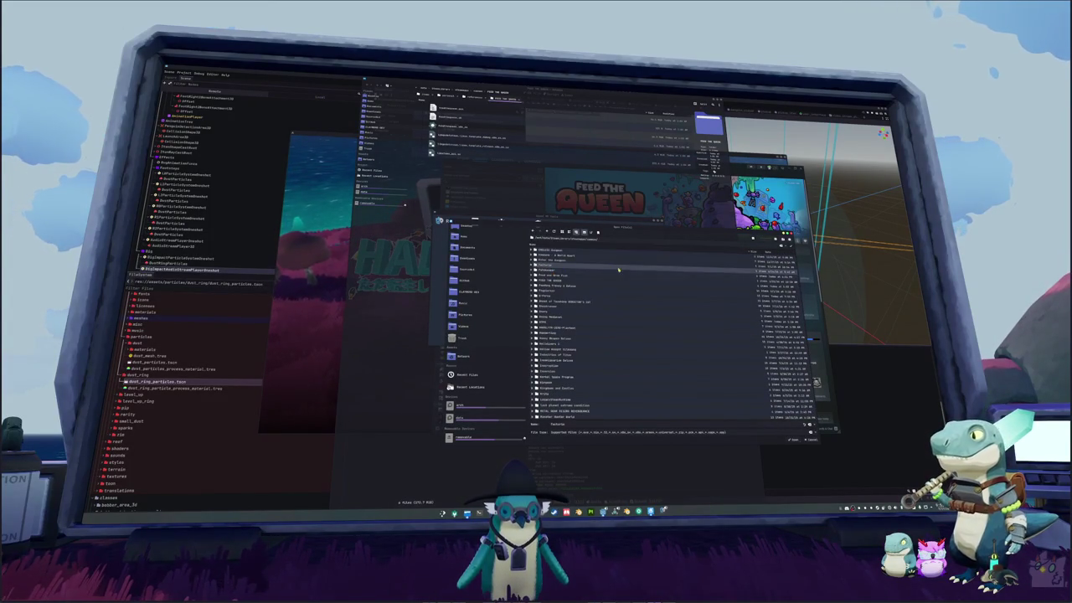
double_click(556, 282)
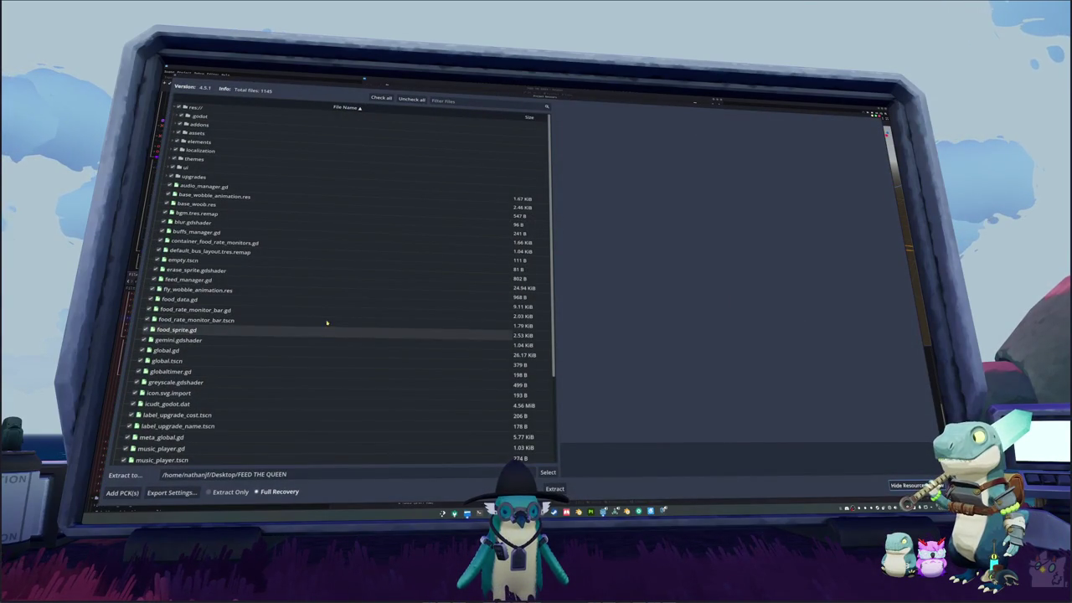
Expand upgrades, preview upgrades_manager.gd, sort files by size, then preview global.gd
left_click(186, 169)
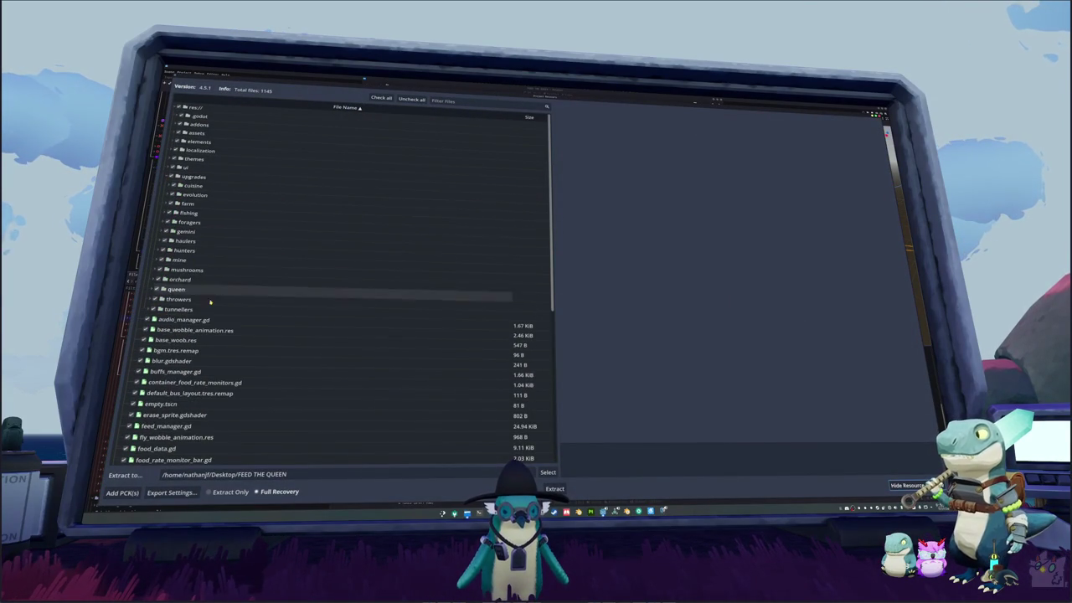
scroll(213, 356, "down", 5)
left_click(281, 447)
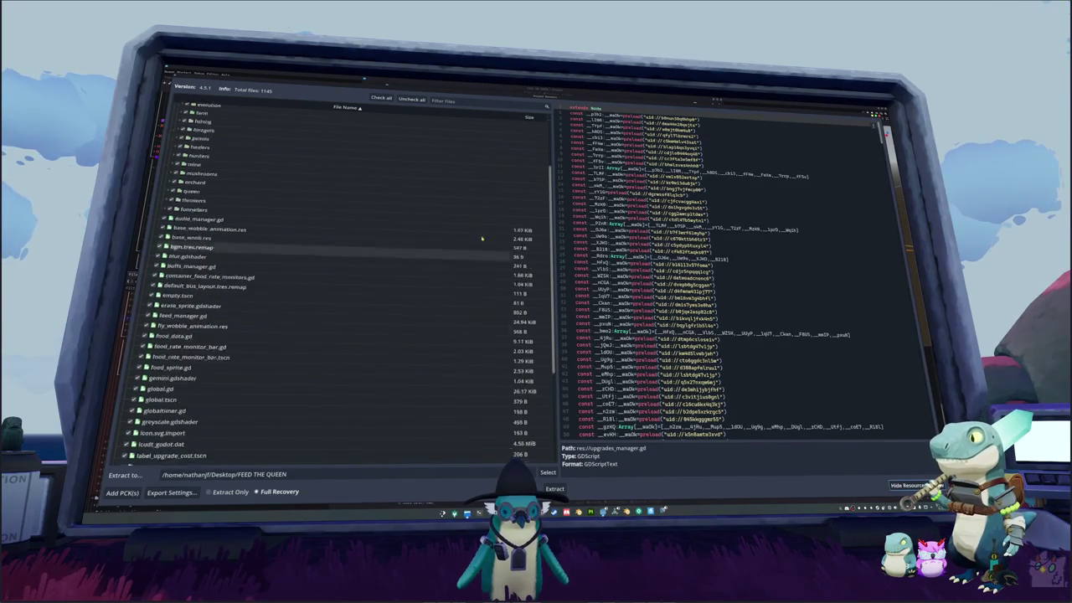
left_click(529, 117)
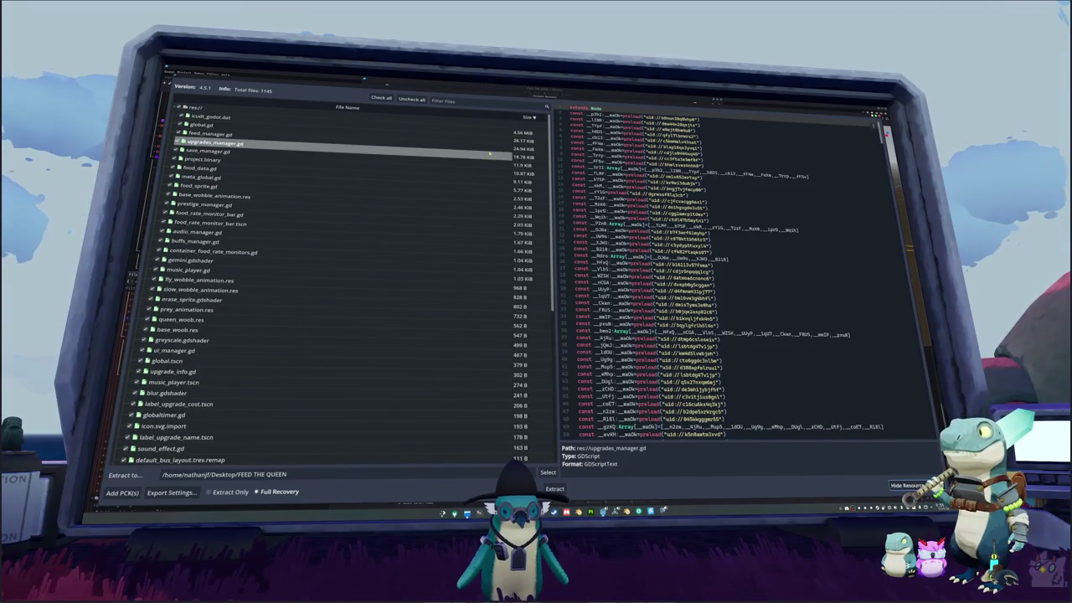
left_click(502, 125)
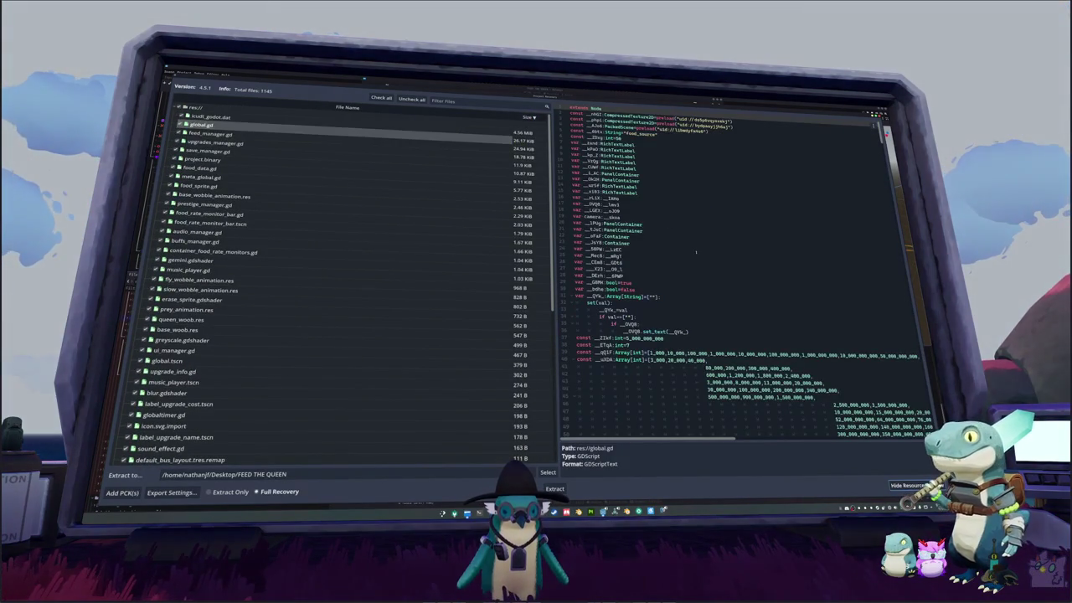
scroll(909, 361, "down", 10)
scroll(909, 361, "down", 10)
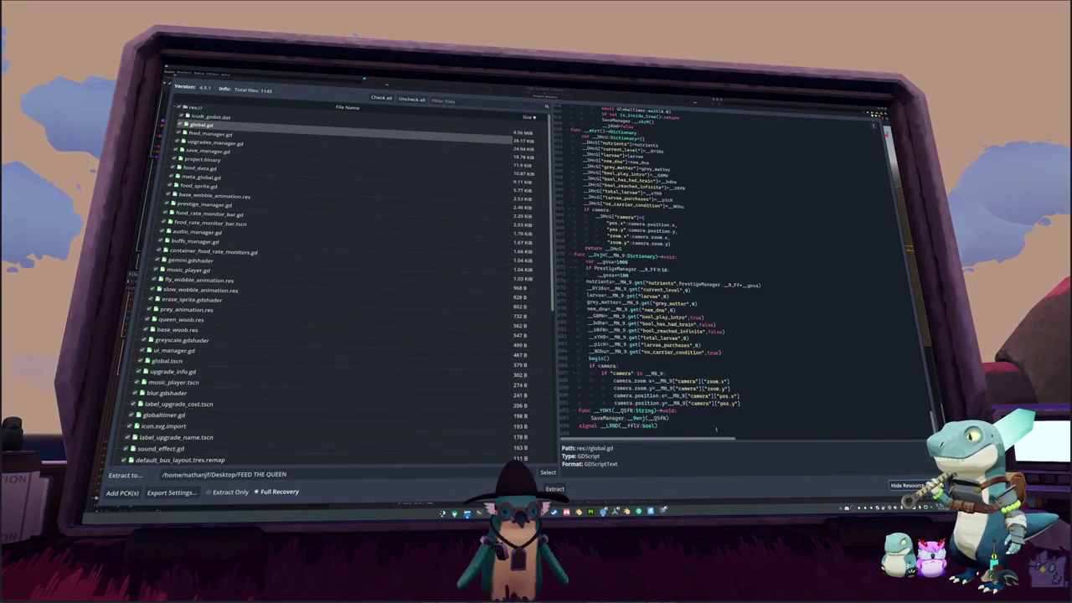
scroll(643, 429, "up", 3)
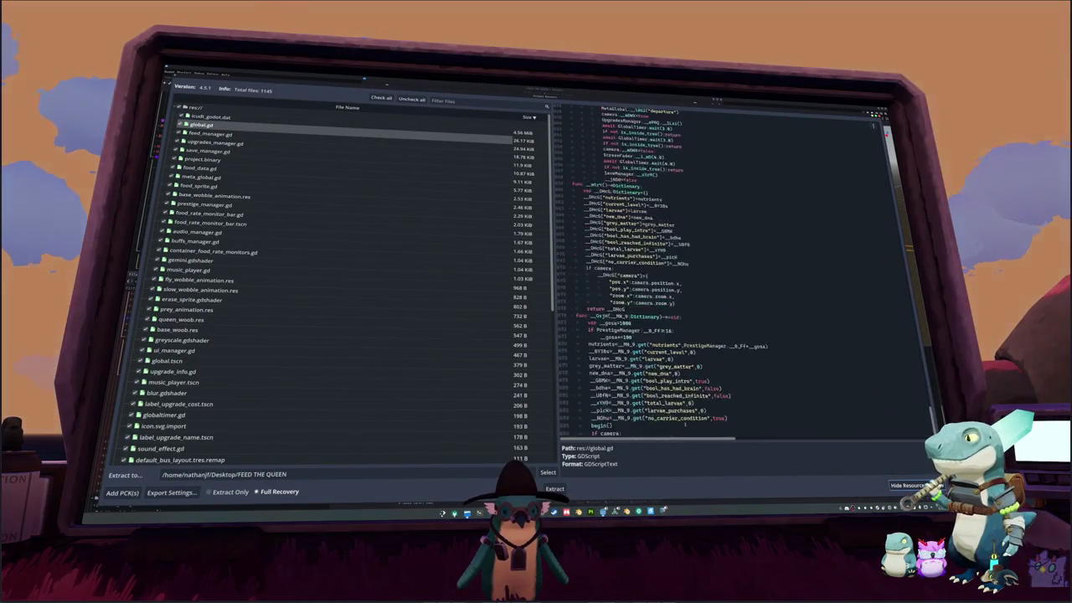
scroll(729, 404, "up", 5)
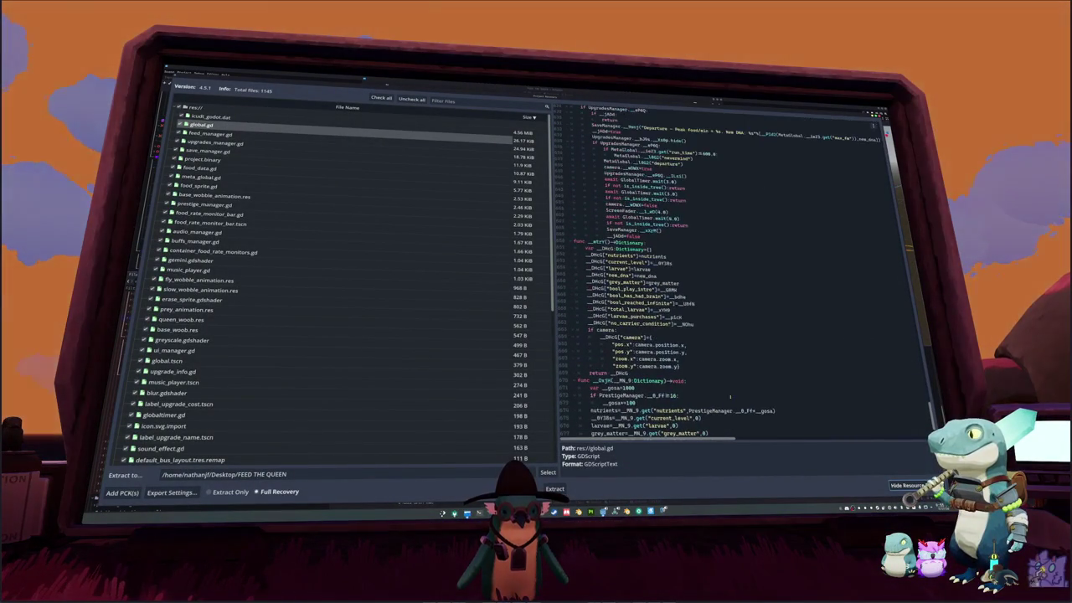
scroll(728, 379, "up", 5)
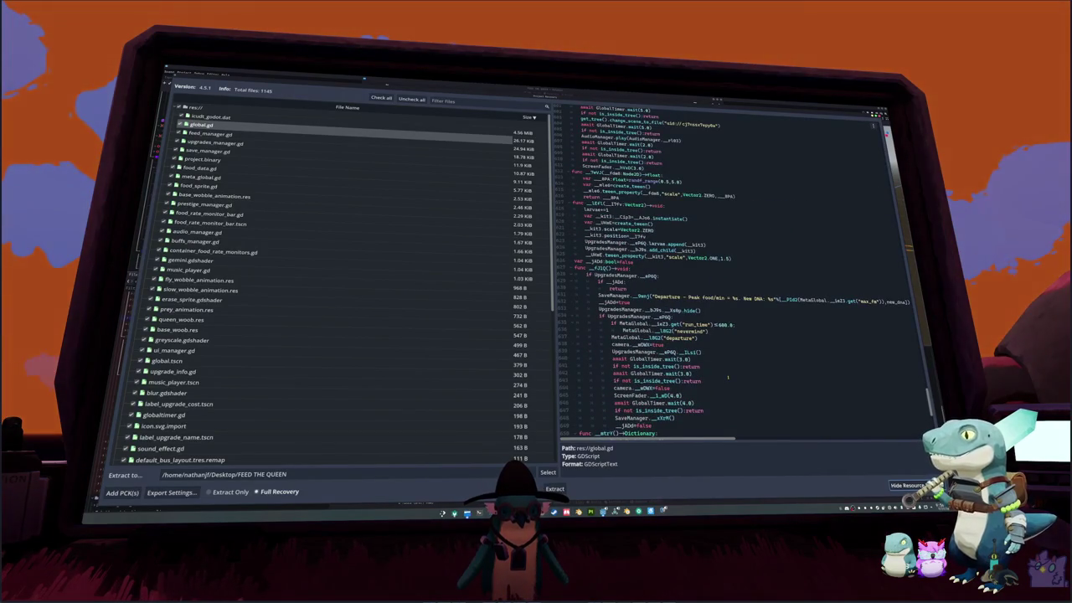
scroll(728, 377, "up", 1)
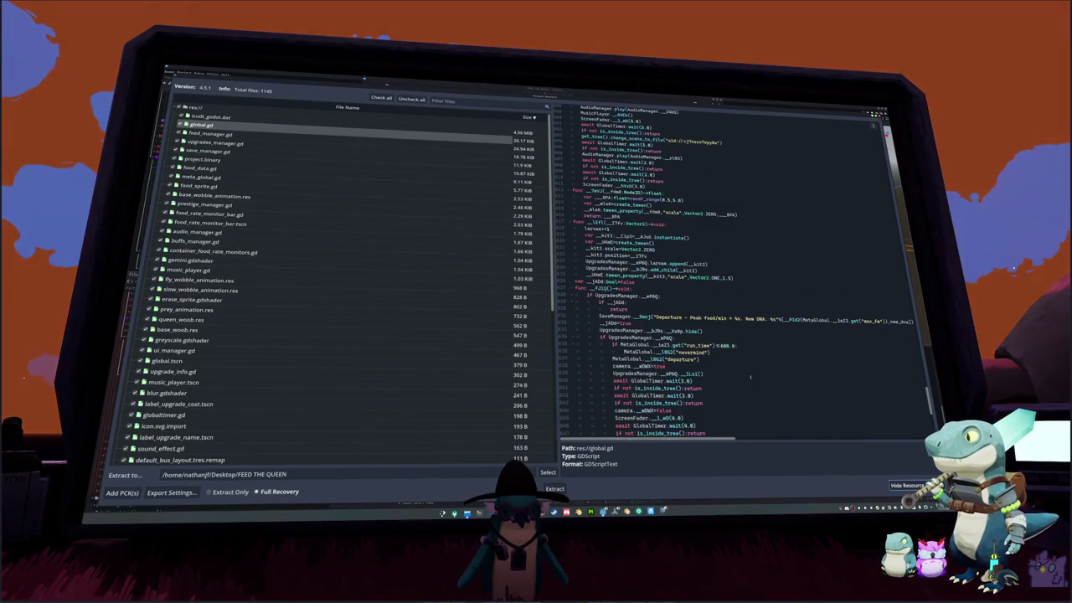
scroll(750, 377, "up", 2)
scroll(792, 376, "up", 2)
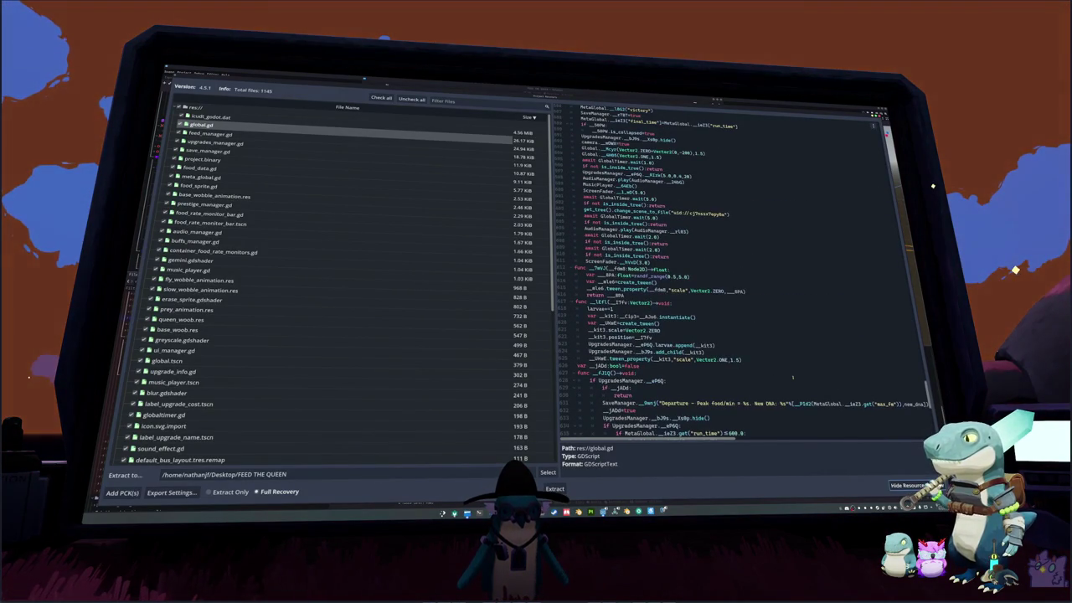
scroll(792, 376, "up", 1)
scroll(793, 376, "up", 1)
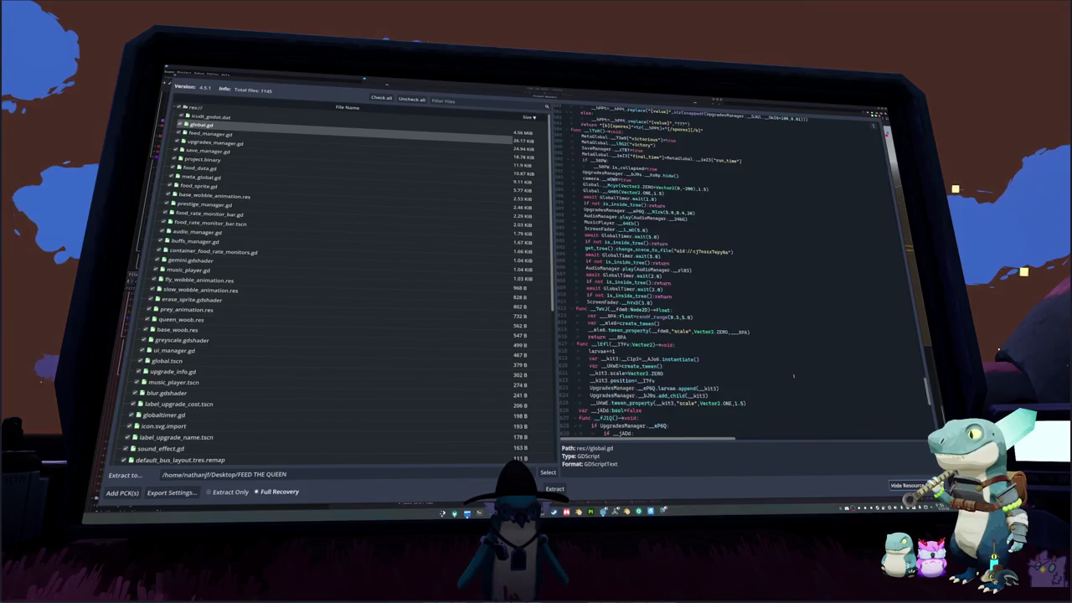
scroll(793, 376, "up", 4)
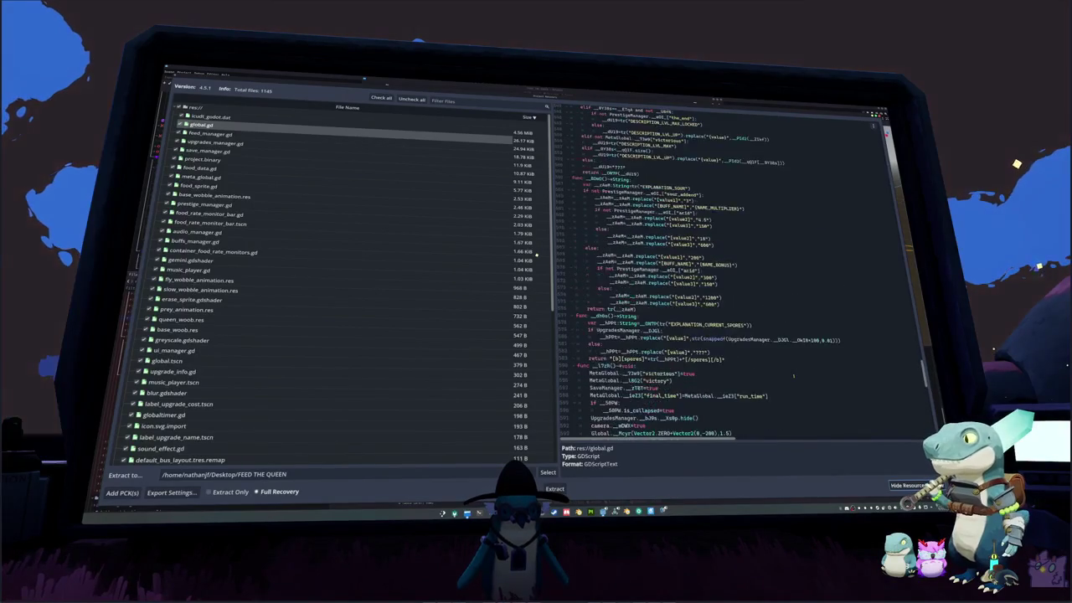
scroll(793, 376, "up", 6)
scroll(793, 376, "up", 5)
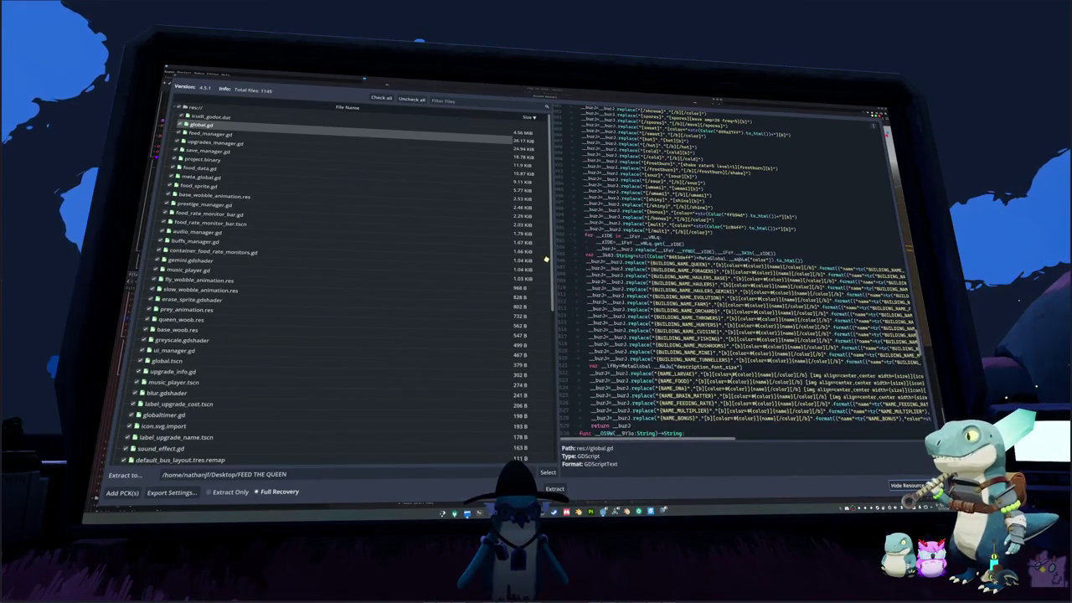
double_click(622, 395)
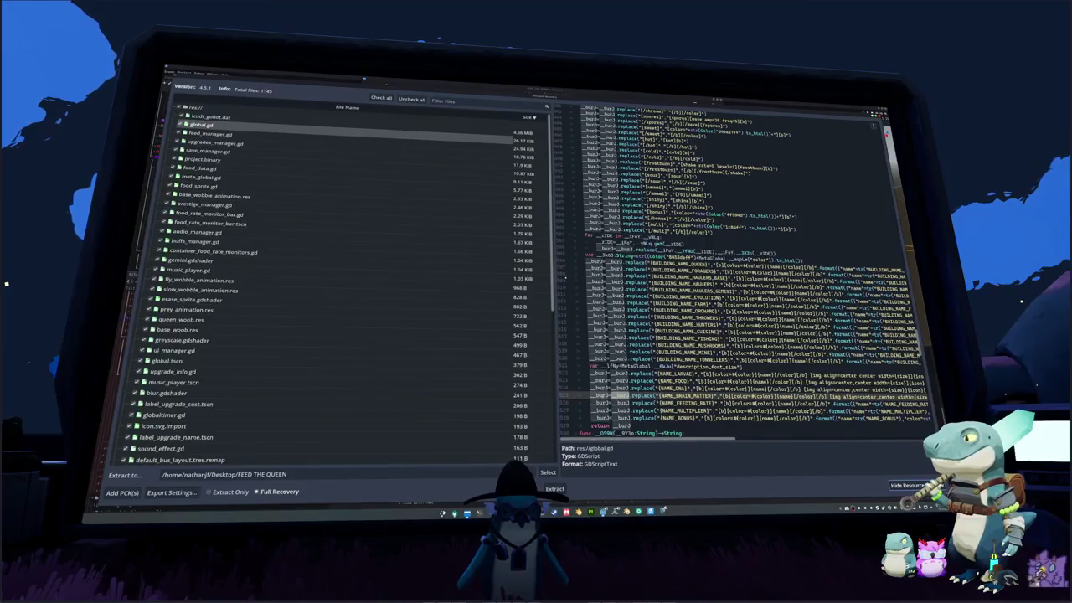
scroll(754, 273, "up", 5)
scroll(737, 276, "up", 3)
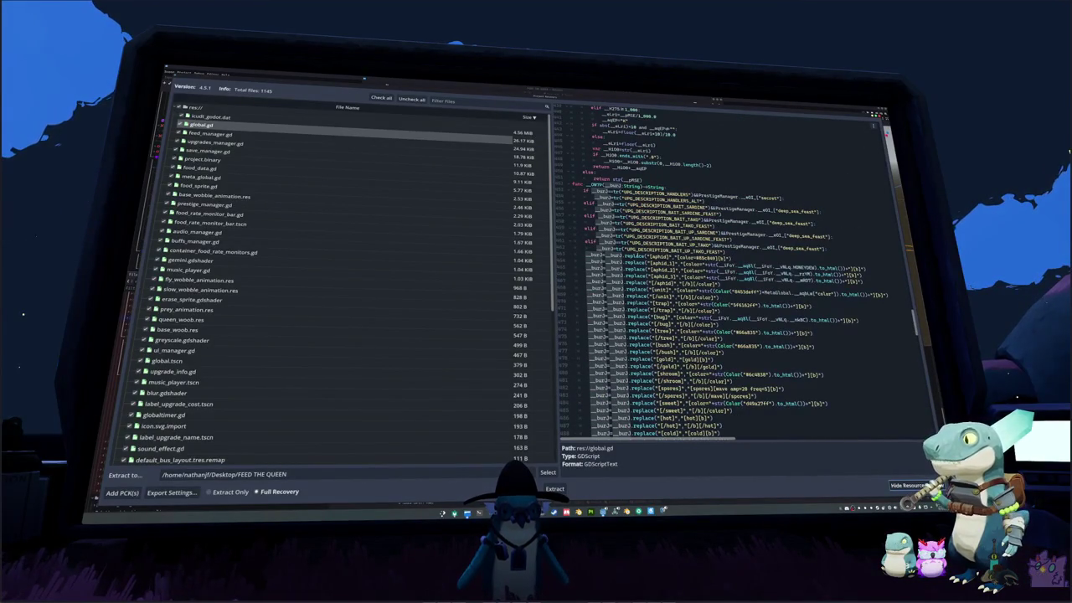
double_click(658, 257)
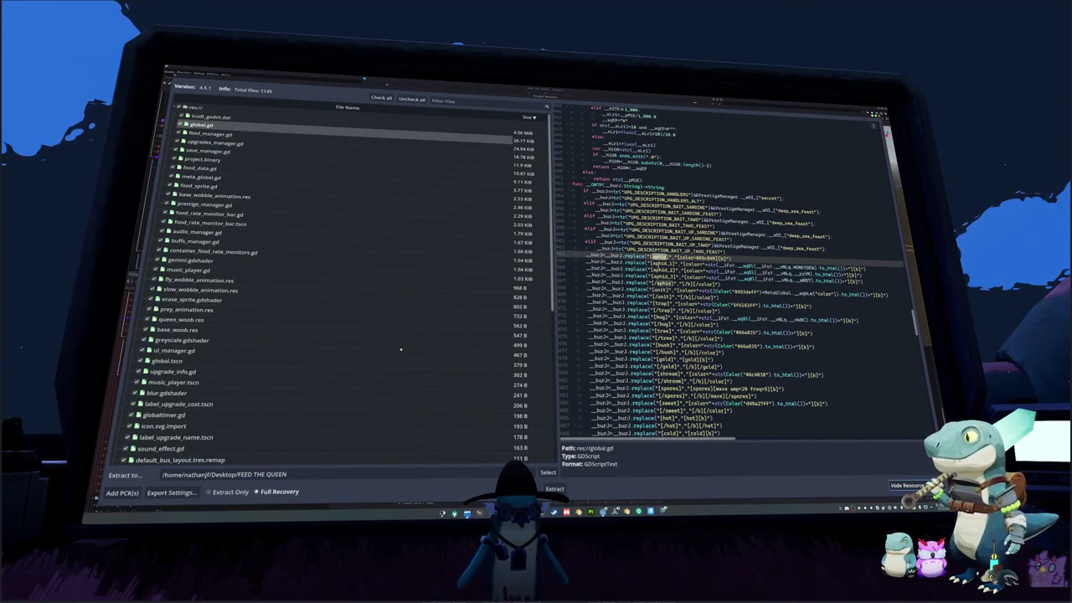
scroll(728, 276, "down", 5)
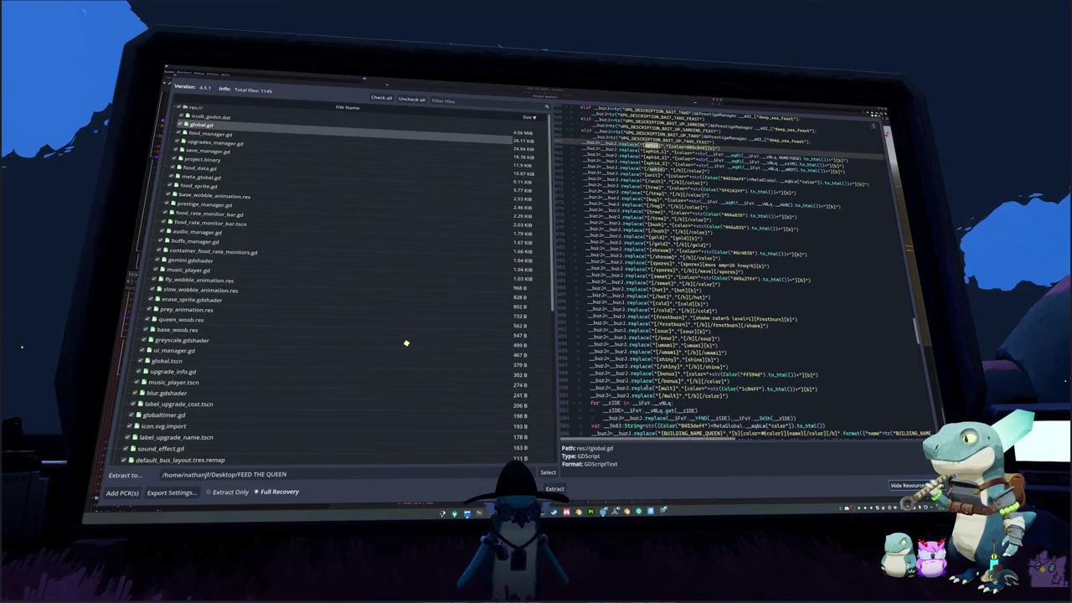
double_click(667, 366)
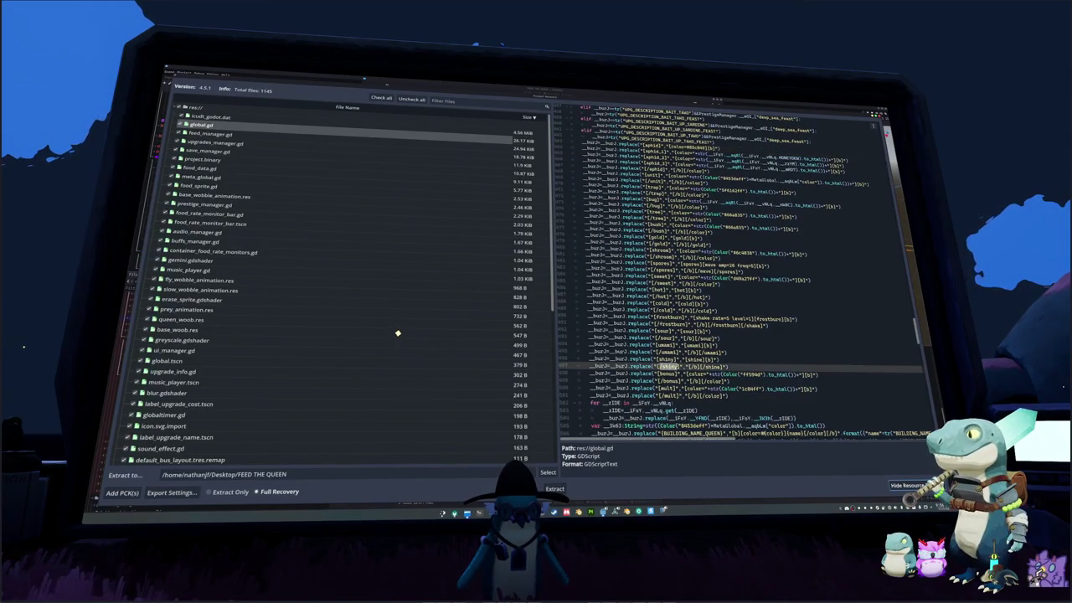
scroll(667, 368, "down", 3)
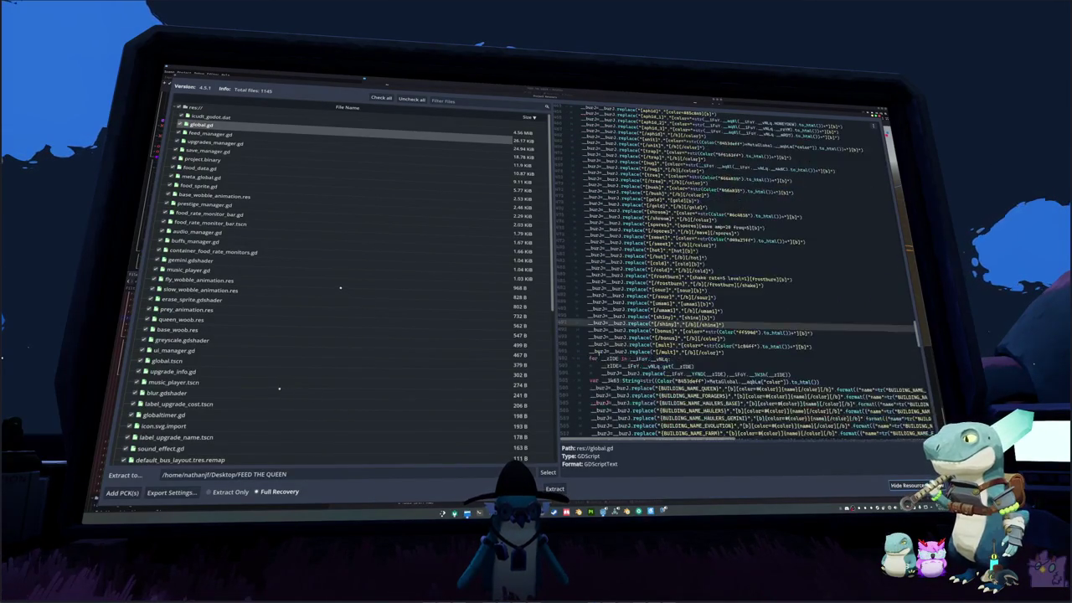
scroll(636, 362, "down", 3)
scroll(667, 358, "down", 1)
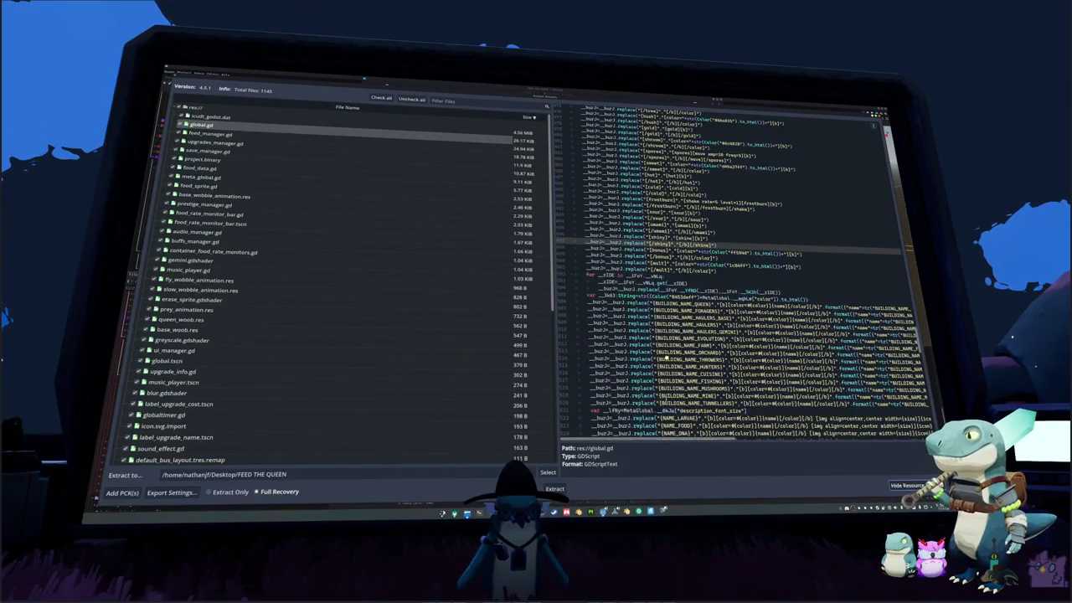
scroll(667, 354, "down", 3)
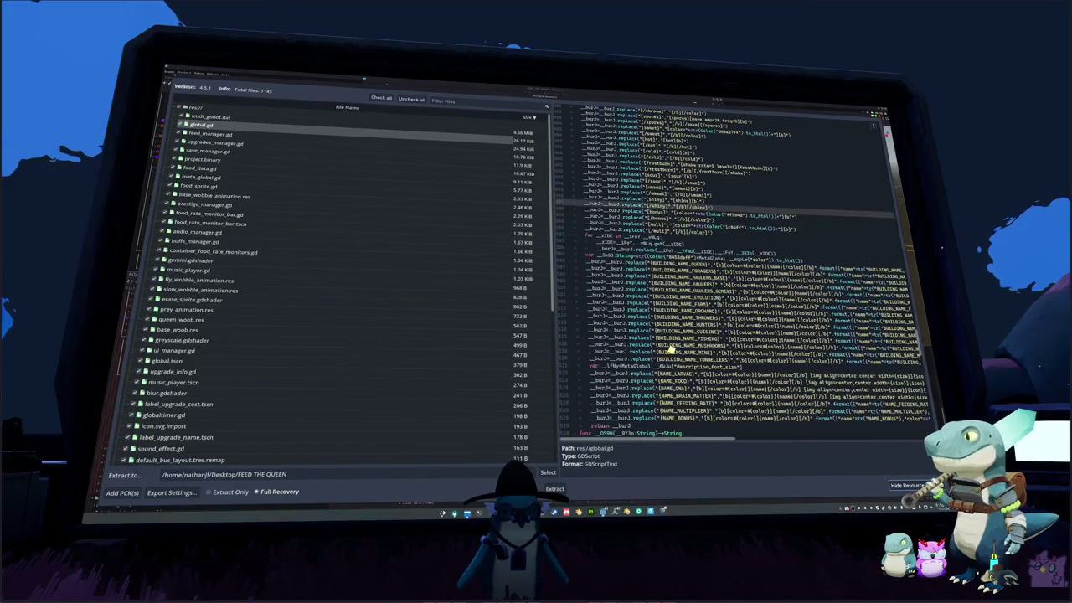
scroll(676, 339, "up", 1)
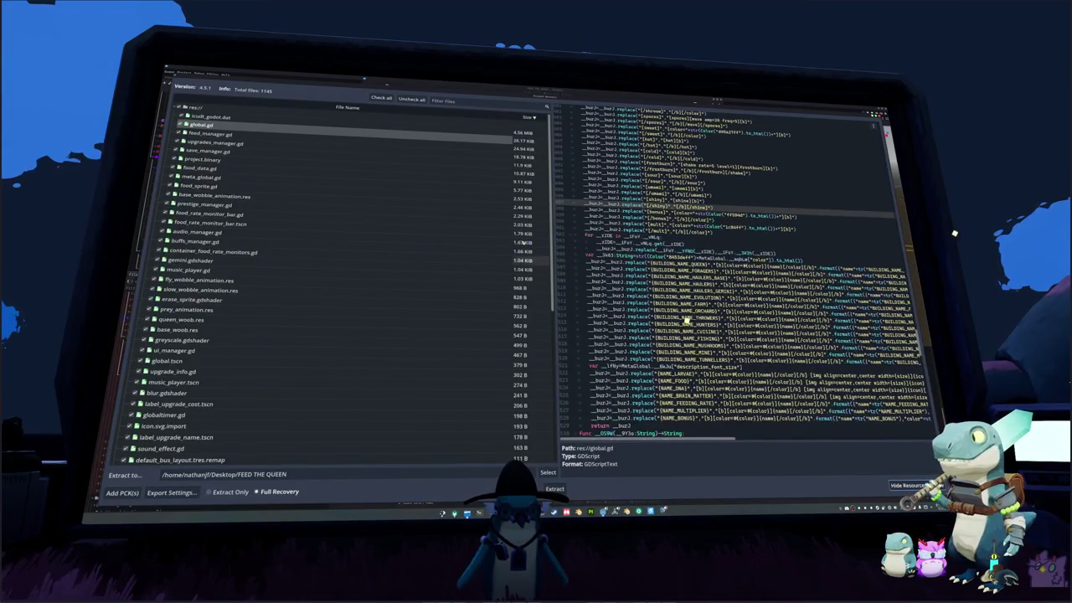
Preview feed_manager.gd and highlight the code around its shine and ecstasy branches
left_click(276, 135)
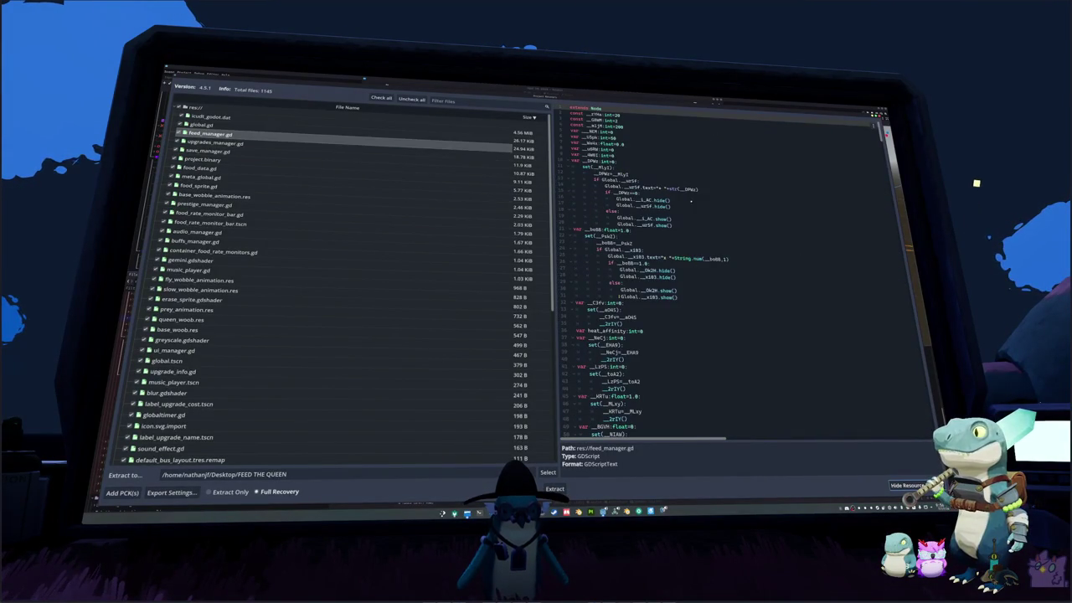
scroll(705, 328, "down", 15)
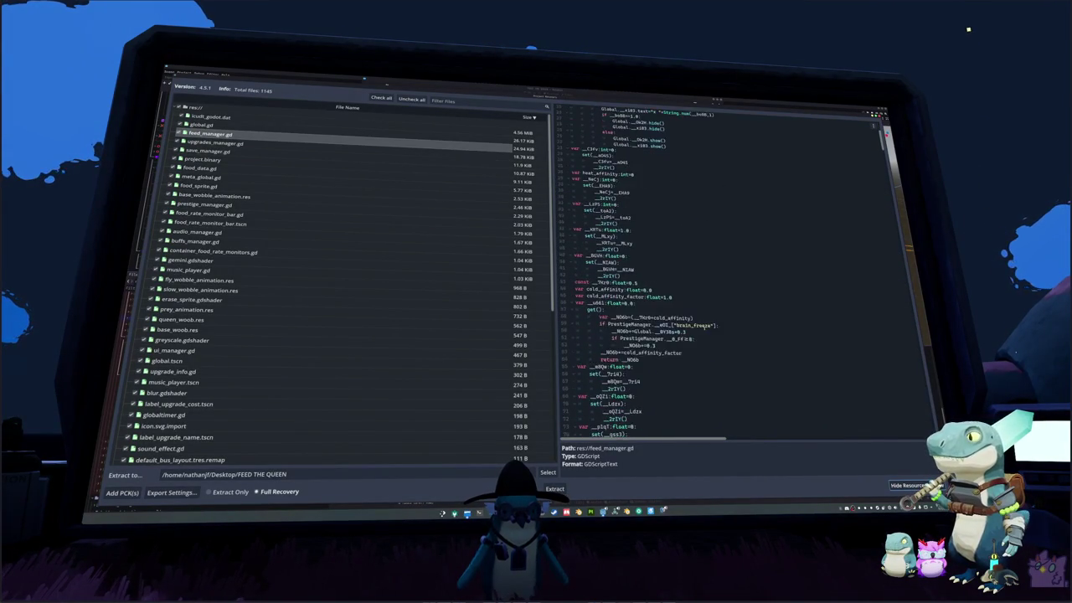
scroll(698, 331, "down", 12)
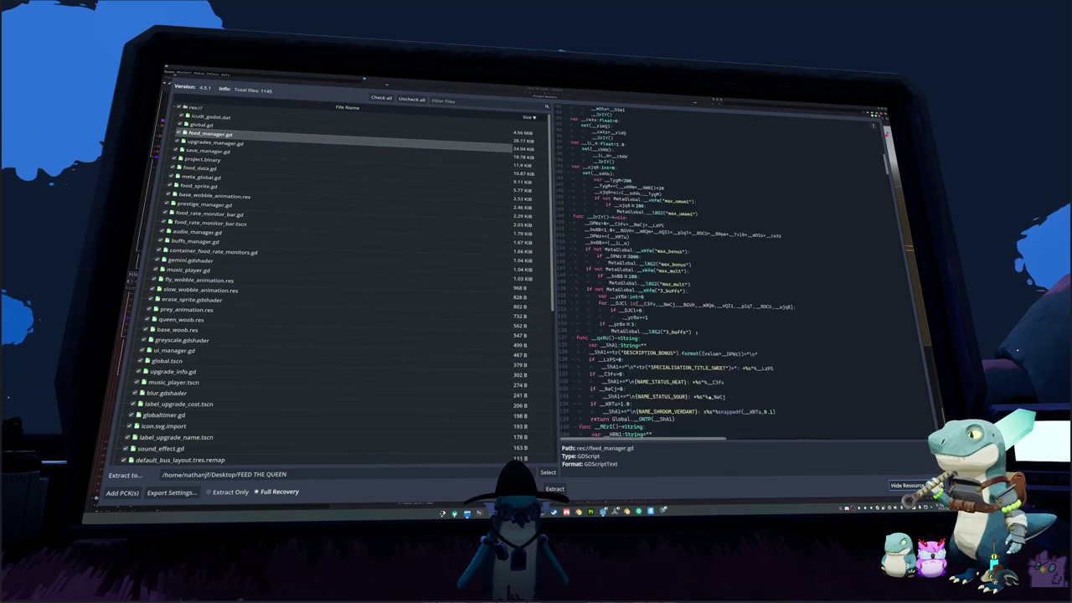
scroll(711, 401, "down", 10)
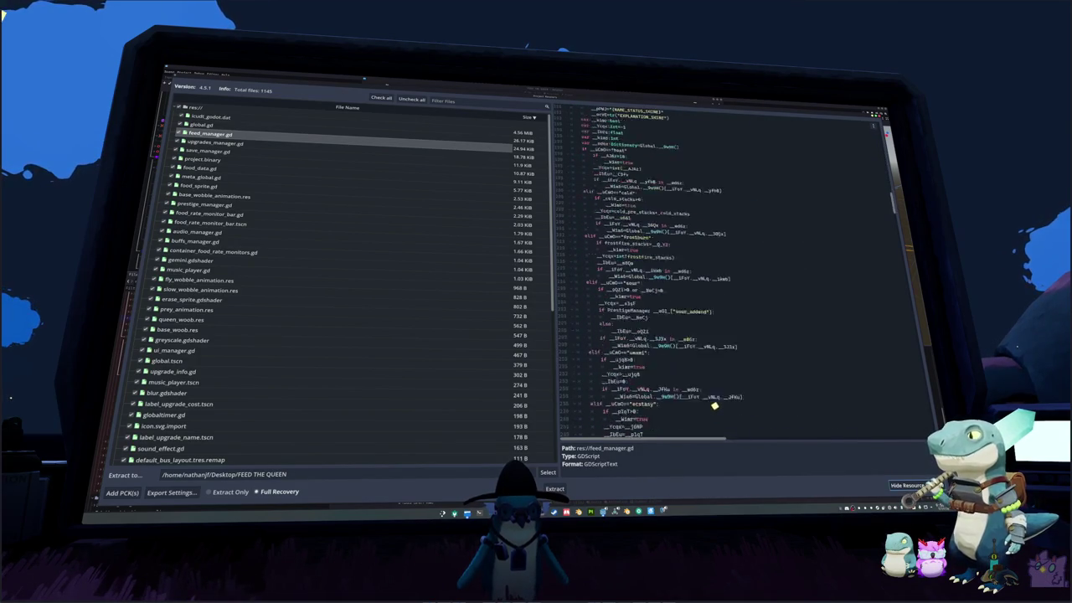
mouse_move(586, 323)
left_mouse_down()
mouse_move(654, 330)
mouse_move(738, 368)
left_mouse_up()
left_click(680, 336)
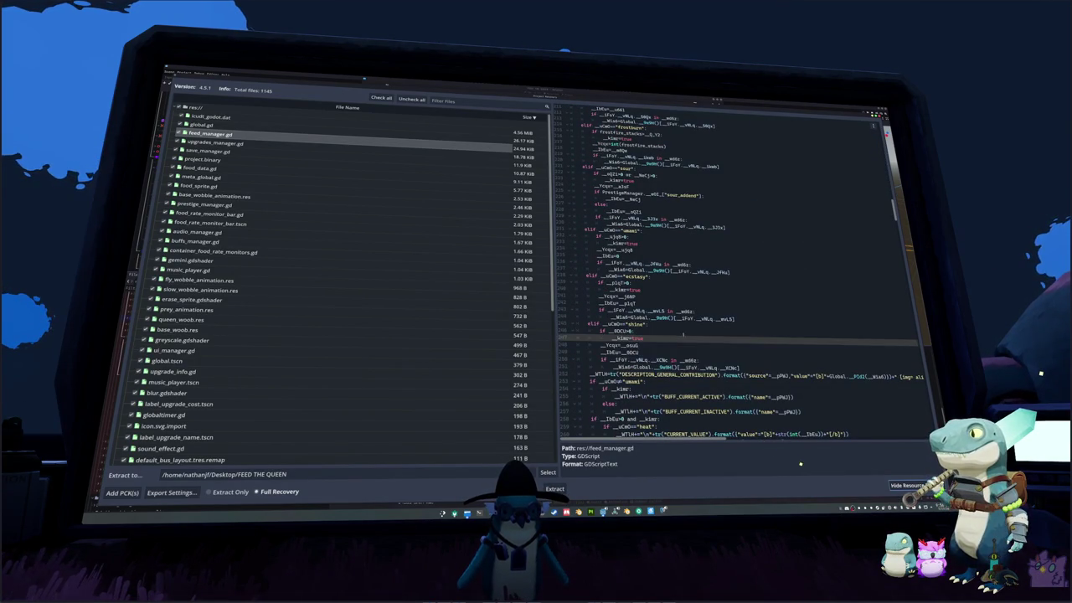
left_click_drag(734, 319, 574, 271)
key("shift+Down")
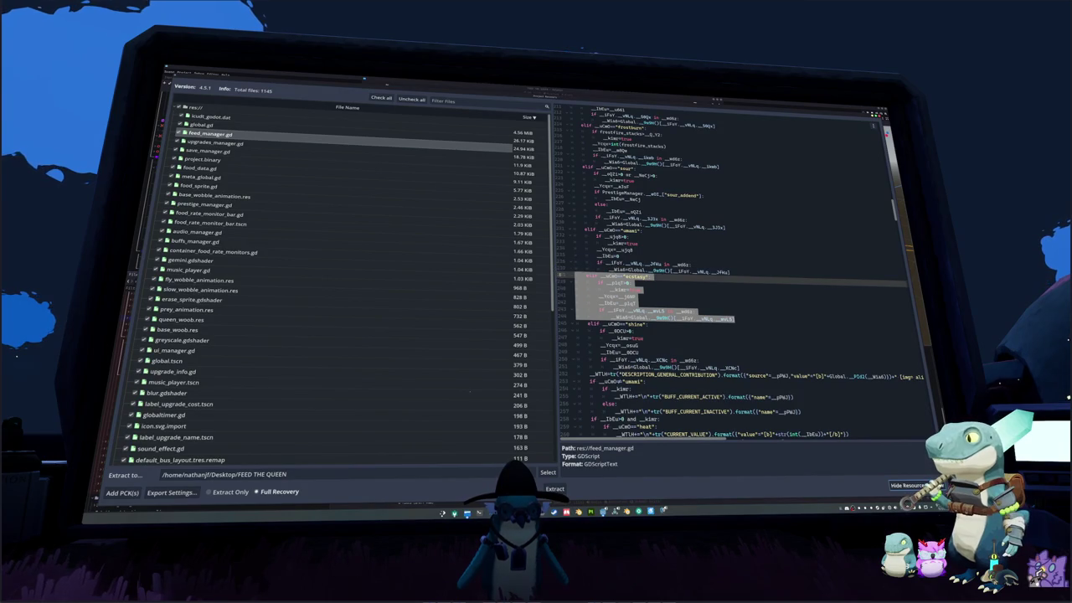
Scroll further down feed_manager.gd past the cold_stacks block to the _ready() timer setup
scroll(727, 128, "down", 6)
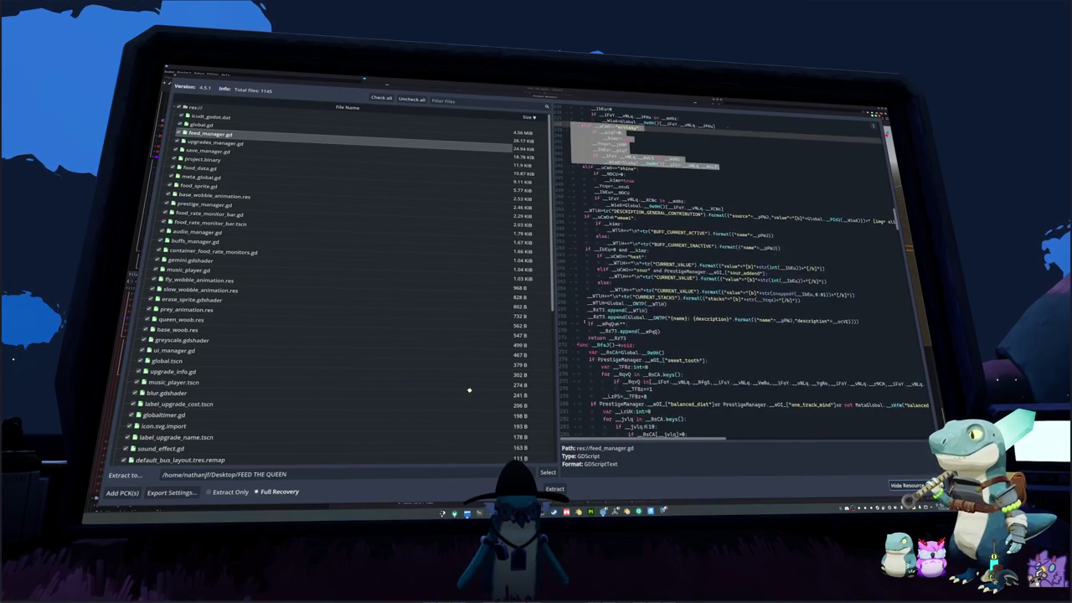
scroll(727, 127, "down", 4)
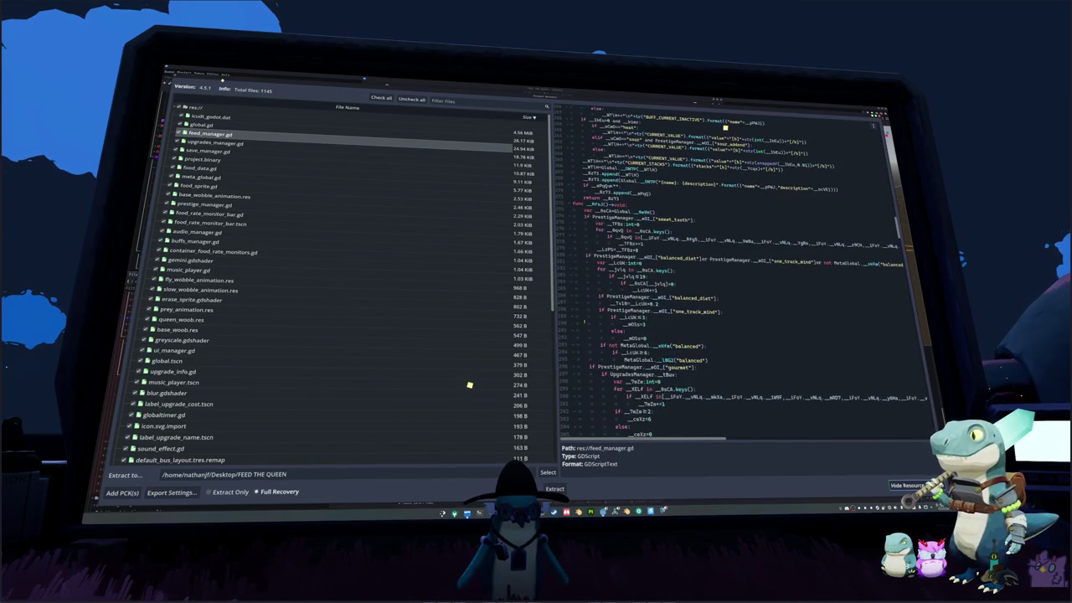
scroll(723, 128, "down", 8)
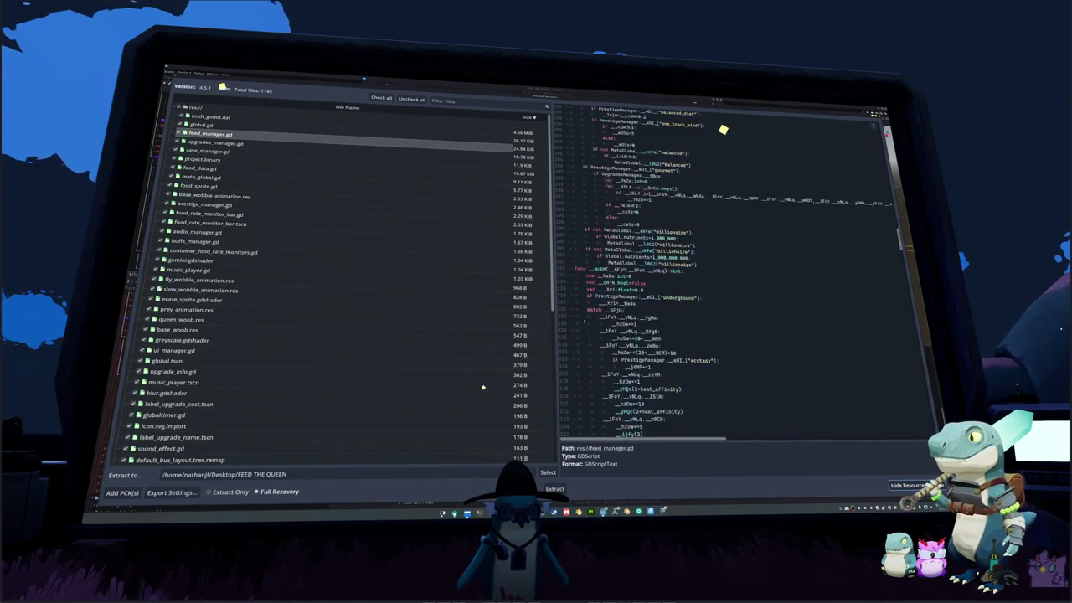
scroll(724, 131, "down", 12)
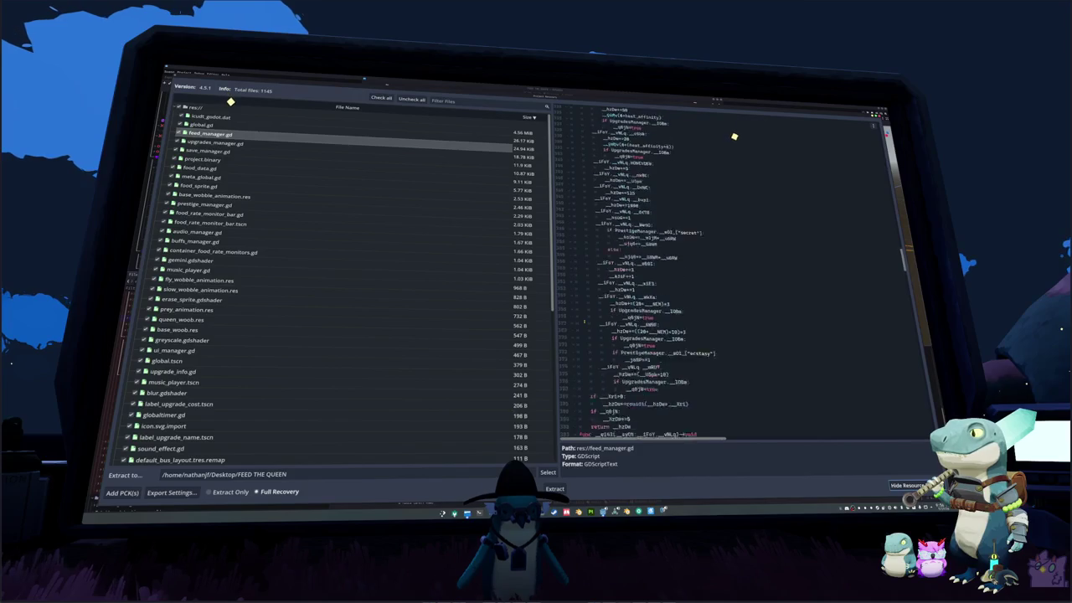
scroll(740, 140, "down", 13)
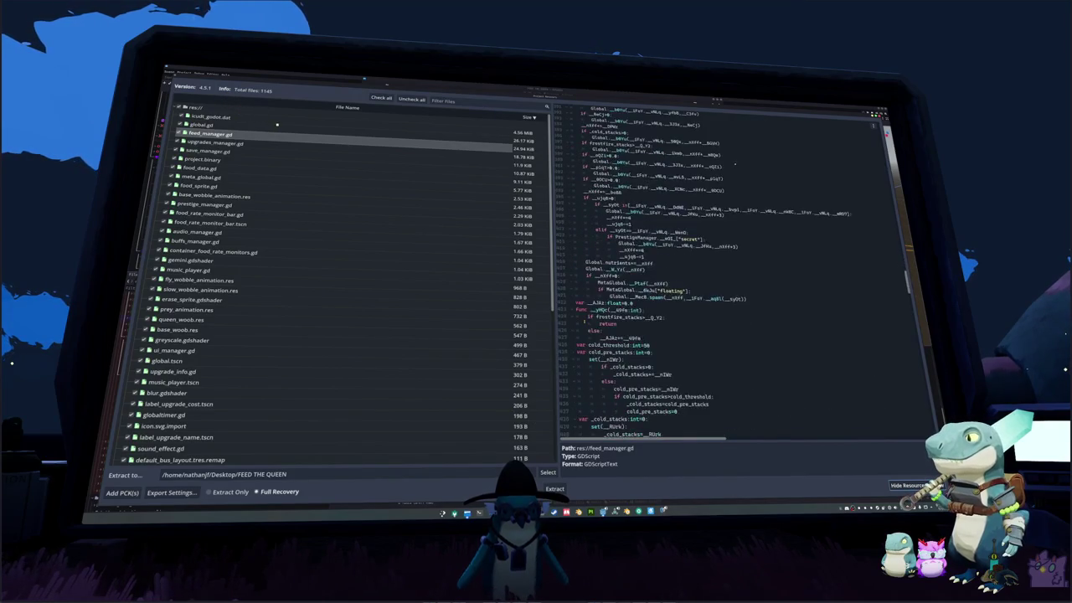
scroll(882, 289, "down", 10)
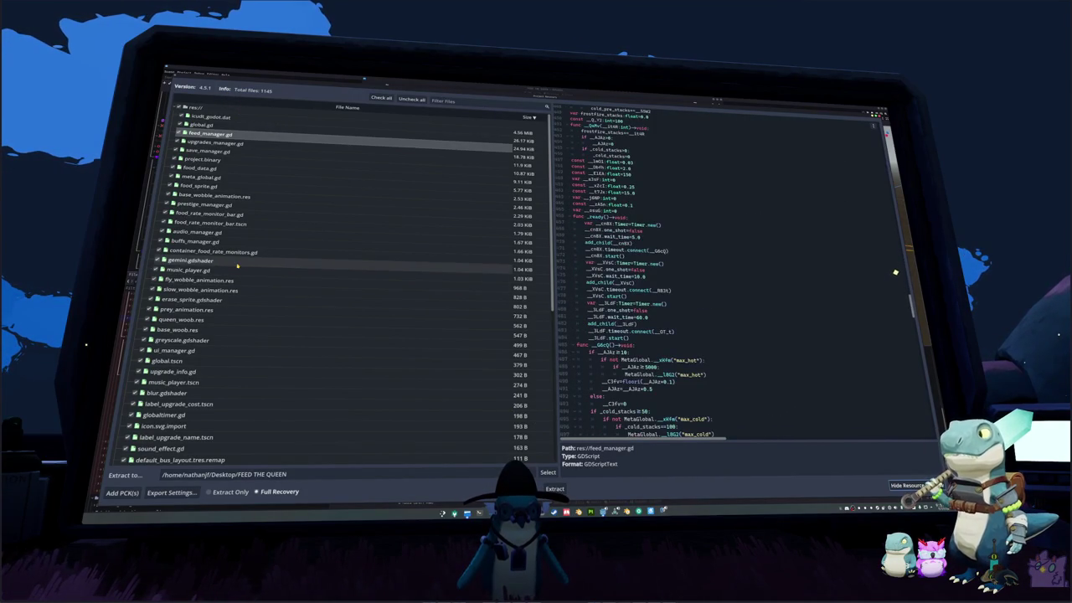
Preview gemini.gdshader and highlight its hue, saturation, value and RGB conversion lines
left_click(237, 264)
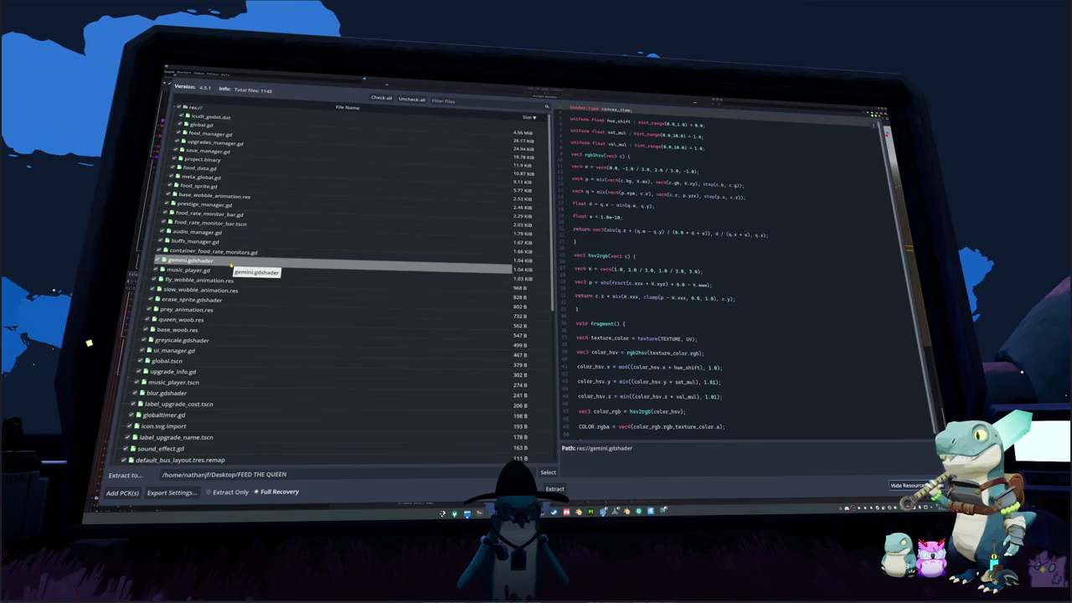
scroll(720, 276, "down", 1)
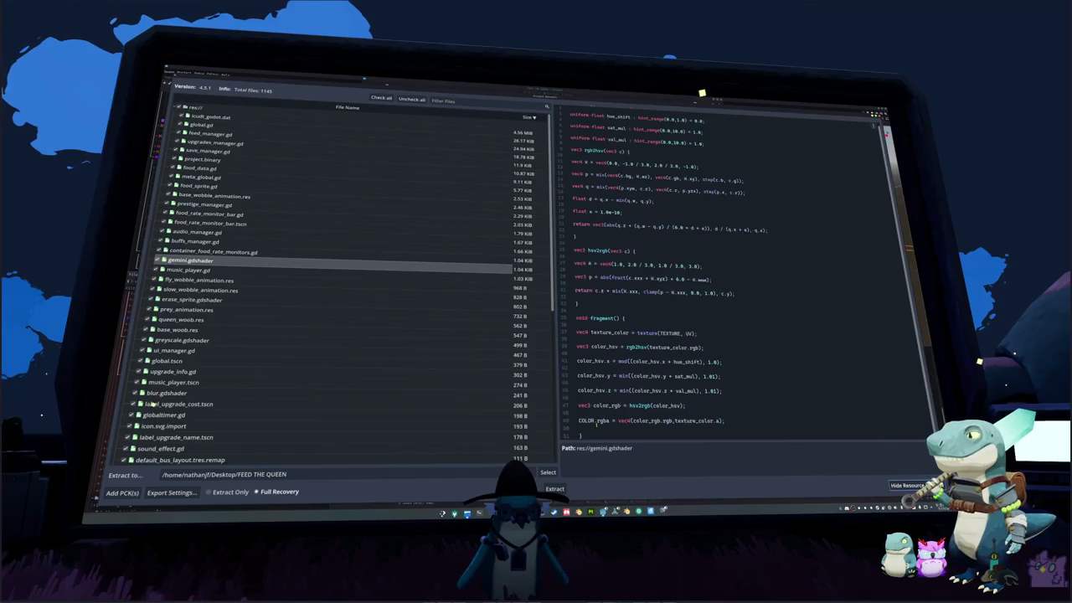
scroll(692, 94, "up", 1)
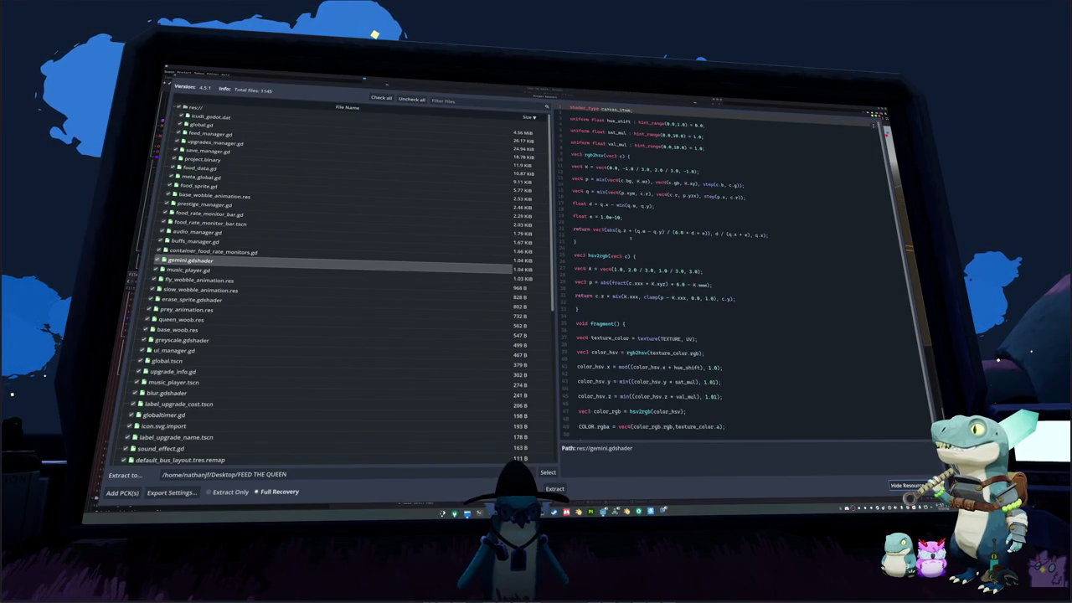
scroll(587, 339, "down", 1)
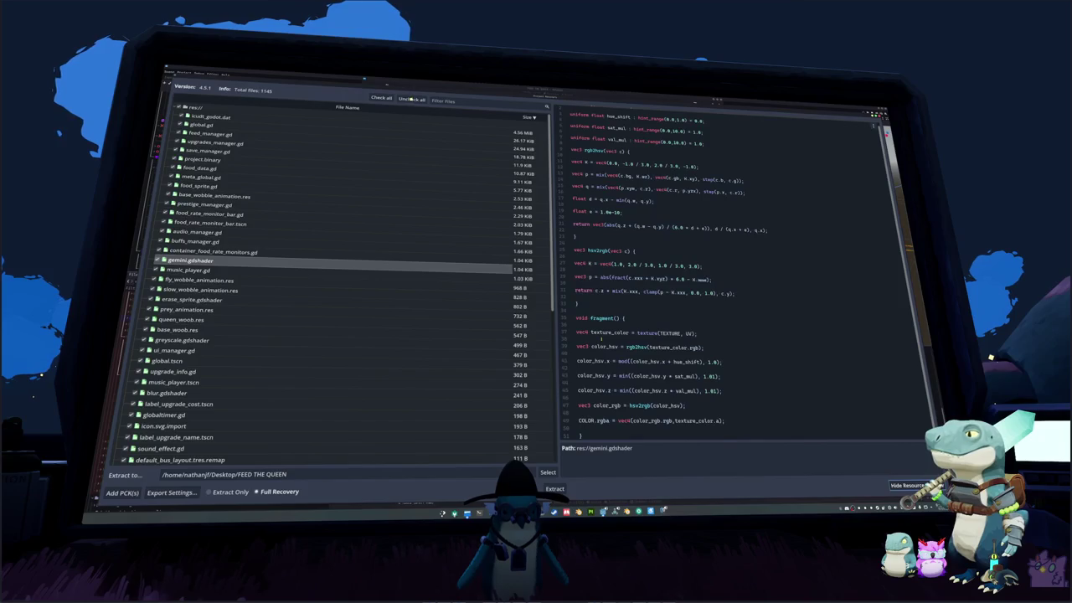
left_click_drag(618, 361, 726, 361)
left_click(725, 376)
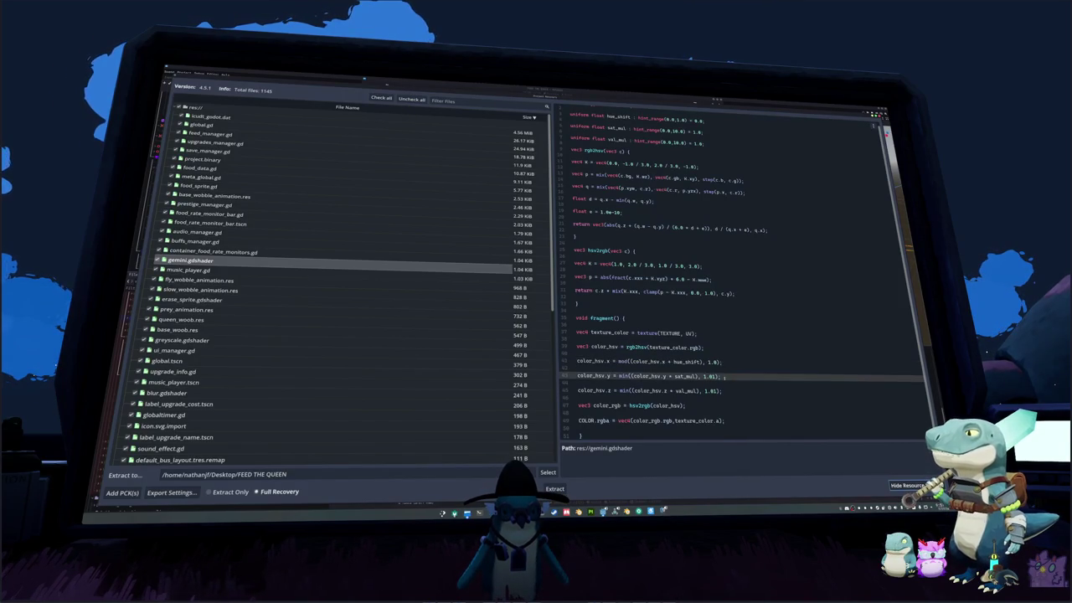
left_click(729, 392)
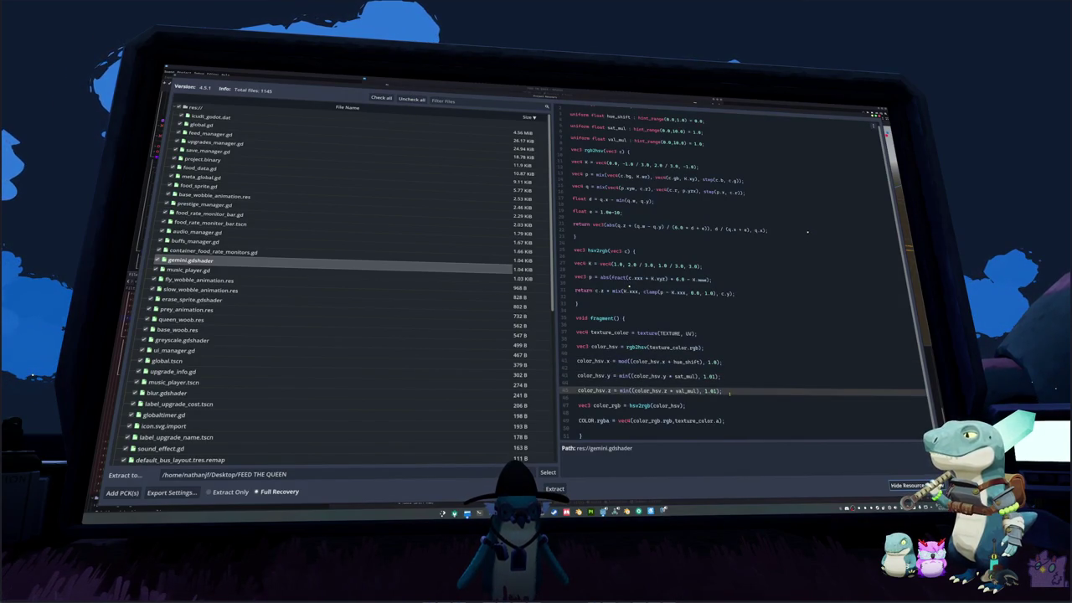
left_click(730, 407)
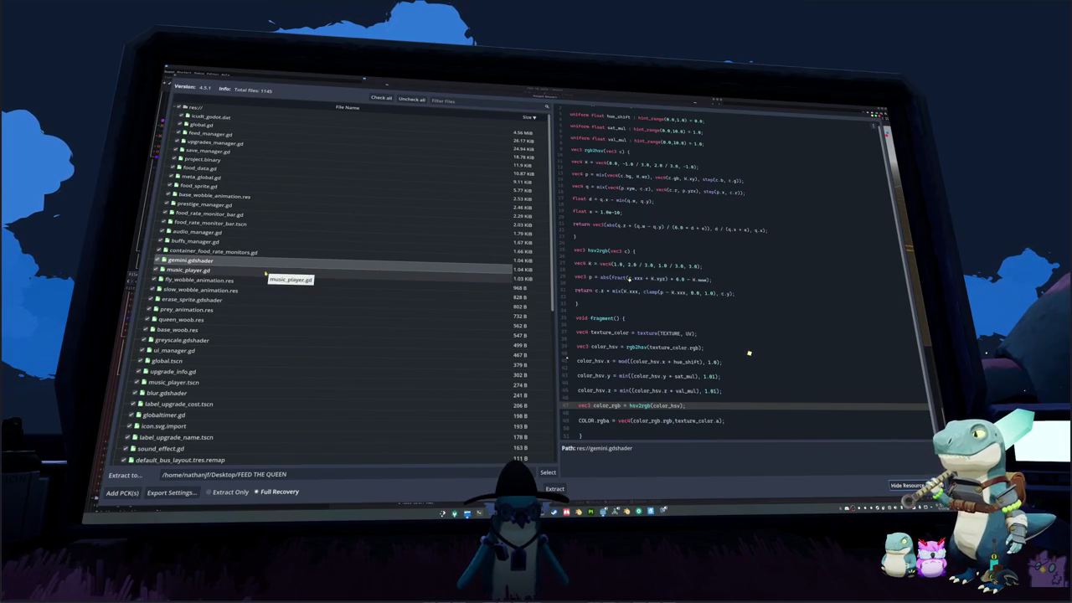
Select upgrades_manager.gd in the file list and scroll down through its code
left_click(490, 133)
left_click(489, 141)
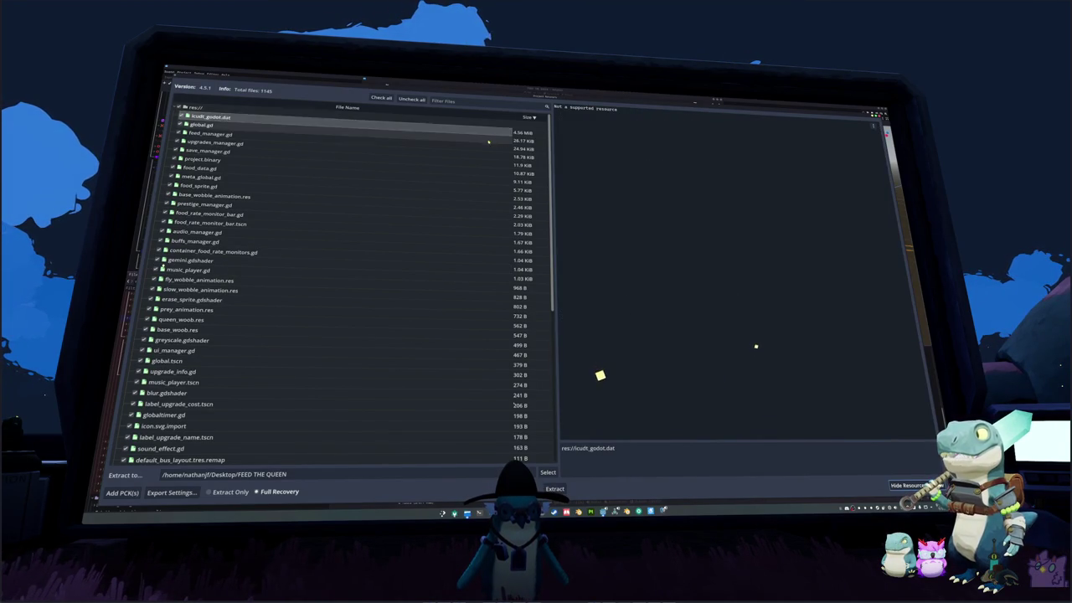
left_click(488, 149)
left_click(485, 156)
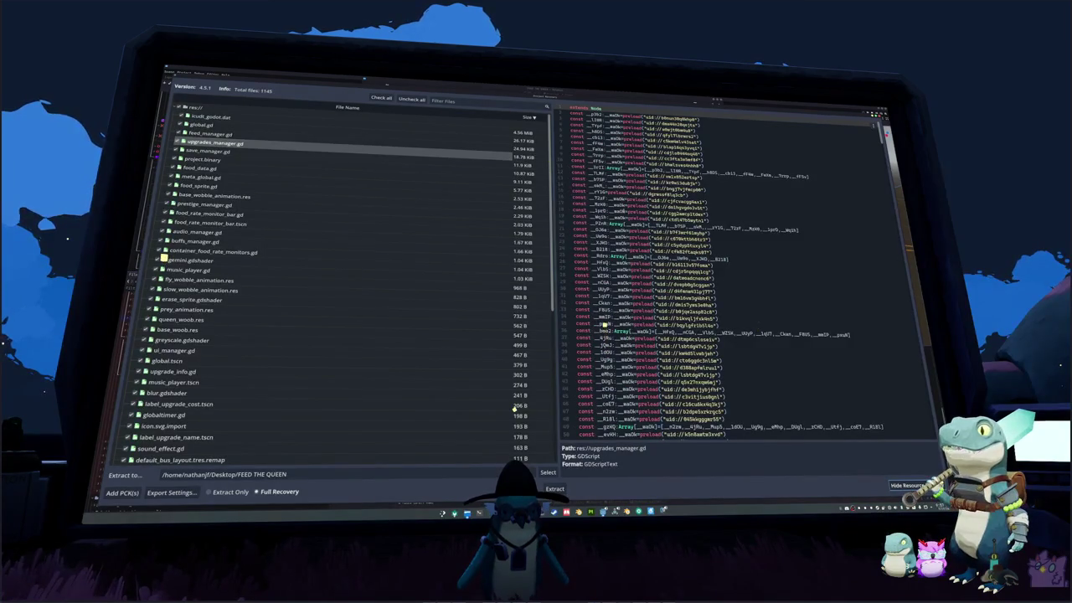
scroll(729, 240, "down", 15)
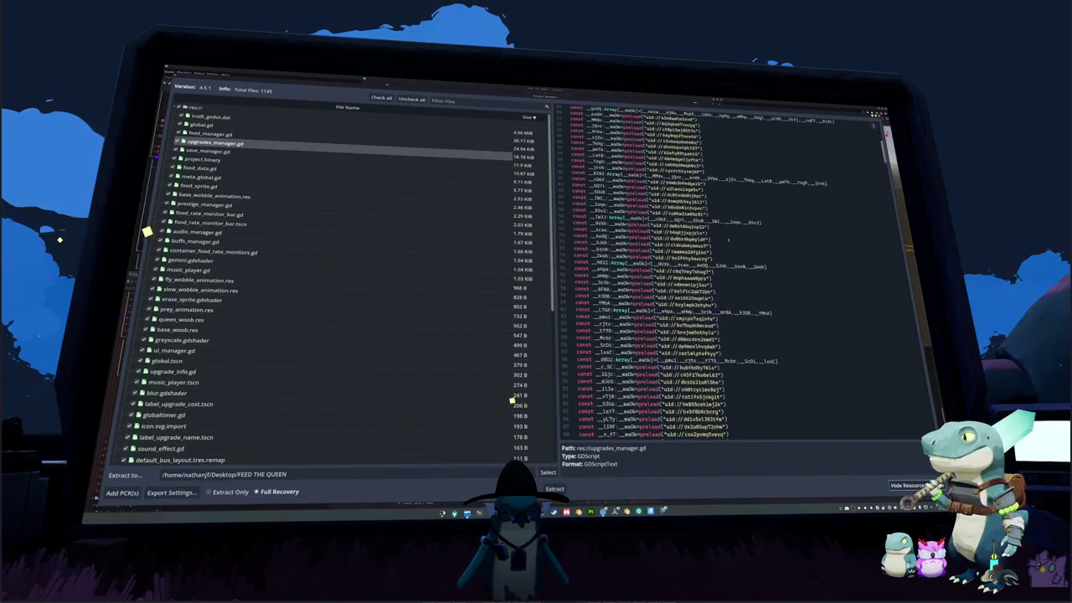
scroll(728, 241, "down", 10)
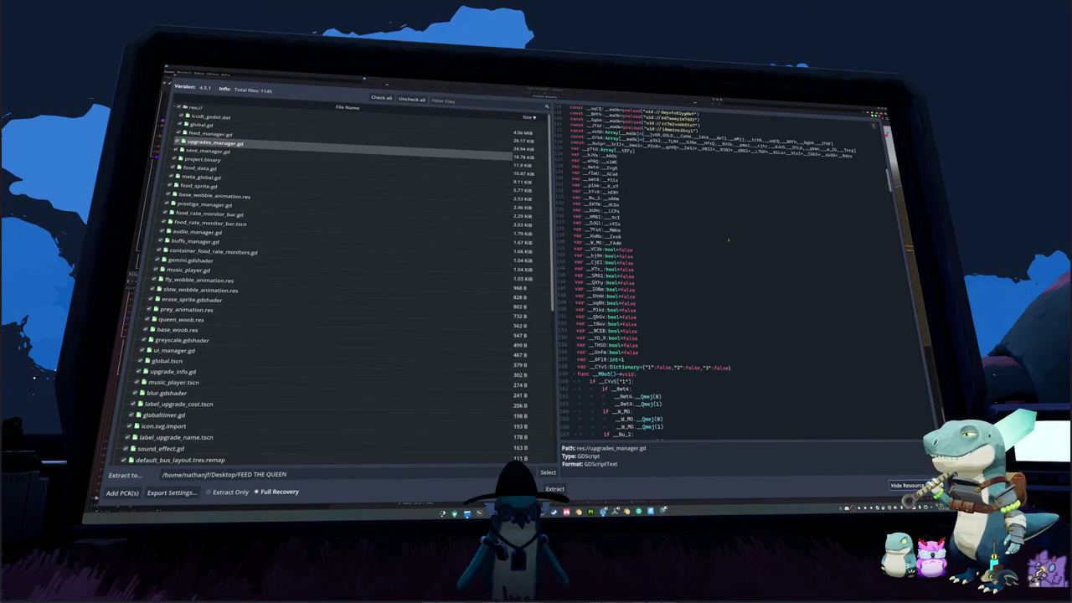
scroll(728, 241, "down", 2)
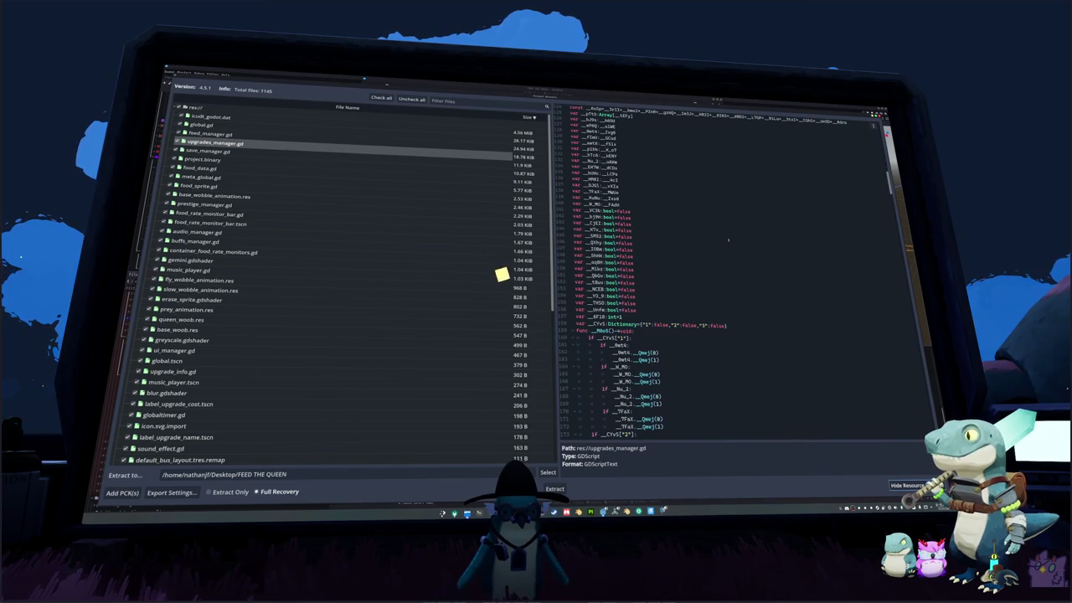
scroll(509, 283, "down", 15)
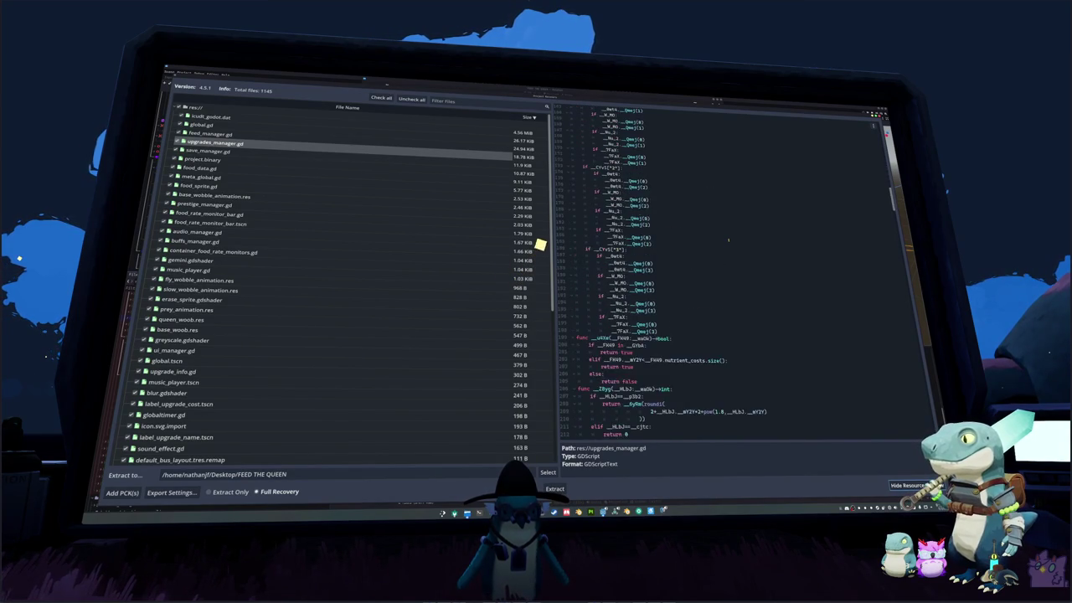
scroll(543, 214, "down", 6)
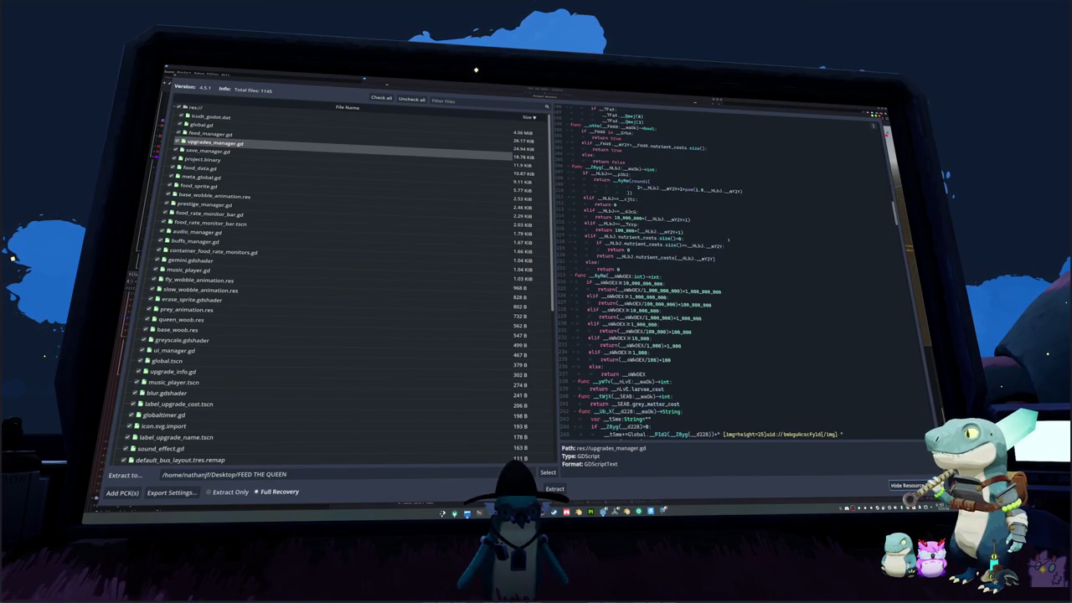
scroll(727, 240, "down", 7)
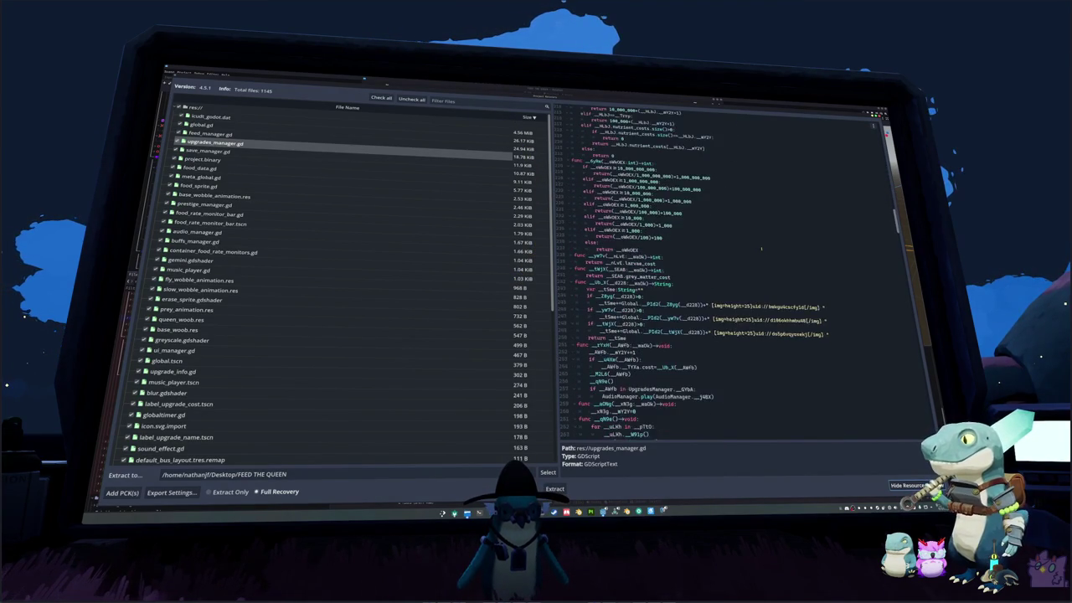
scroll(760, 248, "down", 9)
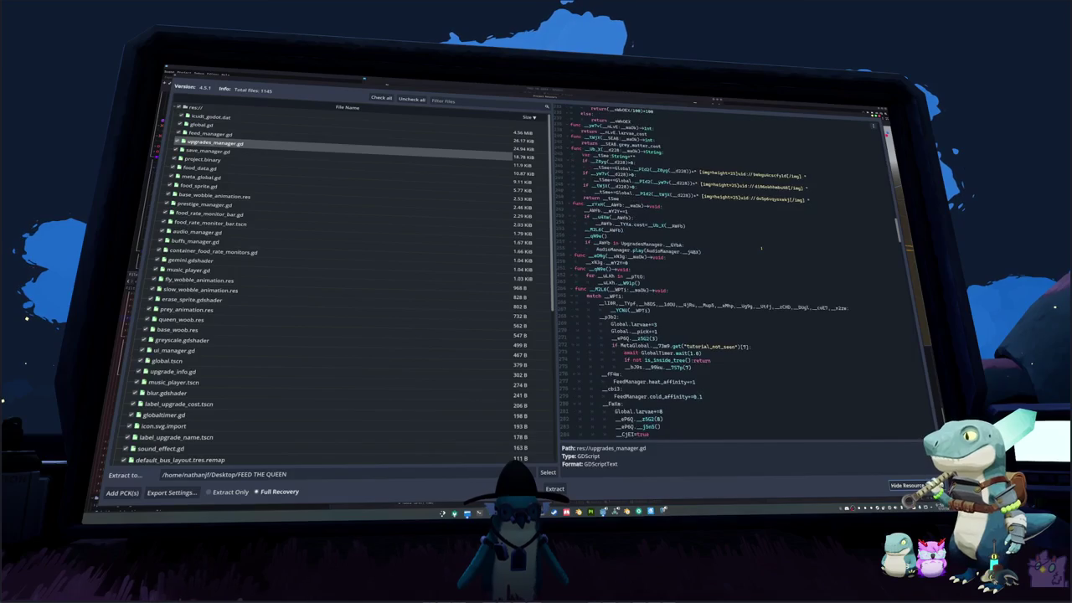
scroll(760, 248, "down", 4)
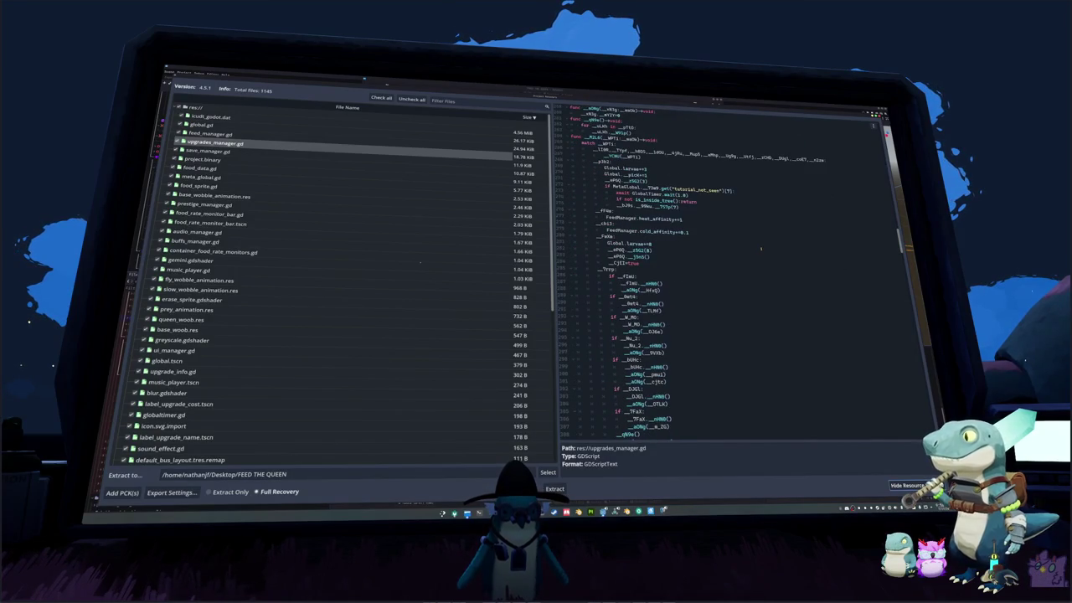
scroll(651, 265, "down", 5)
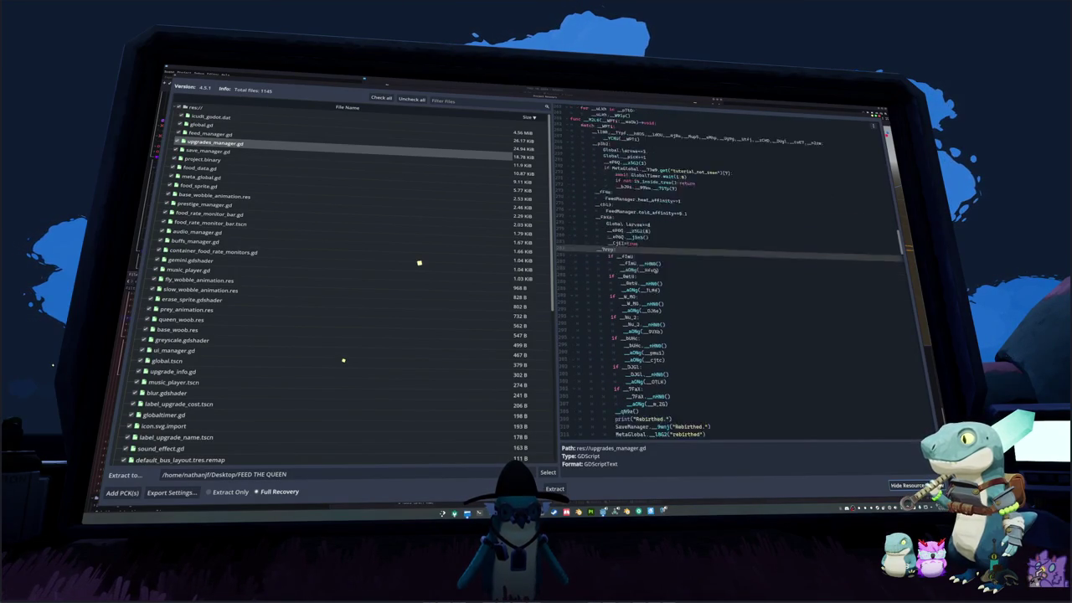
scroll(682, 276, "down", 12)
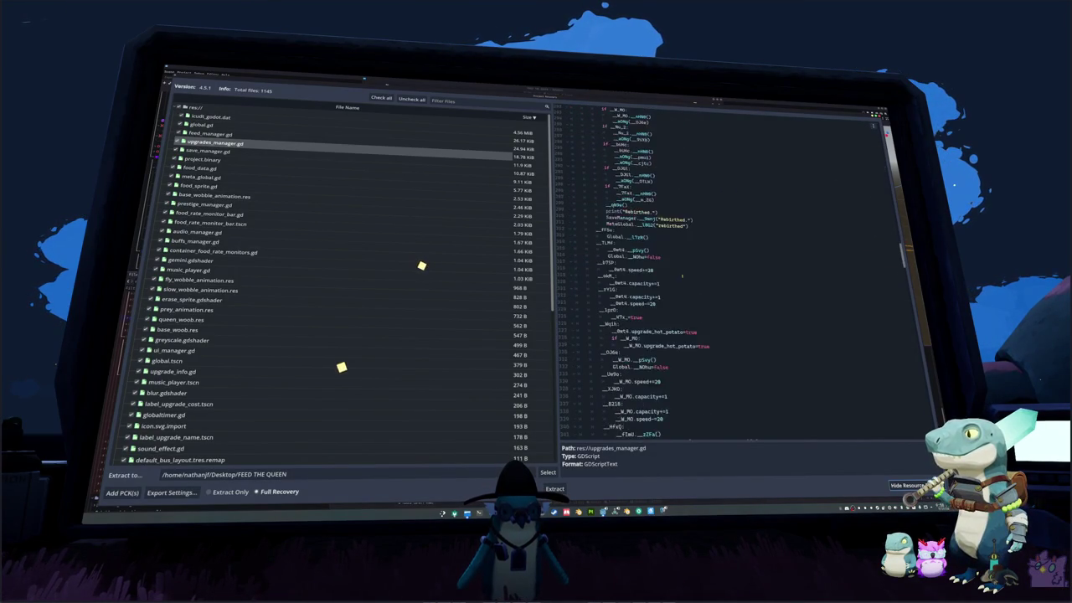
scroll(681, 276, "down", 8)
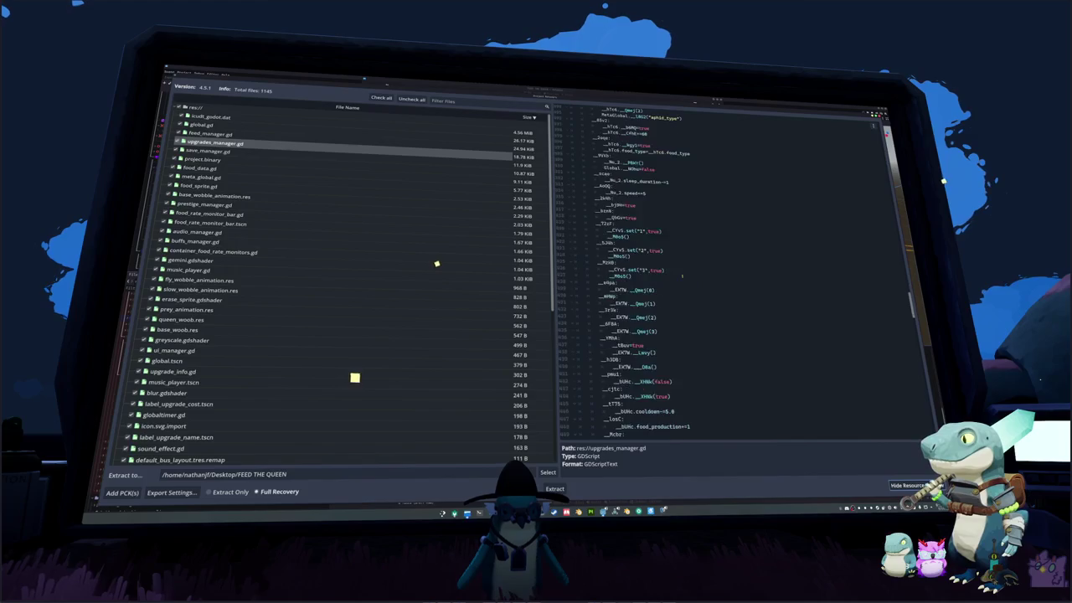
scroll(720, 277, "down", 10)
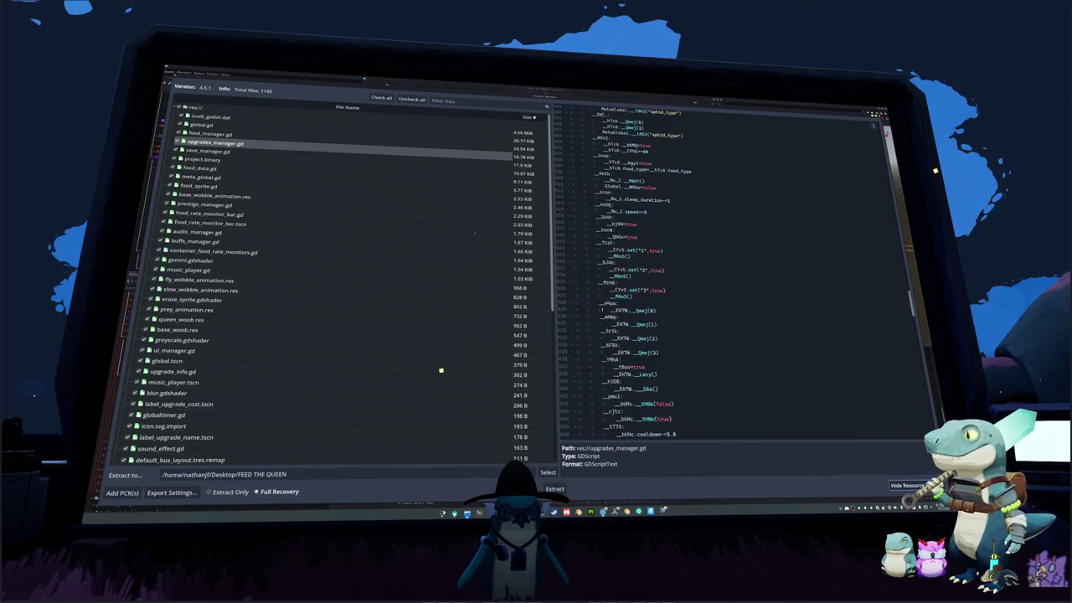
scroll(720, 276, "down", 10)
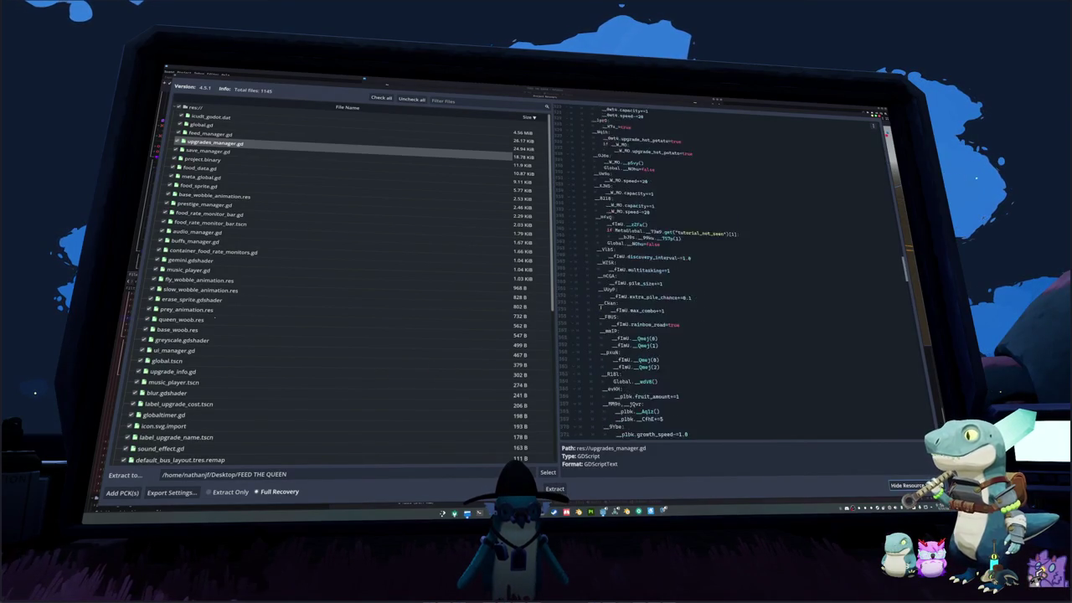
Highlight the match statement, then scroll back up to 'extends Node' at the top
scroll(599, 308, "up", 5)
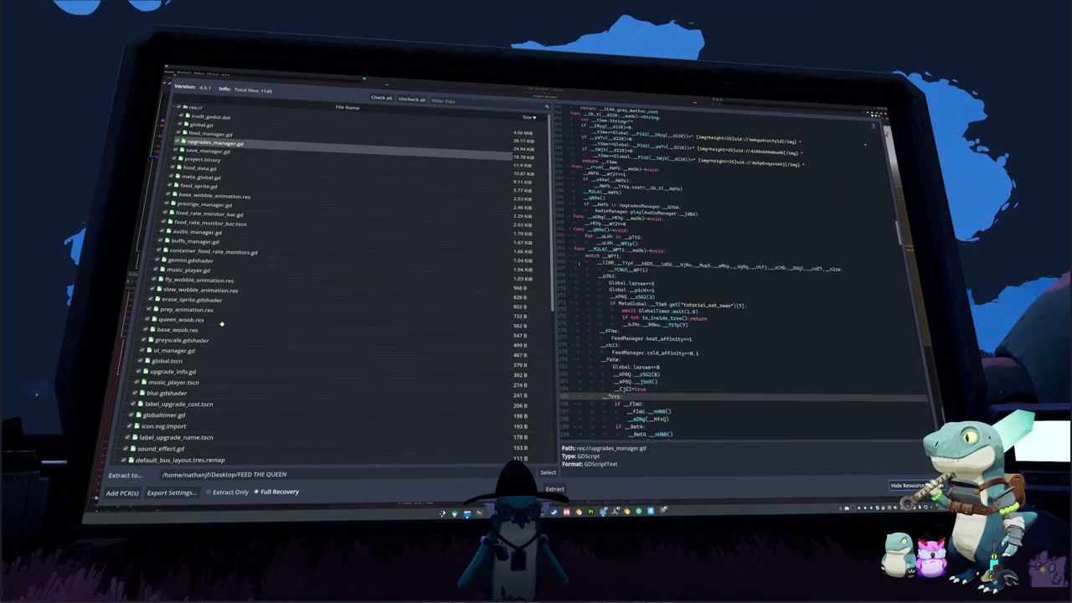
double_click(593, 255)
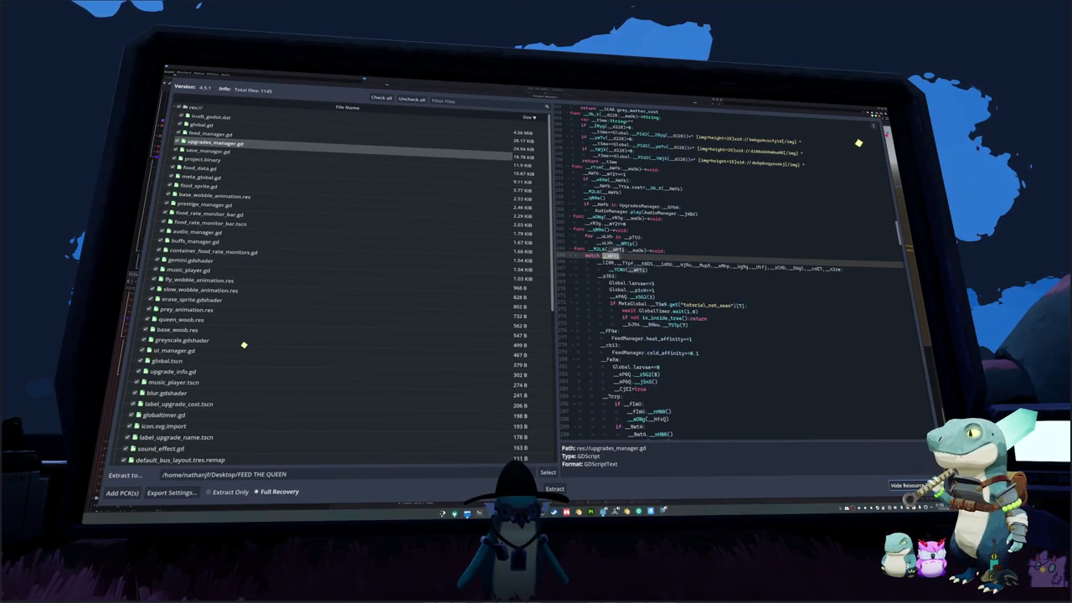
scroll(597, 268, "down", 12)
scroll(597, 269, "up", 10)
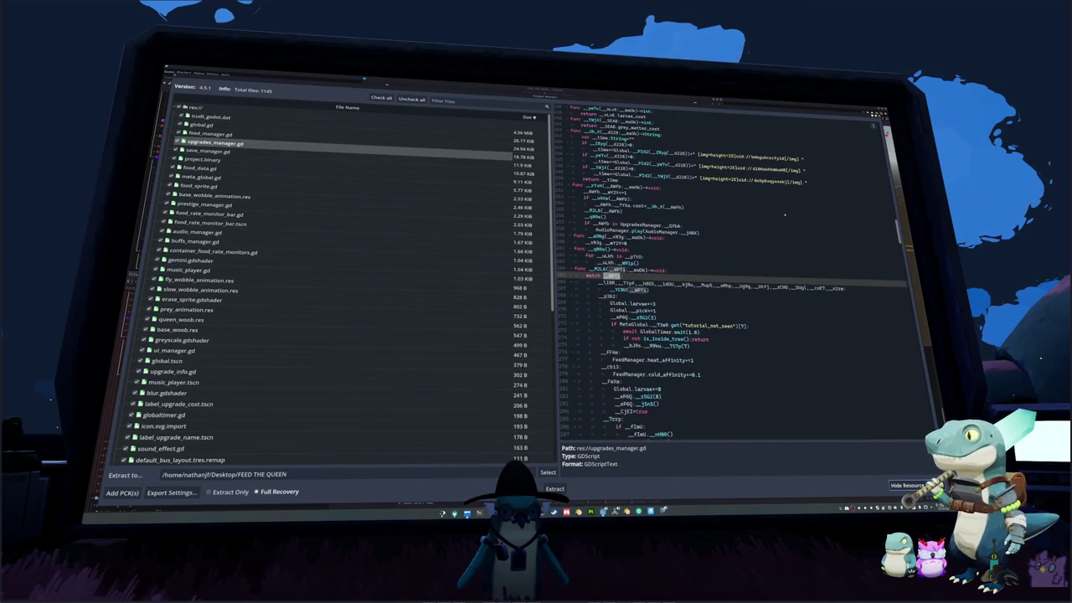
scroll(784, 210, "down", 10)
scroll(783, 203, "up", 20)
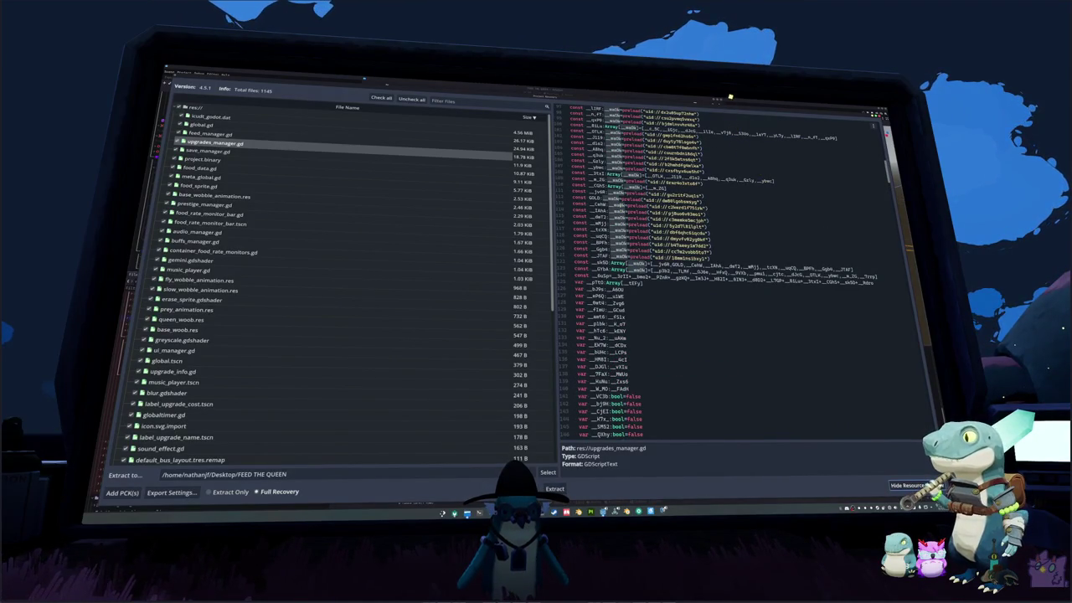
scroll(717, 235, "up", 3)
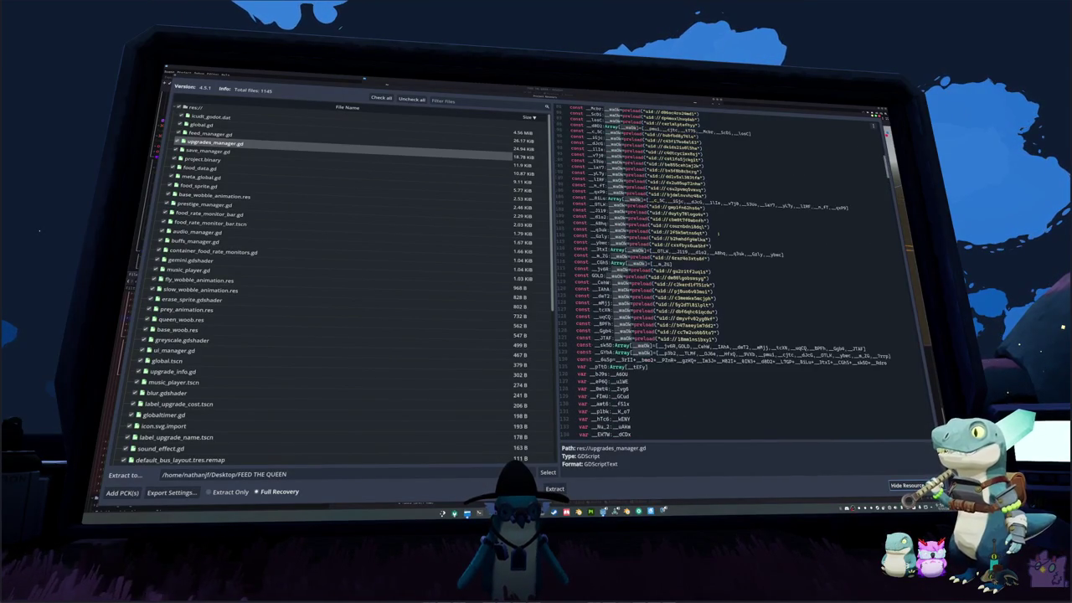
scroll(718, 237, "up", 7)
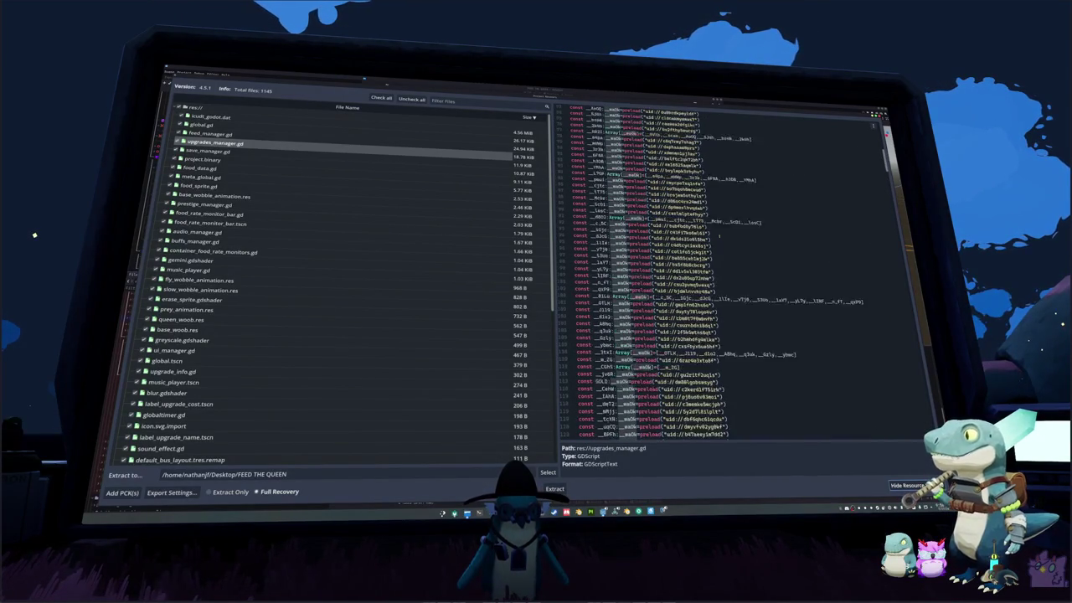
scroll(719, 237, "up", 4)
scroll(717, 239, "up", 8)
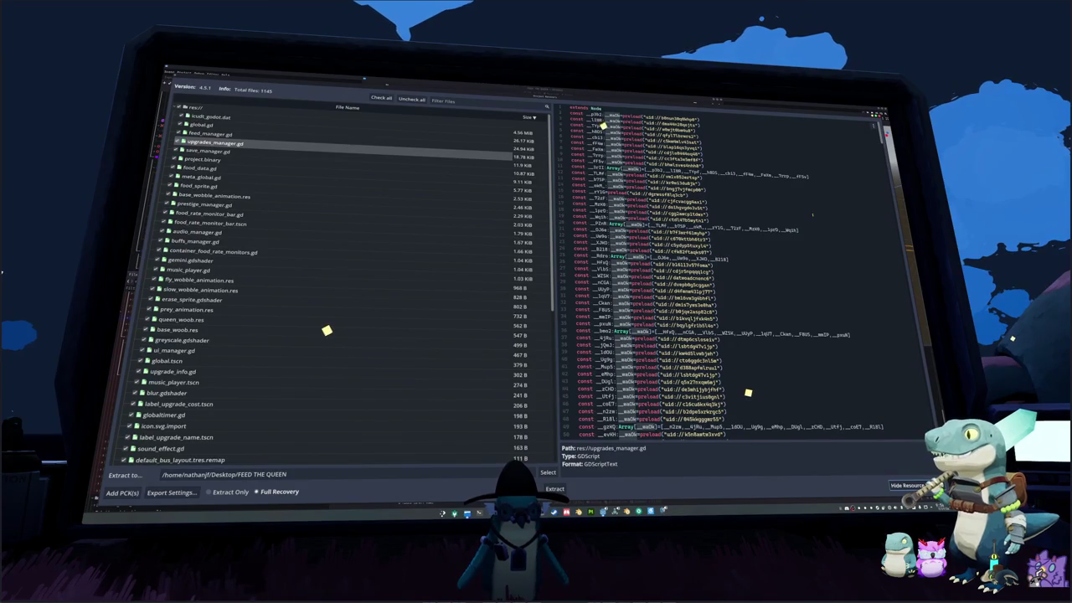
Scroll down upgrades_manager.gd to the chain of PrestigeManager unlock checks
scroll(811, 214, "down", 6)
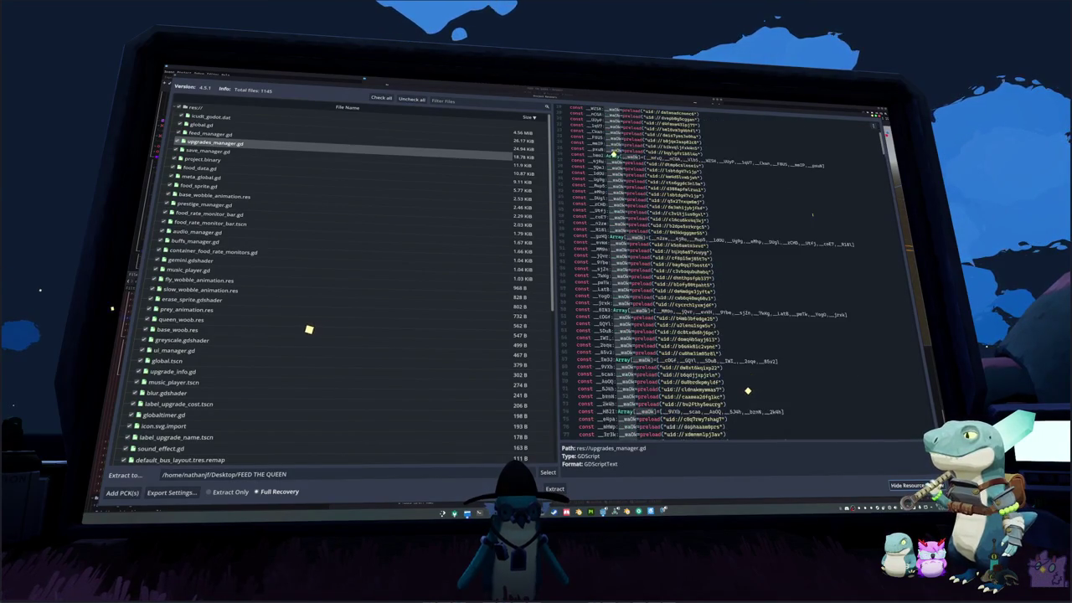
scroll(811, 215, "down", 10)
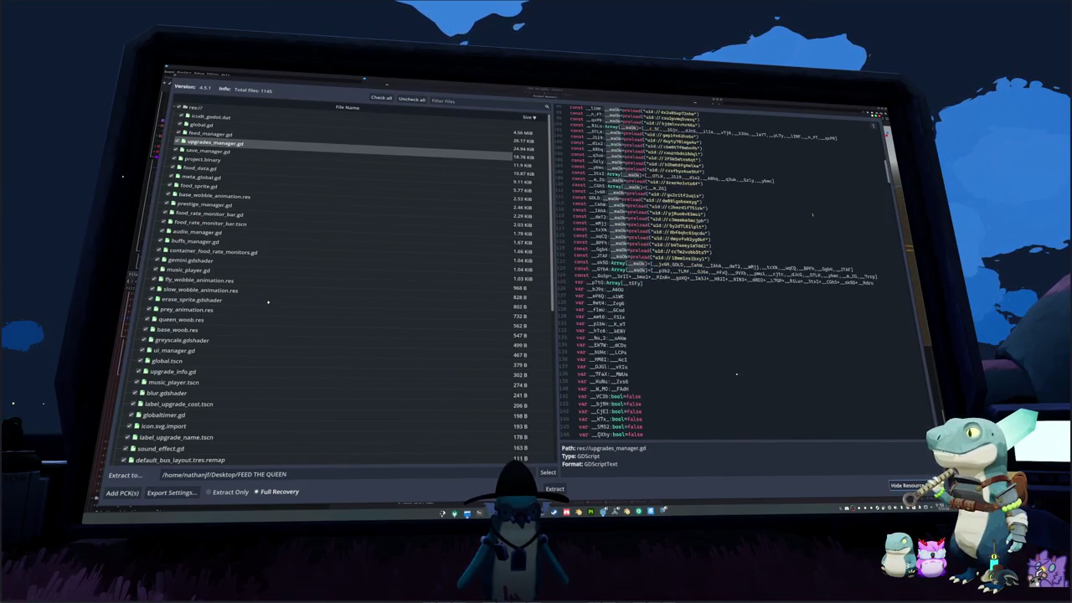
scroll(811, 215, "down", 4)
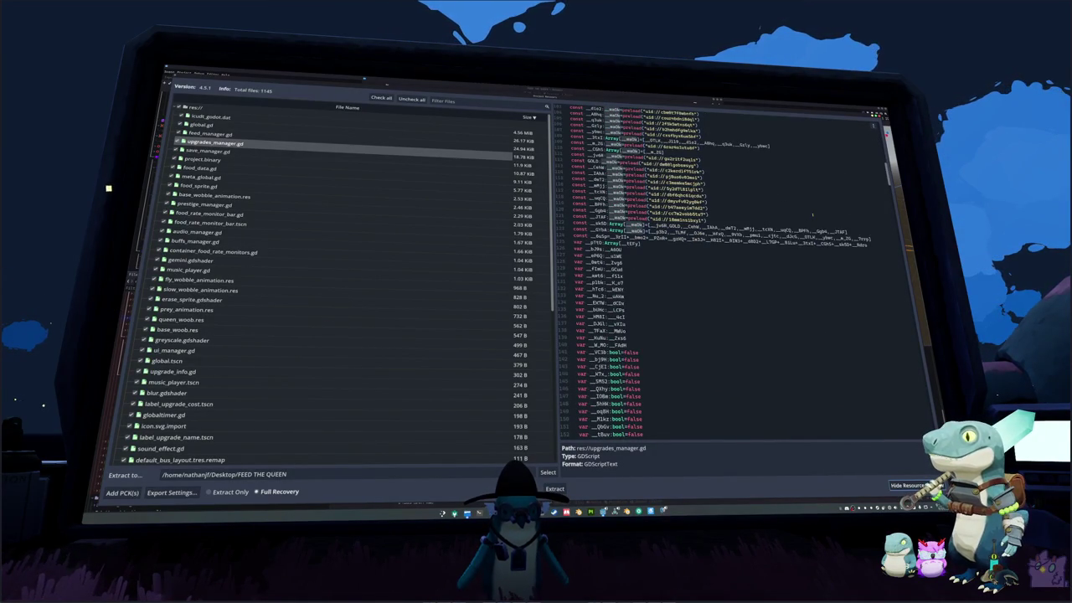
scroll(812, 214, "down", 10)
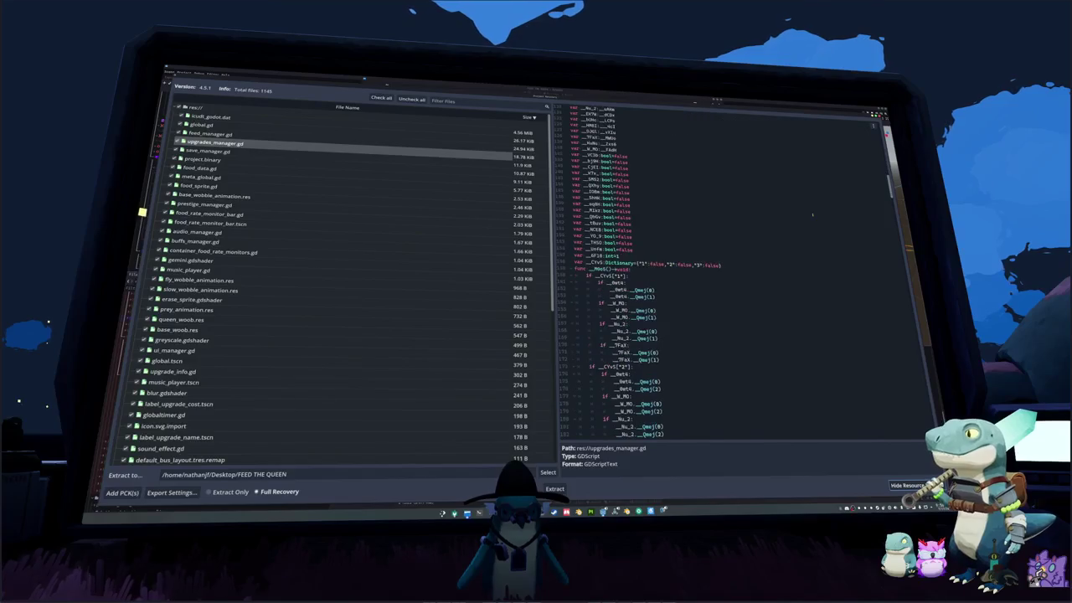
scroll(812, 215, "down", 12)
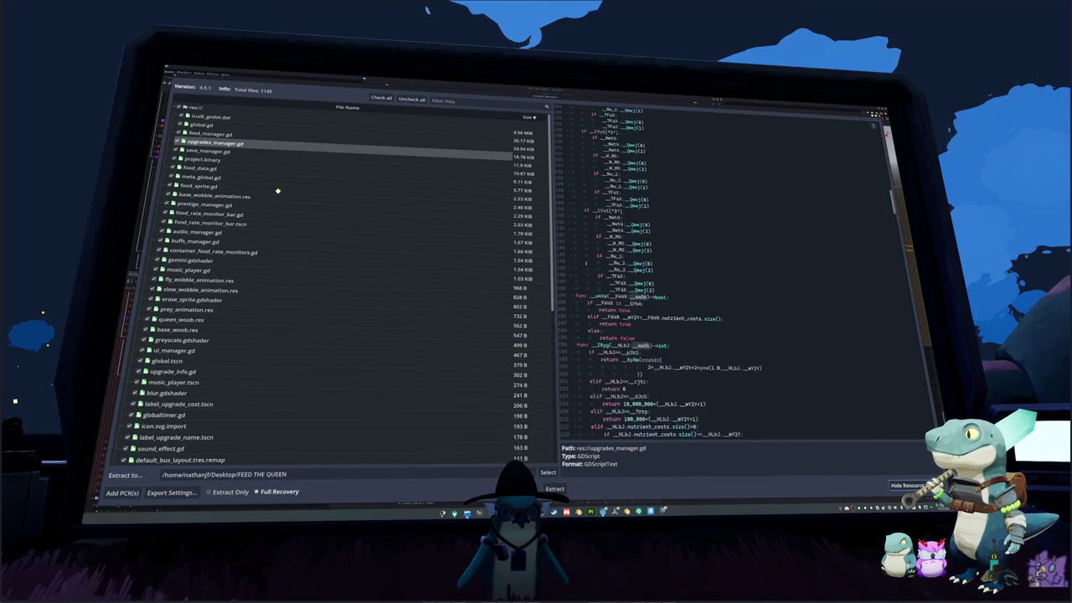
scroll(585, 268, "down", 12)
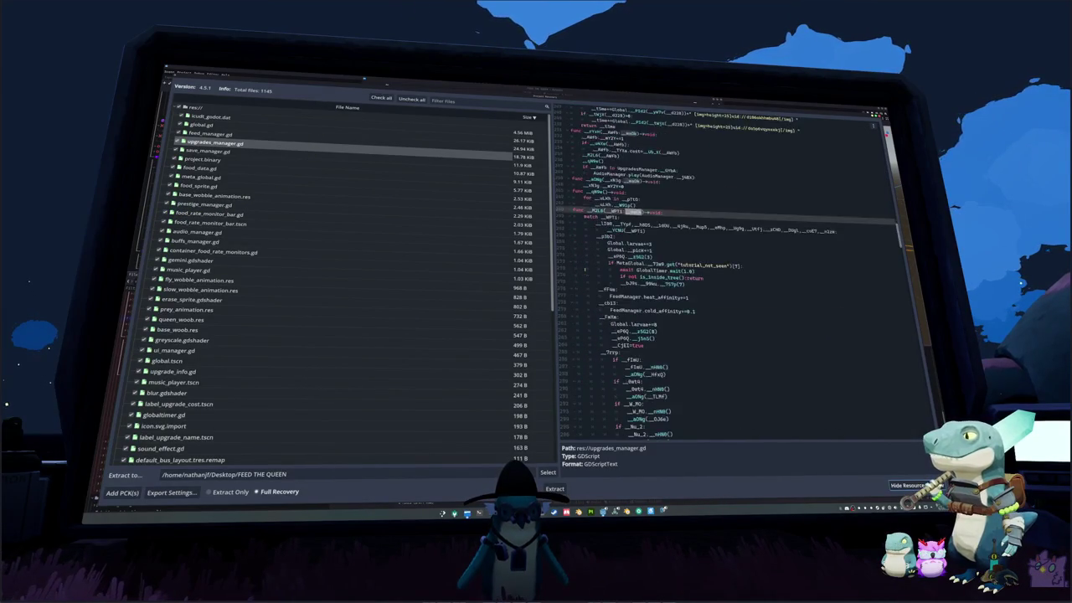
scroll(585, 269, "down", 12)
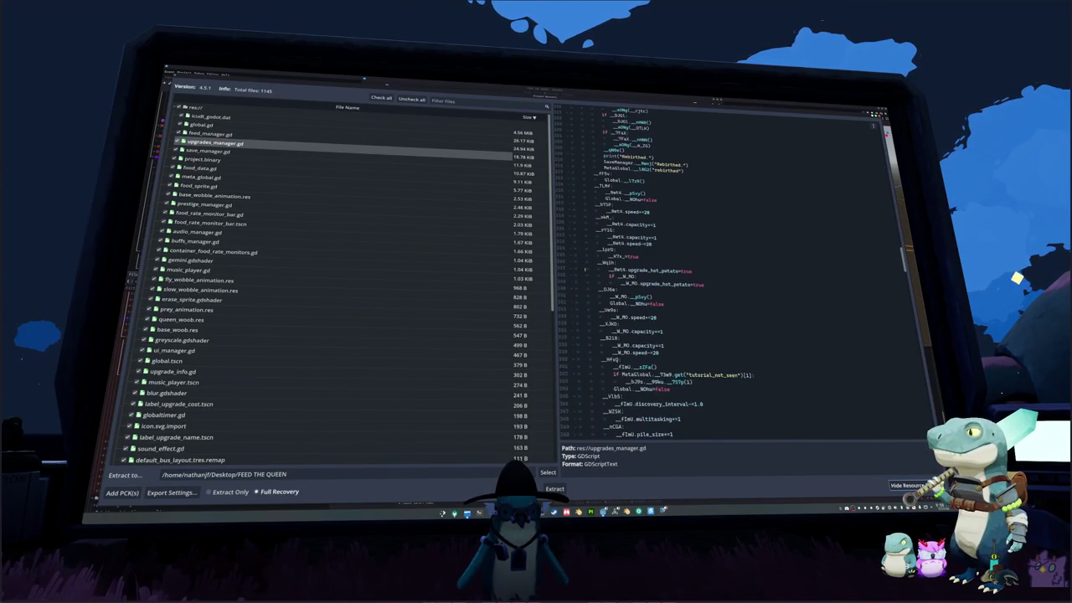
scroll(584, 270, "down", 12)
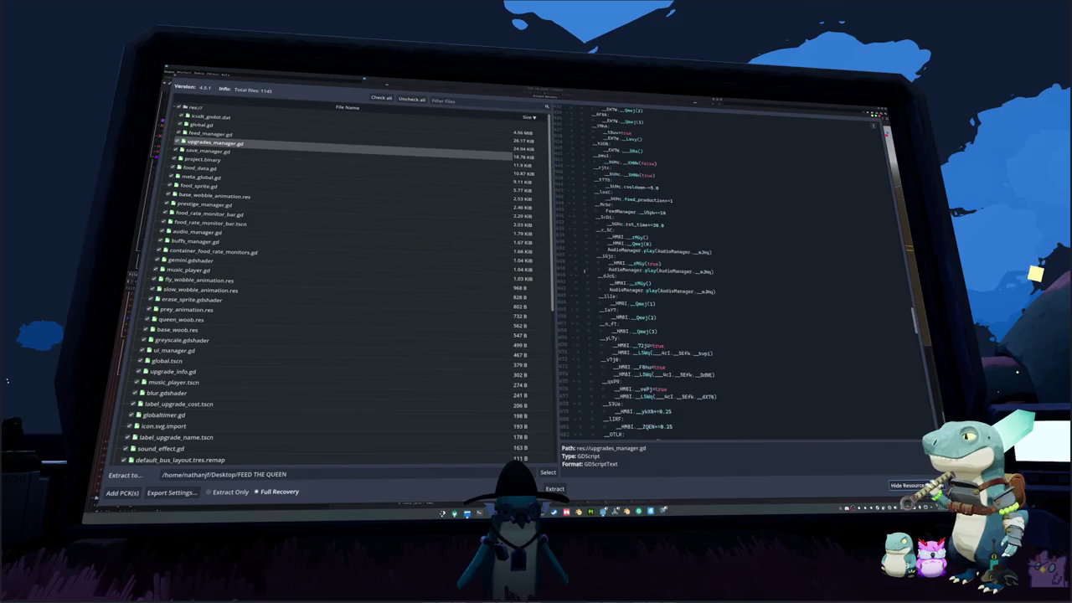
scroll(586, 271, "down", 3)
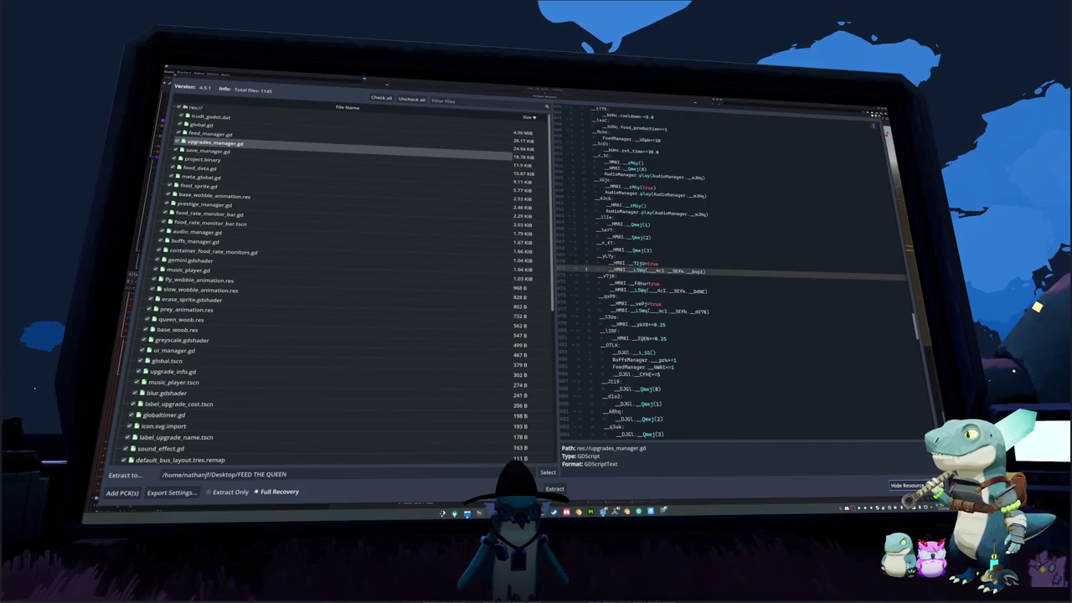
scroll(586, 268, "down", 5)
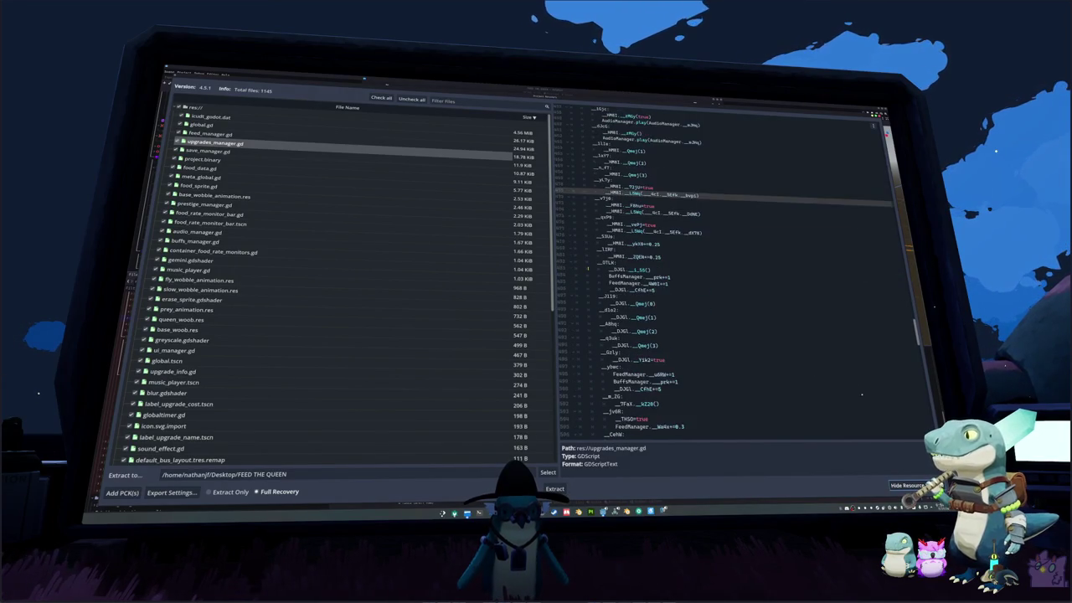
scroll(587, 268, "down", 7)
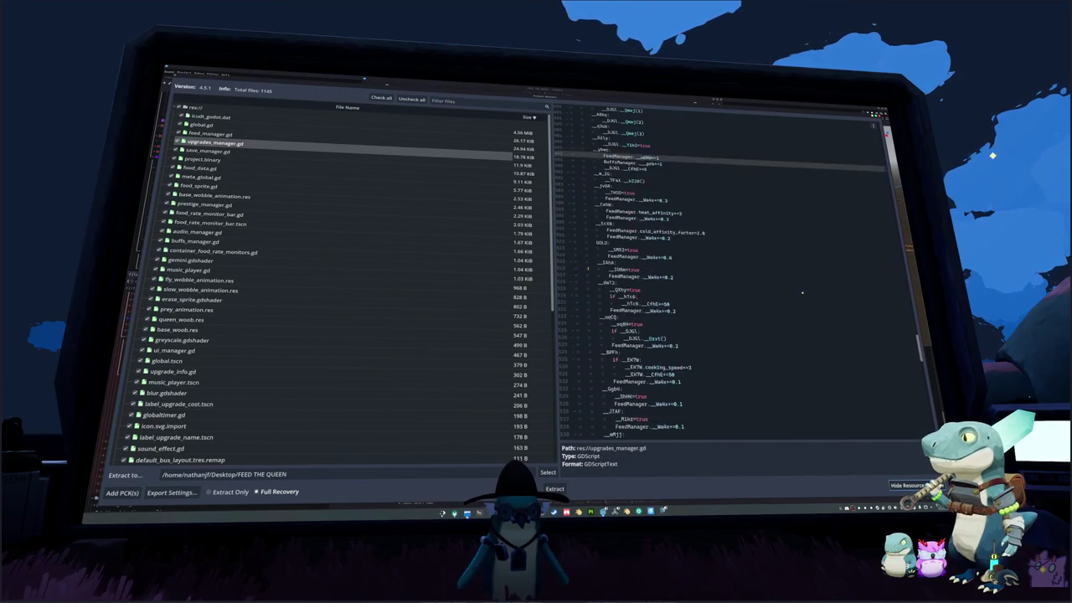
scroll(588, 269, "down", 9)
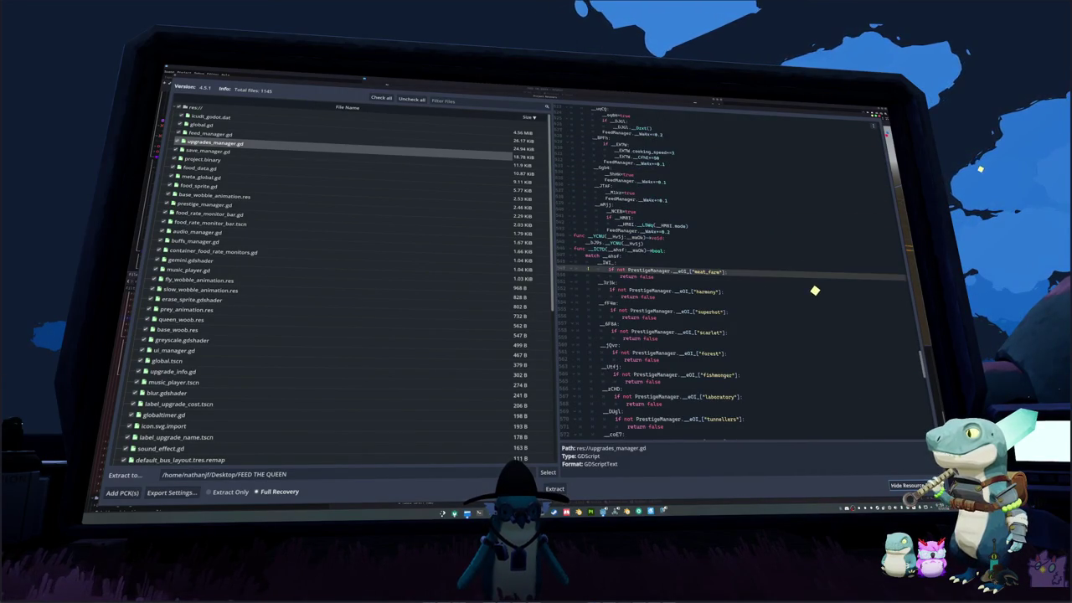
scroll(588, 269, "down", 5)
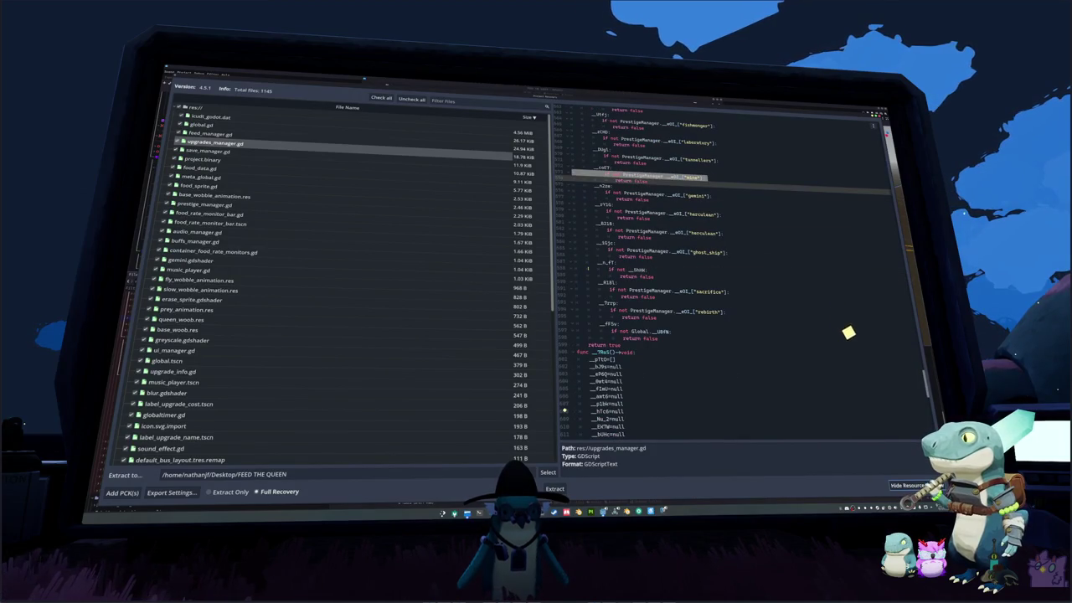
Highlight PrestigeManager and the ghost_ship name, then clear the selection
double_click(648, 251)
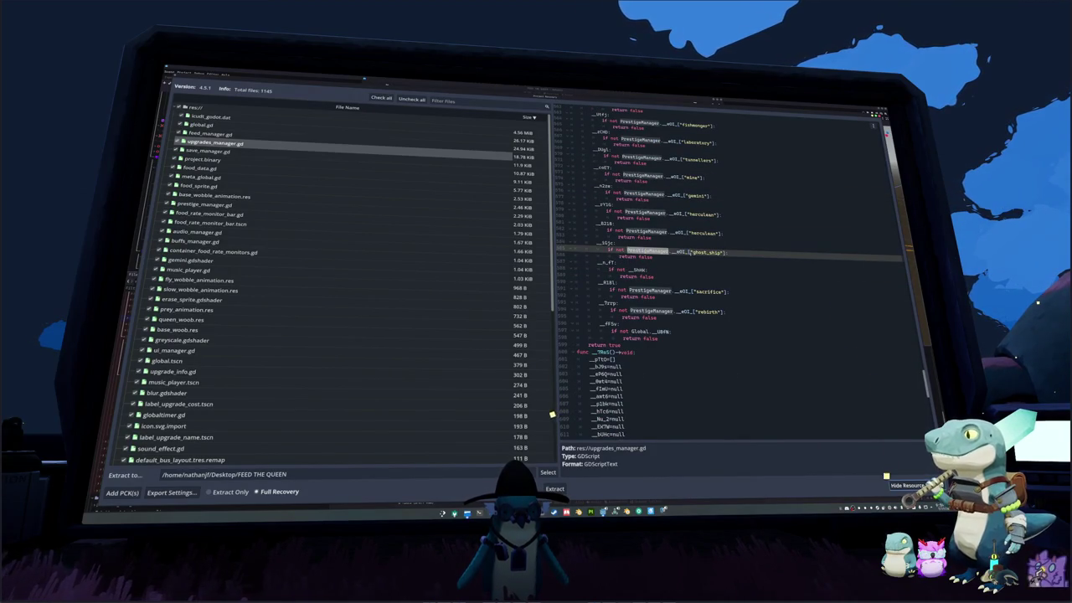
double_click(708, 252)
left_click(662, 256)
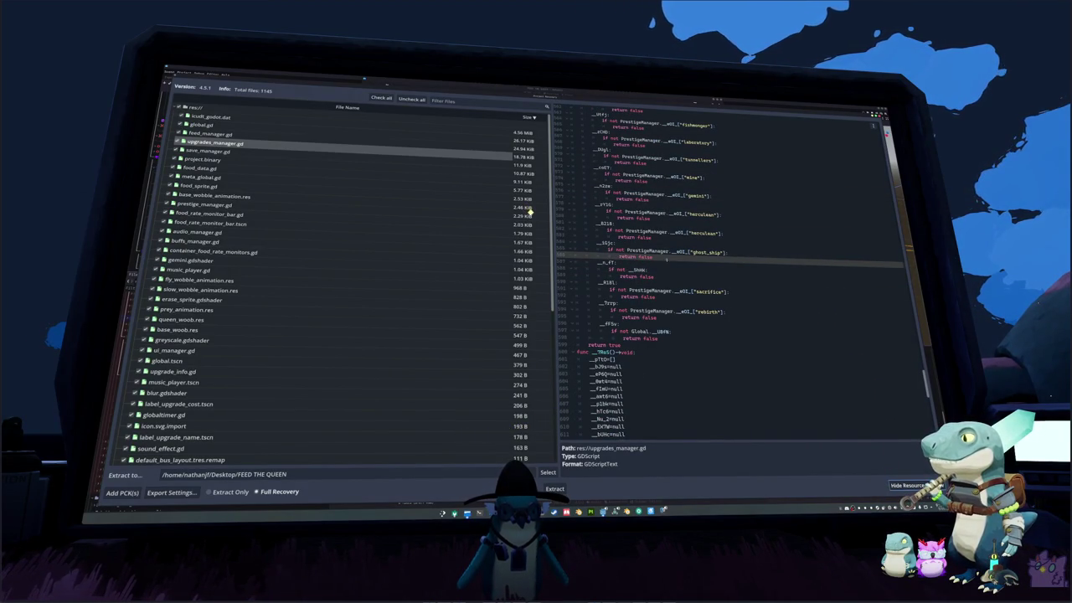
Scroll upgrades_manager.gd down to the upgrade dictionary functions, _enter_tree and the golden_apples loader
scroll(742, 252, "down", 1)
scroll(742, 252, "up", 4)
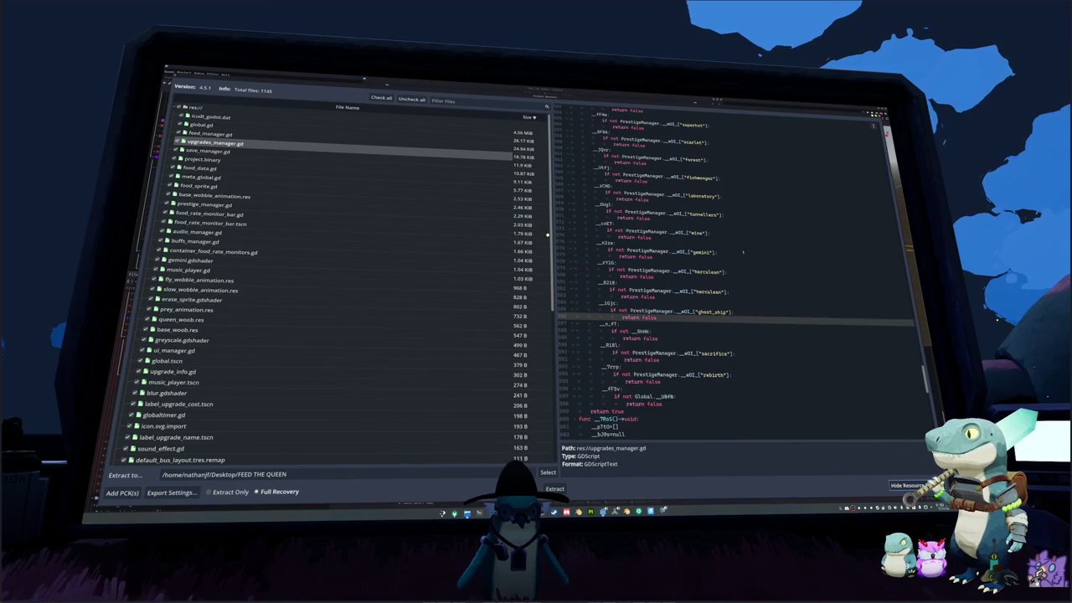
scroll(743, 252, "up", 1)
scroll(729, 264, "down", 15)
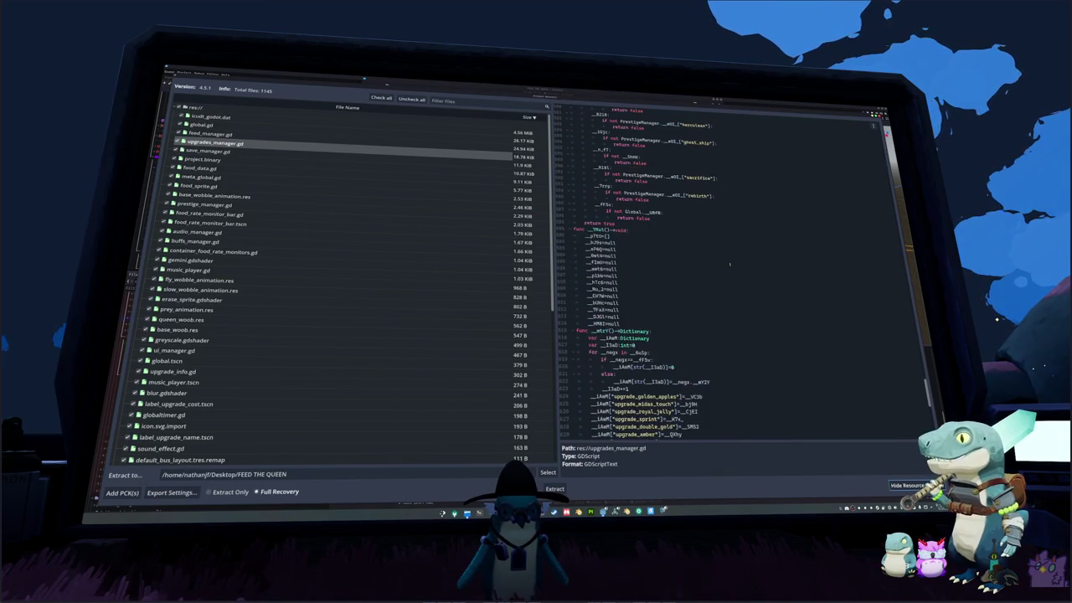
scroll(729, 264, "down", 3)
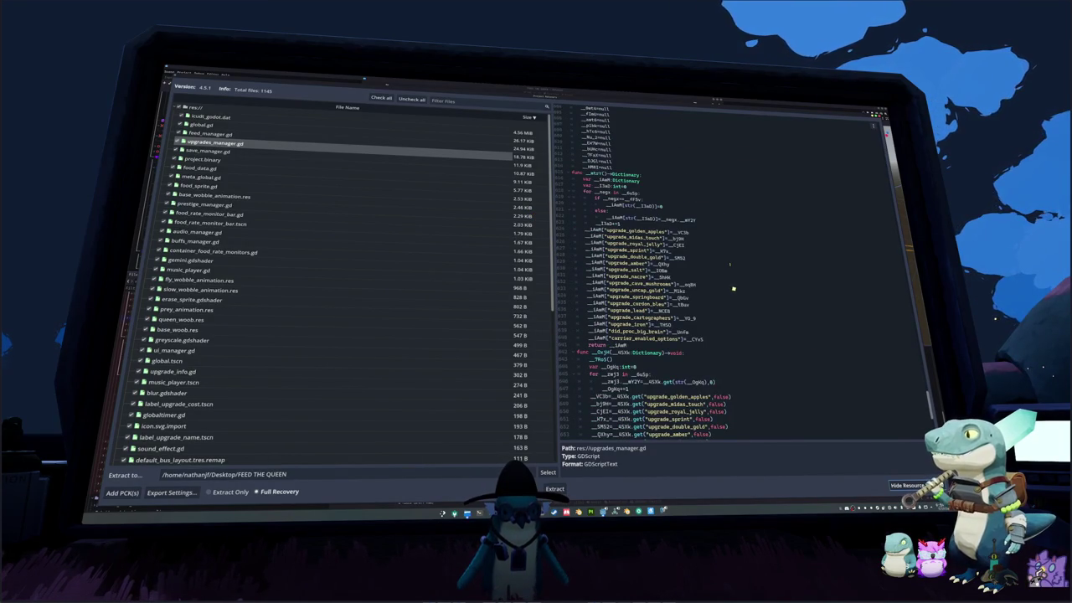
scroll(737, 262, "down", 2)
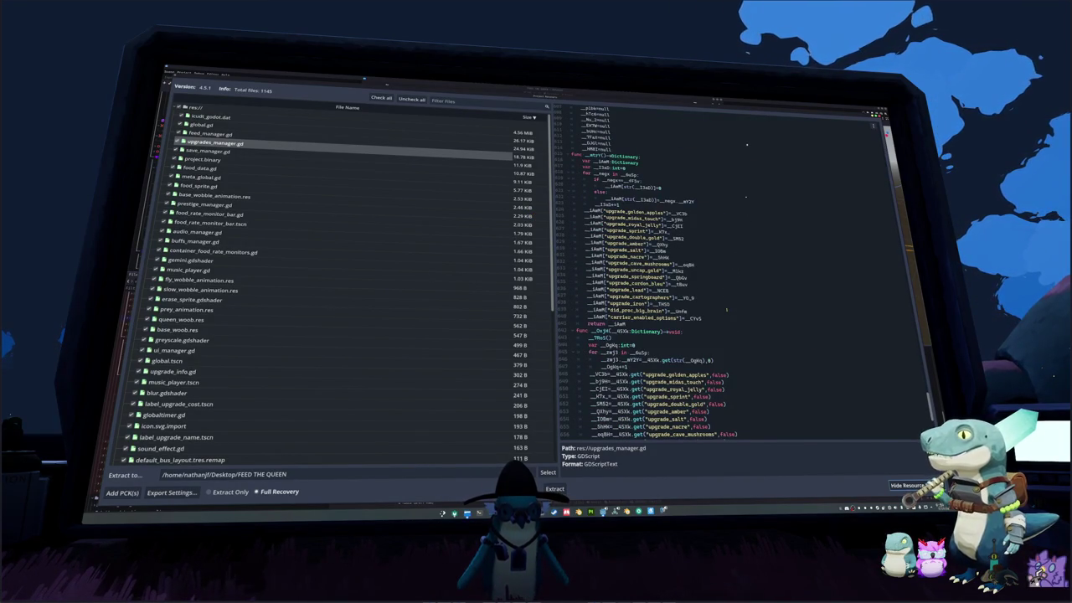
scroll(726, 309, "down", 2)
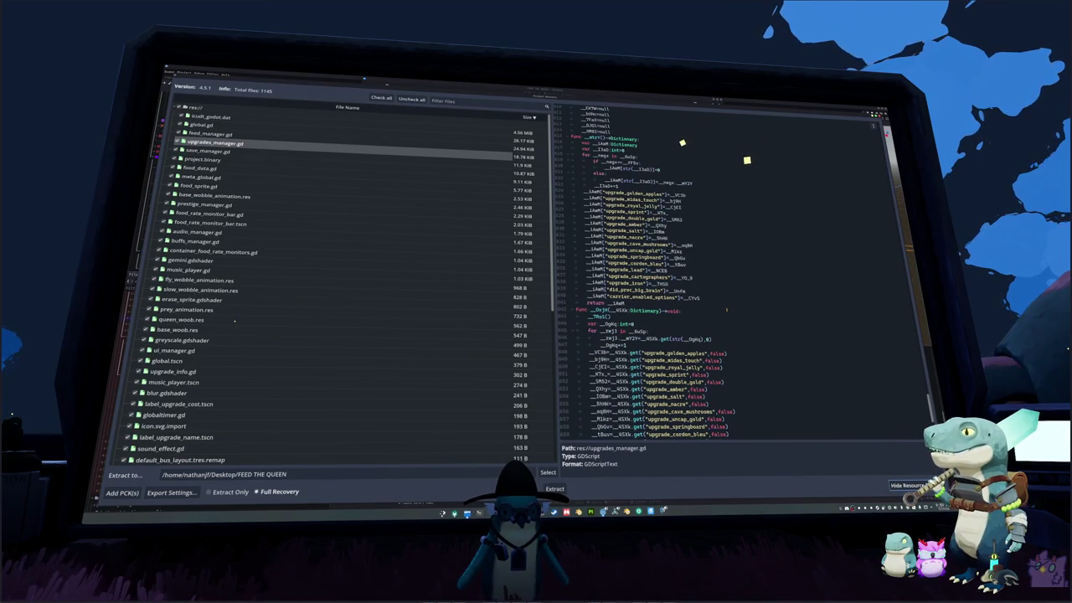
scroll(726, 310, "down", 4)
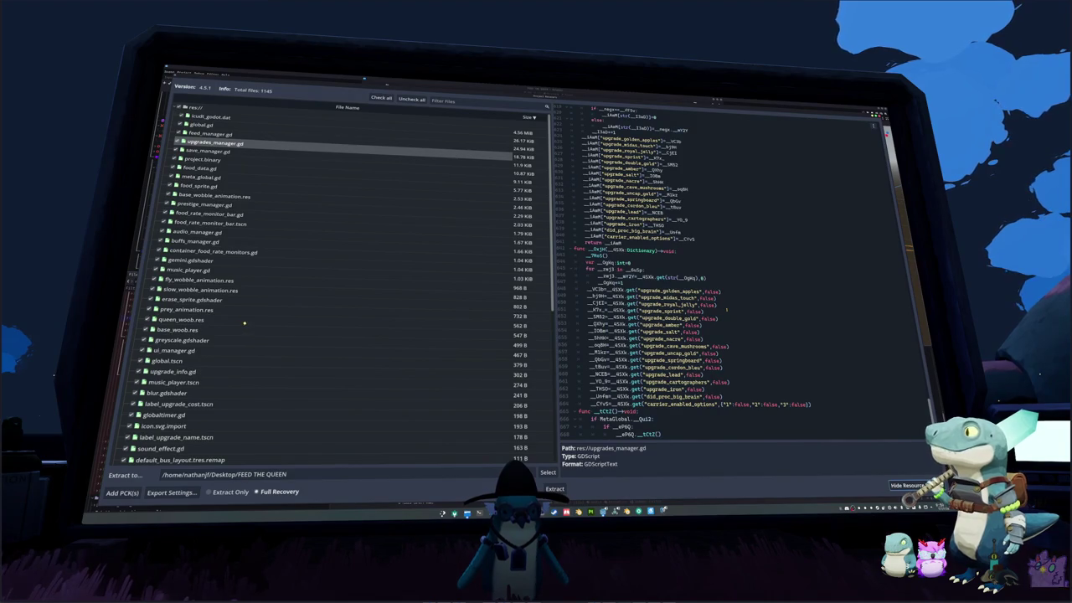
scroll(726, 310, "down", 10)
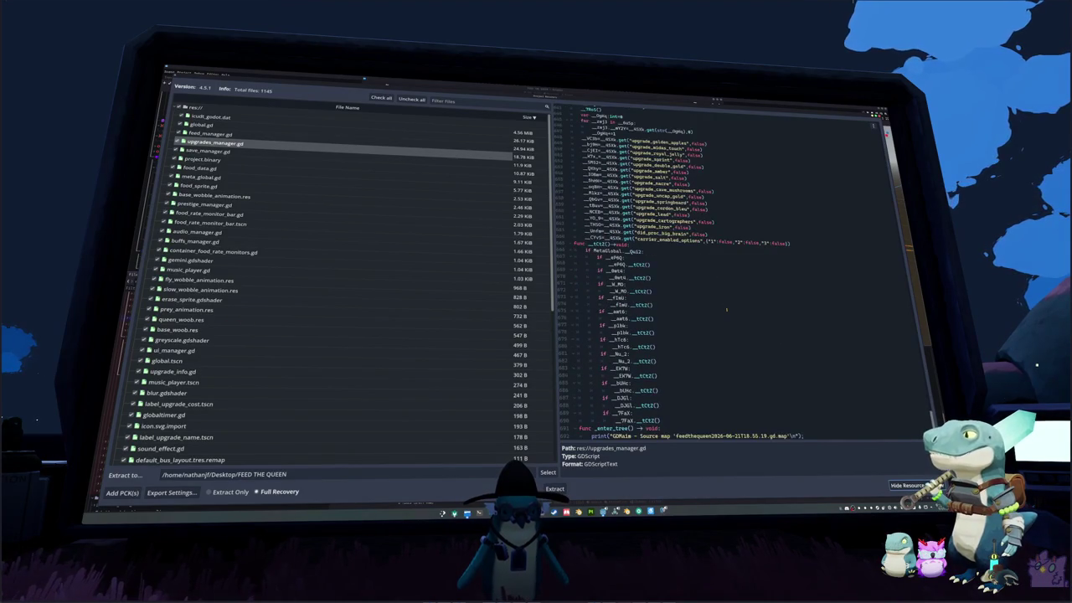
Preview the decompiled food_sprite.gd script and the base_wobble_animation.res resource
left_click(294, 188)
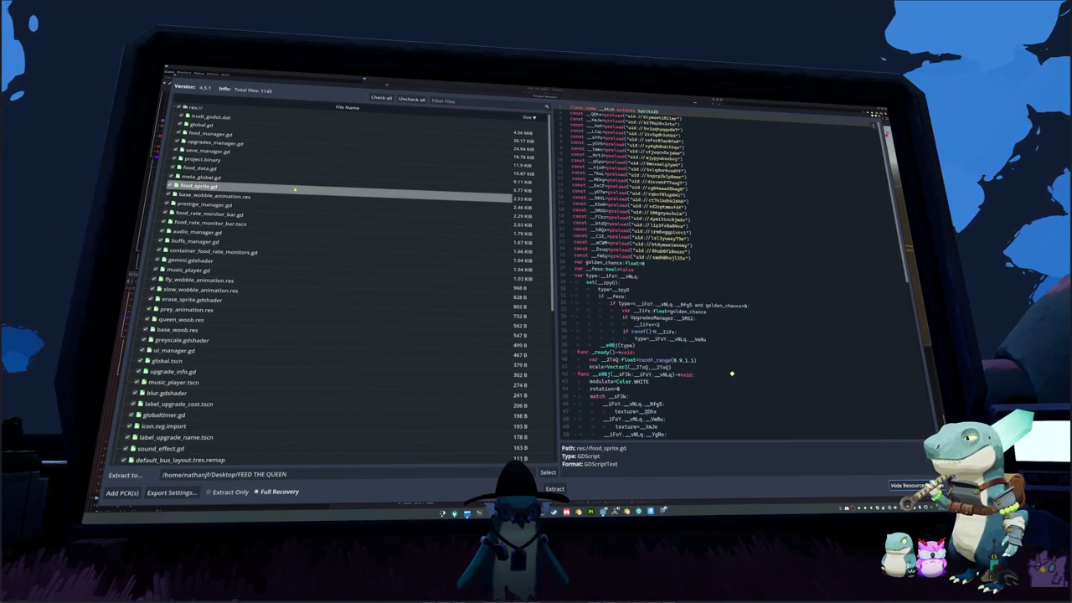
left_click(267, 177)
left_click(267, 186)
left_click(265, 195)
Preview prestige_manager.gd, food_rate_monitor_bar.gd, then the queen_woob.res animation library
left_click(266, 204)
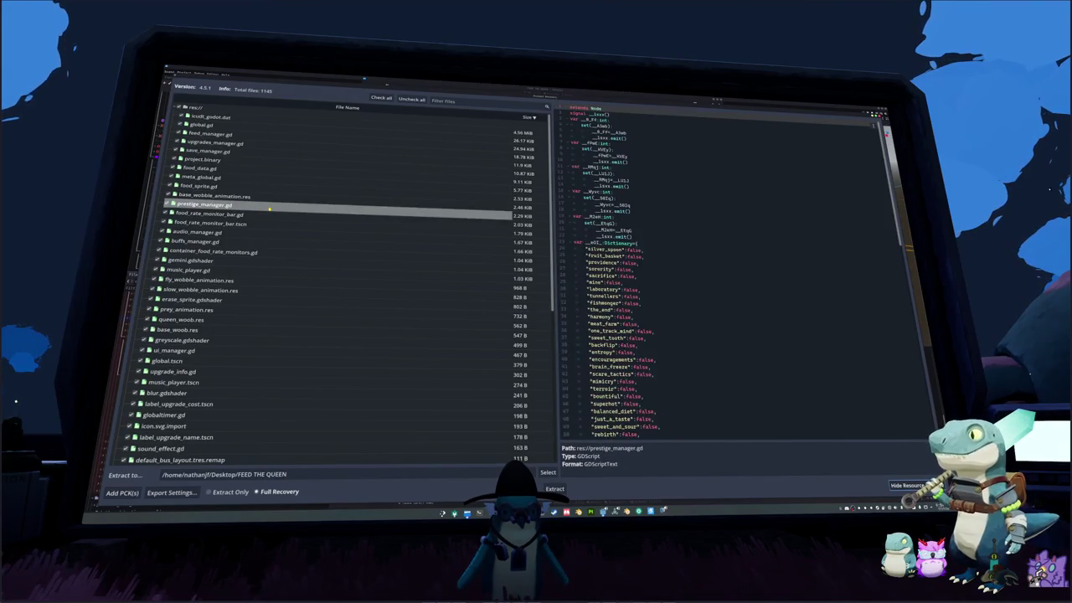
left_click(269, 215)
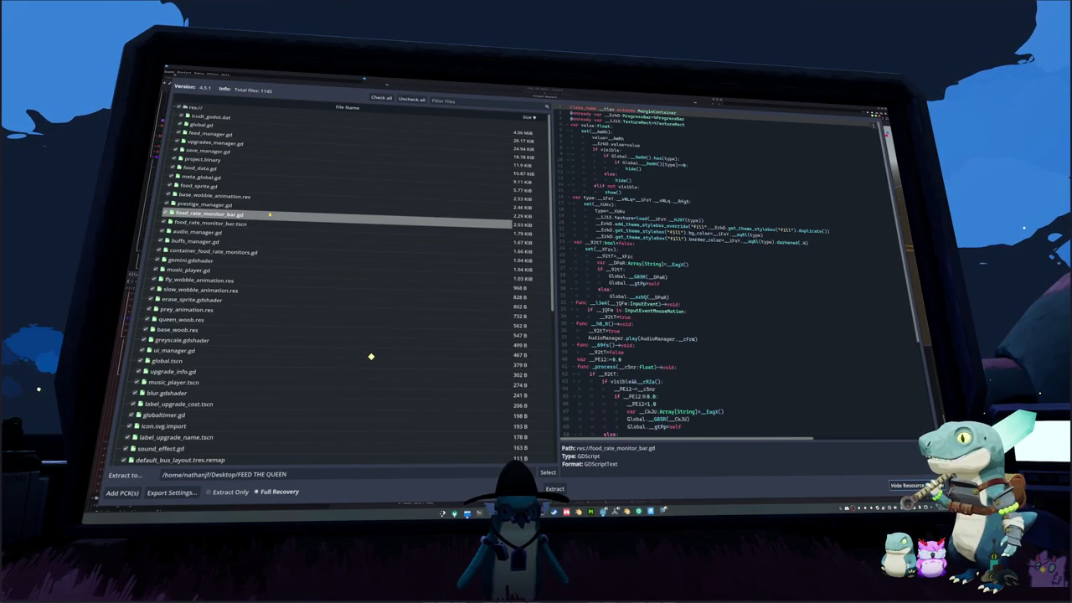
scroll(269, 215, "down", 2)
left_click(268, 279)
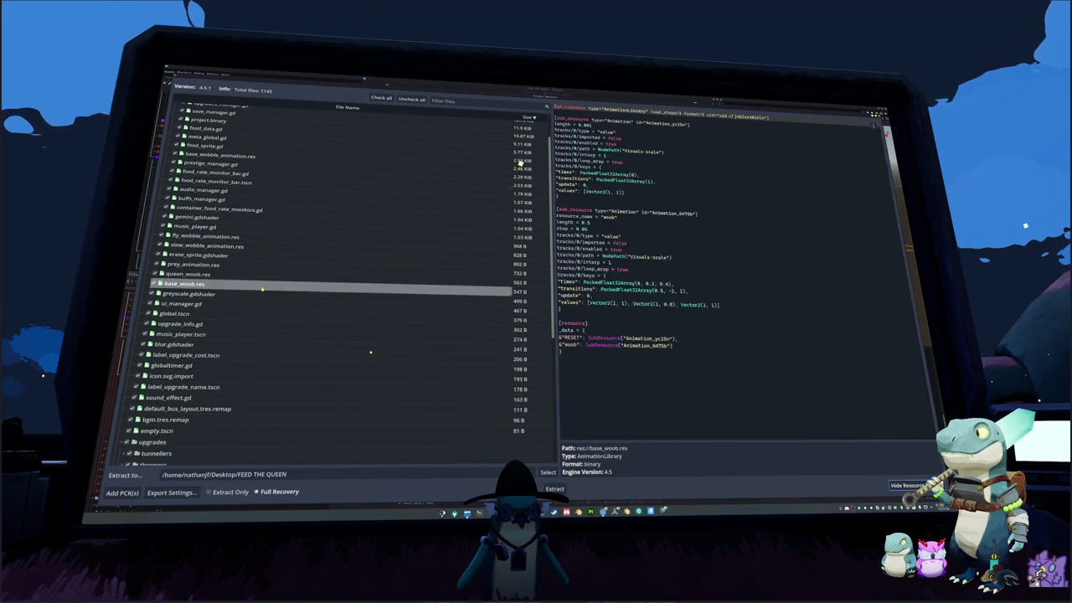
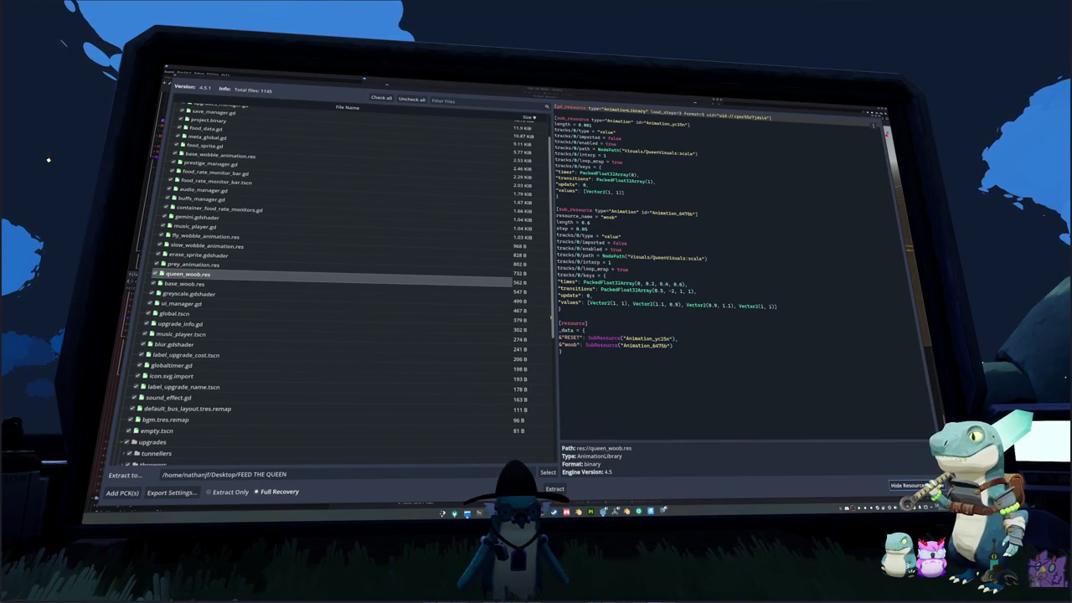
Preview the globaltimer.gd script and highlight its code lines 2–5 to read them
left_click(312, 366)
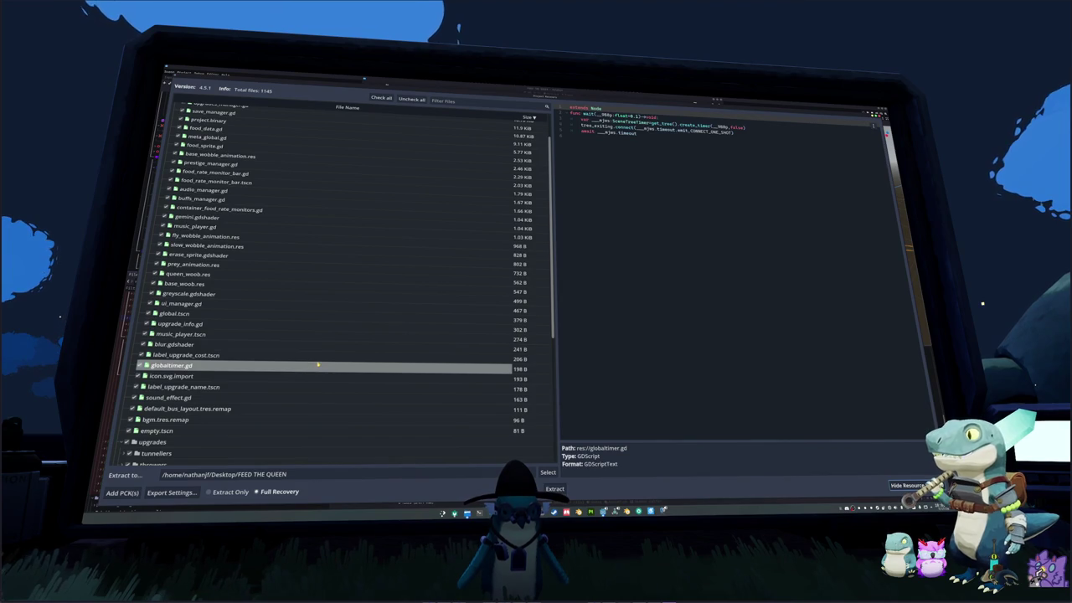
left_click(587, 153)
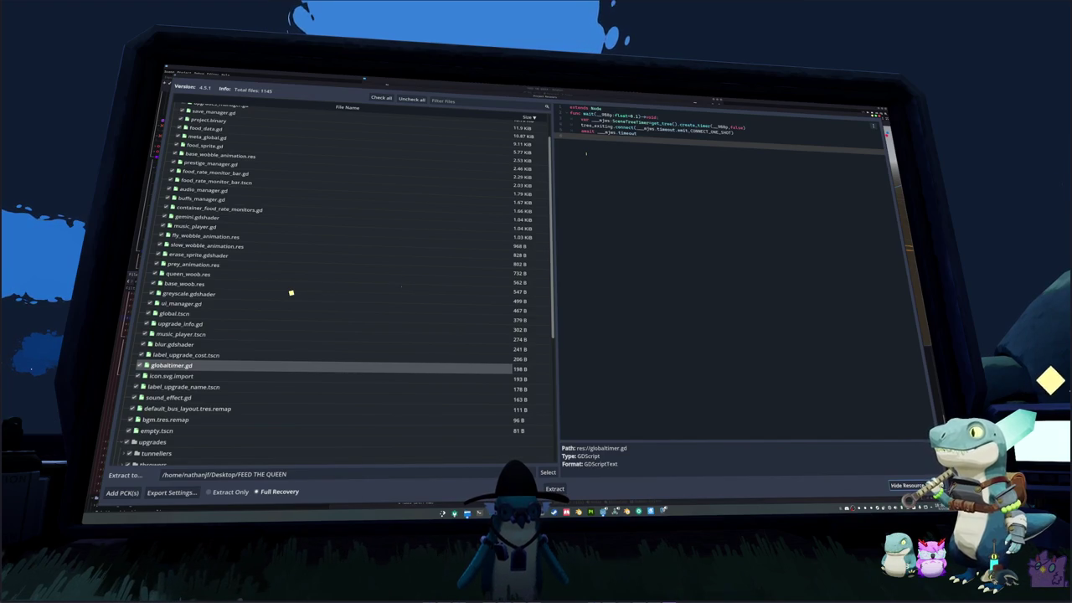
left_click_drag(583, 116, 651, 140)
left_click(620, 145)
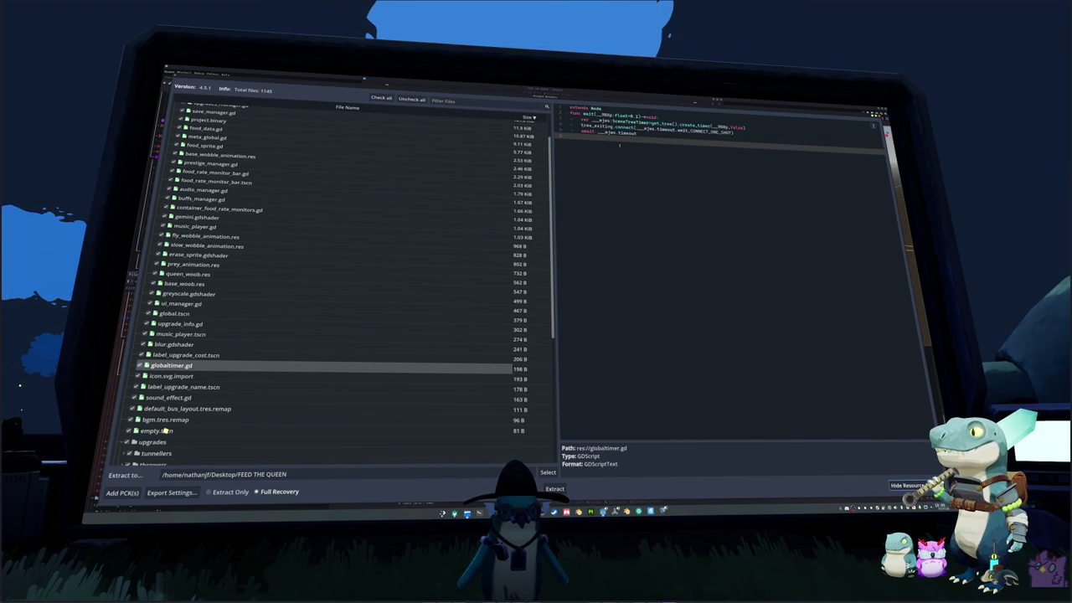
Preview the blur.gdshader code and highlight its fragment function
left_click(222, 344)
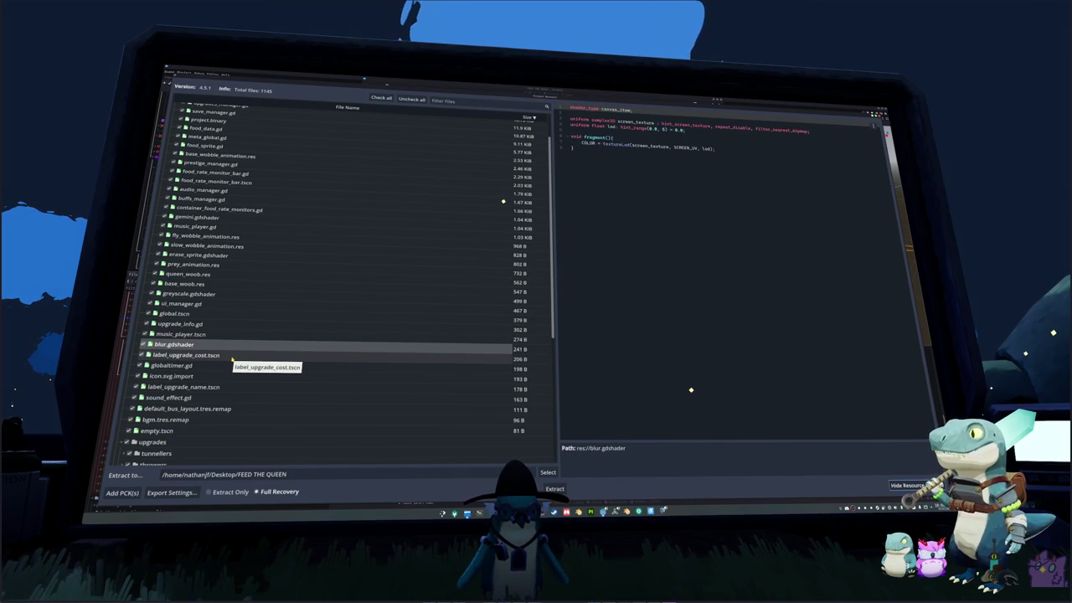
left_click_drag(583, 165, 571, 136)
left_click(714, 412)
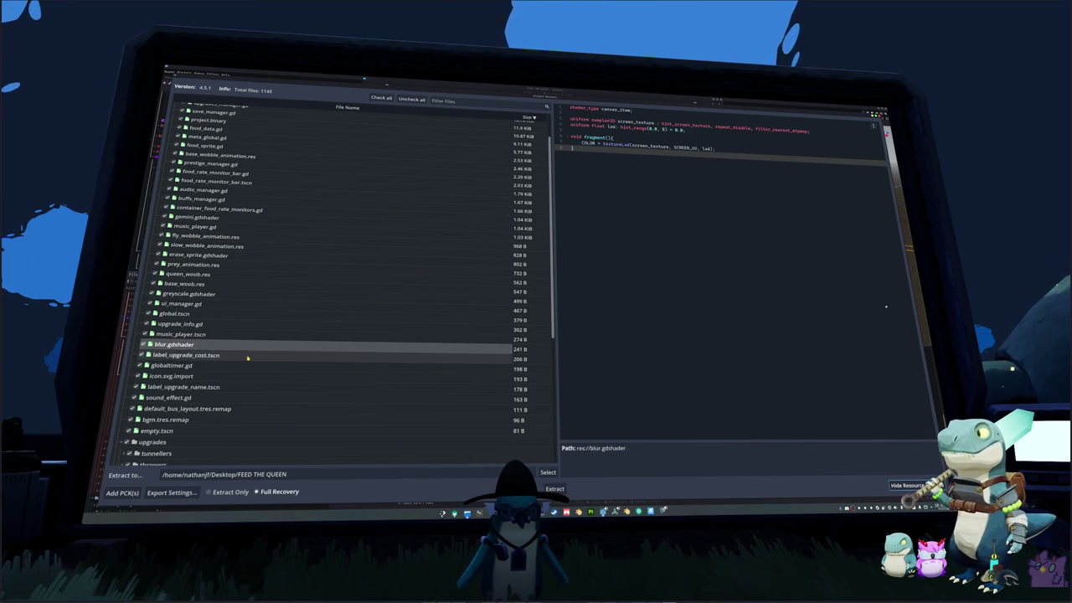
Step down the root files from label_upgrade_cost.tscn through bgm.tres.remap to empty.tscn's scene text
left_click(241, 355)
left_click(243, 366)
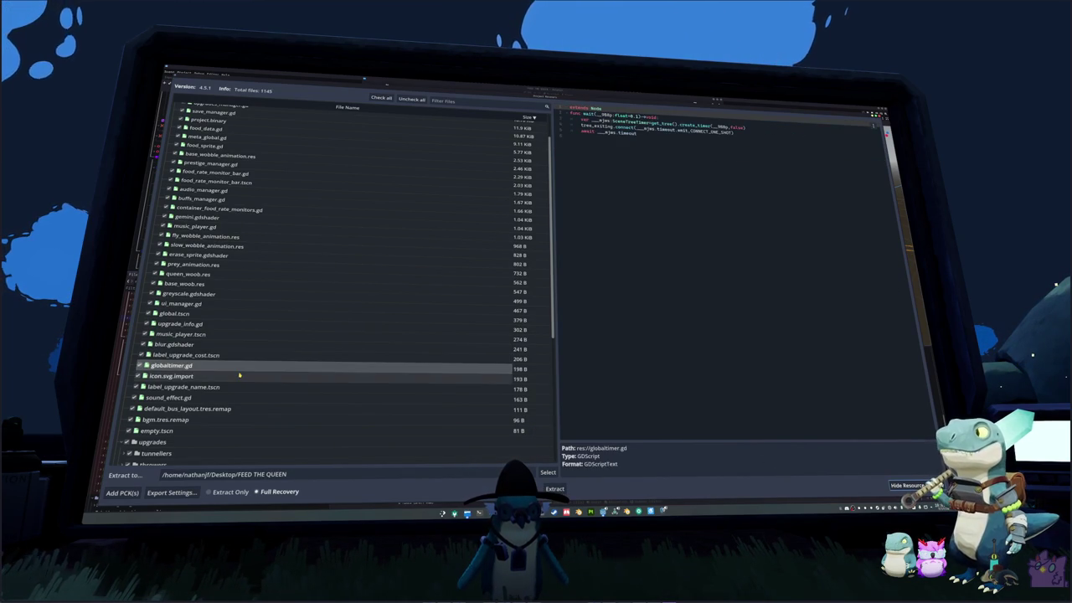
left_click(252, 376)
left_click(257, 387)
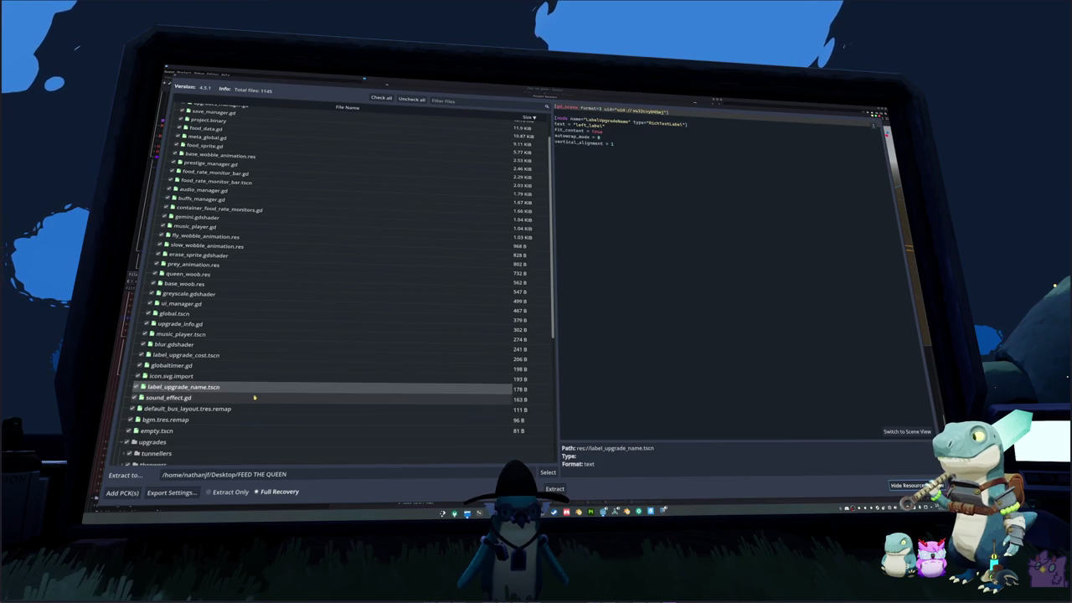
left_click(253, 398)
left_click(250, 409)
left_click(248, 420)
left_click(248, 430)
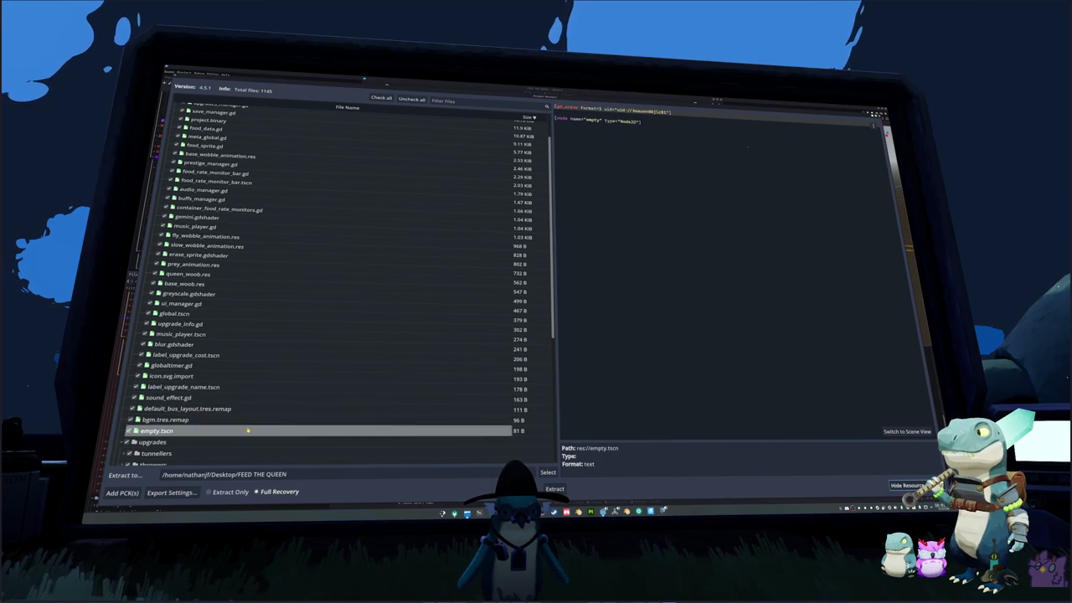
scroll(248, 427, "down", 4)
Expand the tunnellers and throwers folders and preview tunneller.tres.remap and the thrower remaps through MidasTouch
left_click(154, 305)
left_click(168, 316)
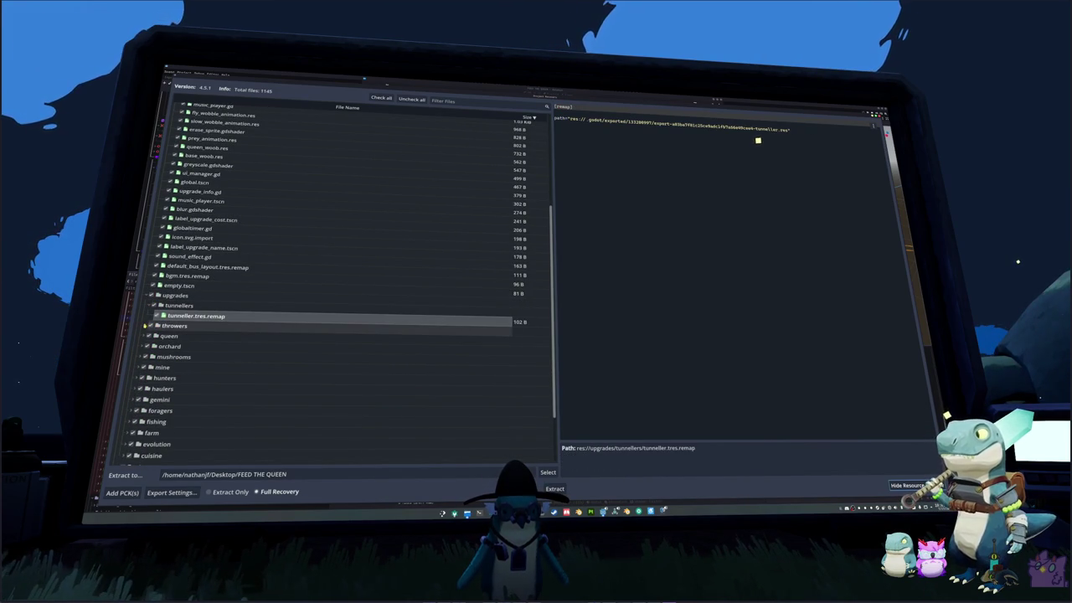
left_click(148, 326)
left_click(188, 336)
left_click(187, 347)
left_click(195, 358)
left_click(198, 368)
left_click(201, 378)
left_click(216, 389)
left_click(197, 347)
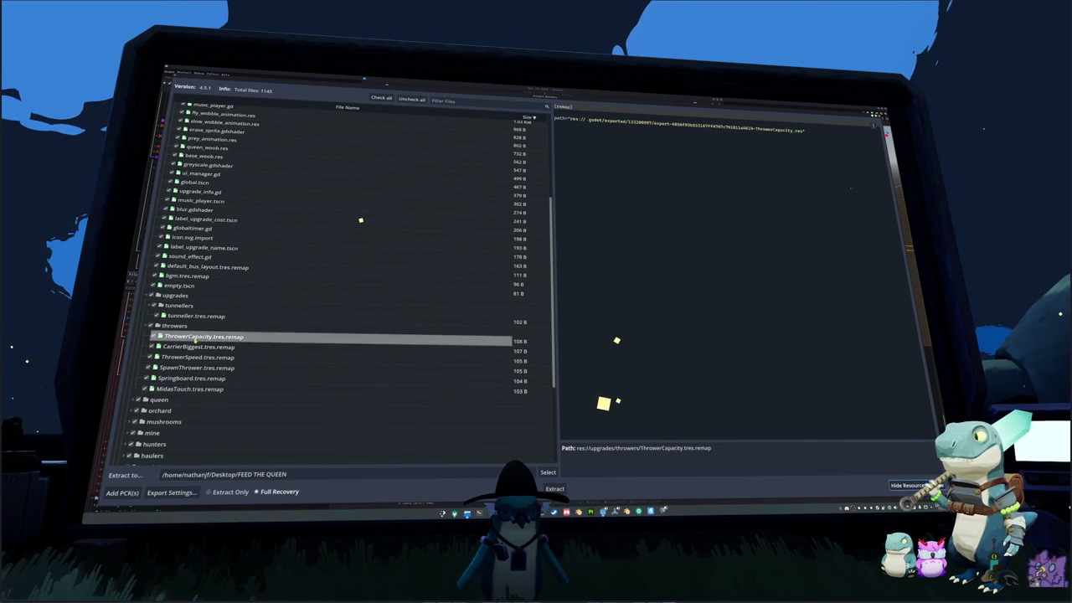
left_click(198, 358)
left_click(180, 368)
left_click(164, 379)
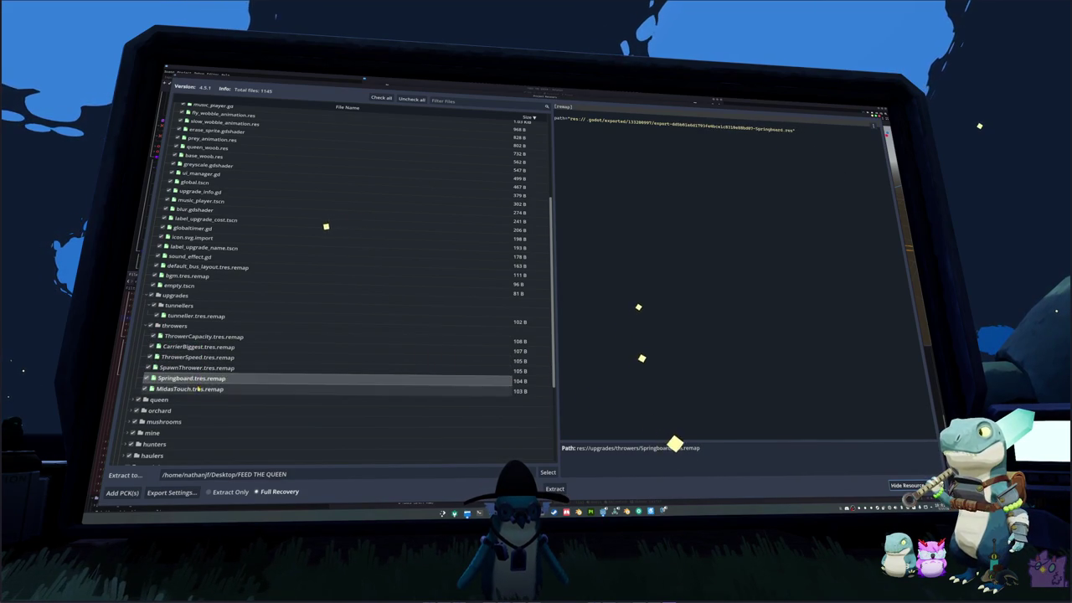
left_click(151, 389)
Expand the queen folder and preview BuildingForagers, TheEnd, Nursery and Rebirth remaps, returning to tunneller
left_click(137, 401)
left_click(193, 361)
left_click(196, 372)
scroll(196, 372, "down", 2)
left_click(180, 398)
left_click(185, 387)
left_click(192, 378)
left_click(192, 366)
left_click(201, 334)
left_click(214, 246)
left_click(220, 227)
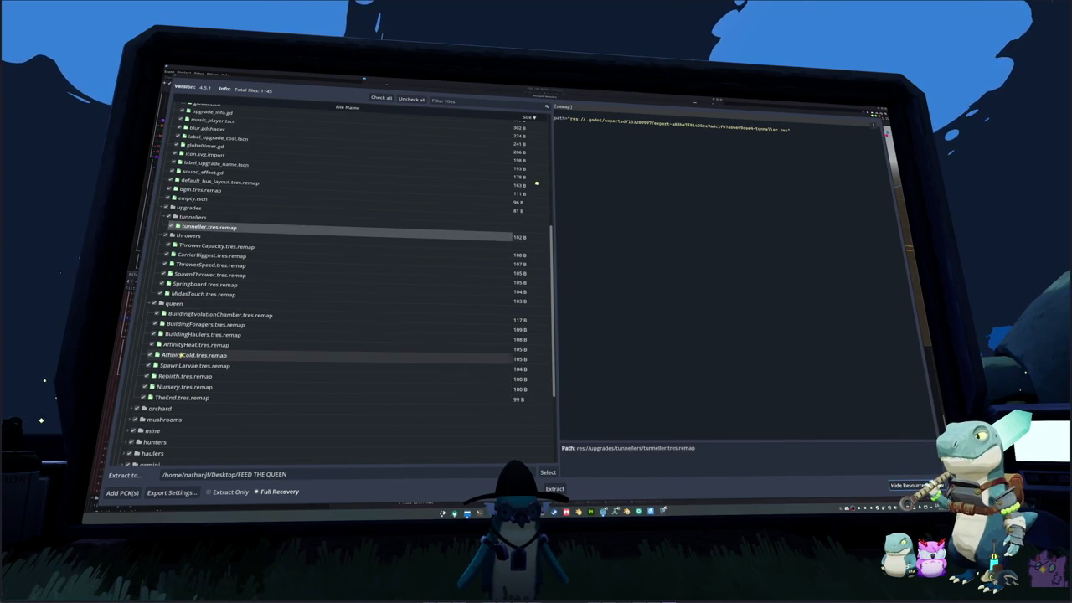
scroll(159, 356, "down", 3)
Expand the orchard folder and preview its remaps, from Prolificity and GrowthSpeed through STOMP.tres.remap
left_click(147, 311)
left_click(172, 321)
left_click(174, 332)
left_click(177, 341)
left_click(179, 353)
left_click(182, 362)
left_click(183, 373)
left_click(183, 383)
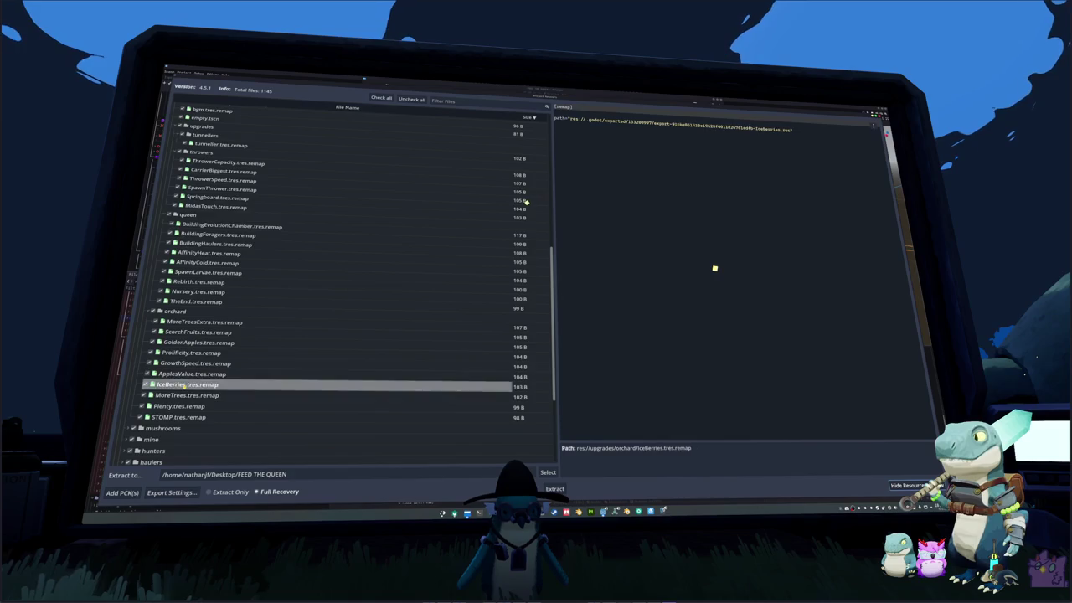
left_click(183, 395)
left_click(184, 406)
left_click(186, 416)
scroll(168, 383, "down", 3)
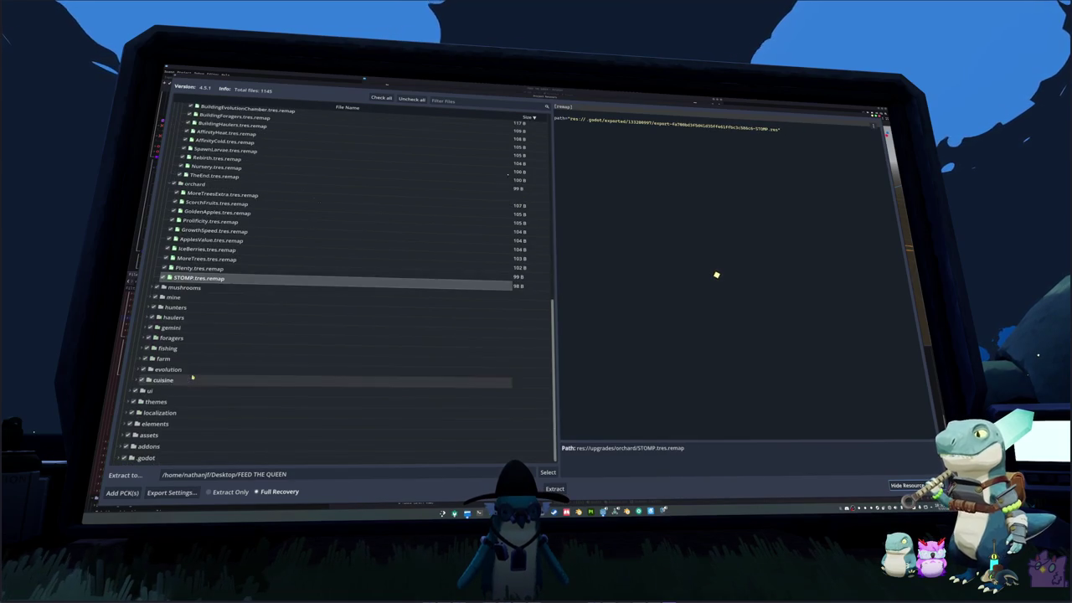
Expand the gemini folder and preview GeminiCapacityHerculean, GeminiCapacity, SpawnGemini and GeminiSpeed remaps, then expand ui
left_click(151, 327)
left_click(189, 339)
left_click(188, 349)
left_click(188, 360)
left_click(188, 369)
scroll(188, 371, "down", 1)
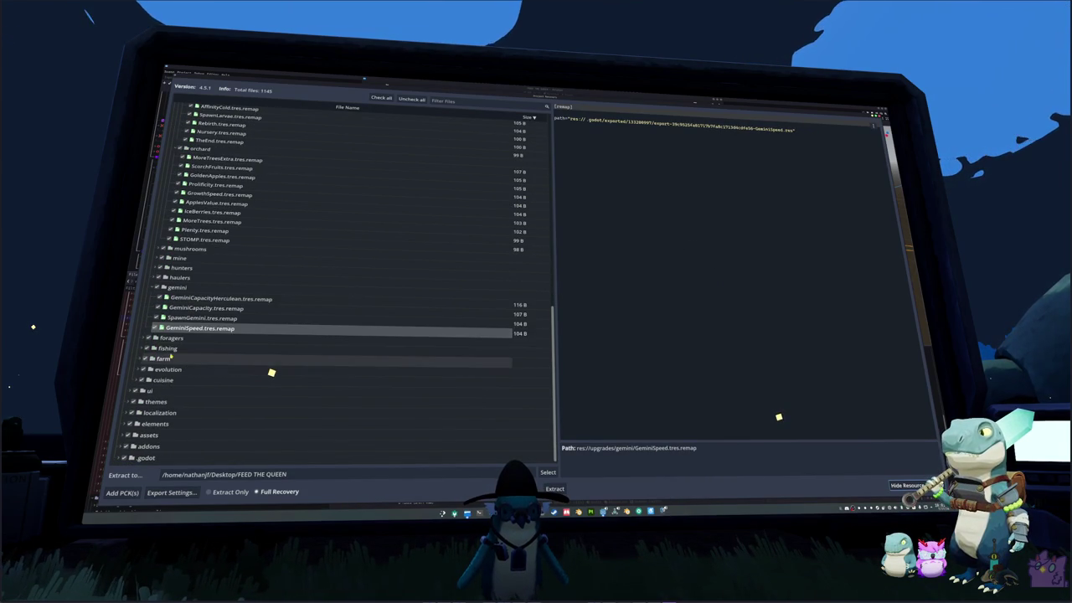
left_click(132, 392)
scroll(168, 369, "down", 2)
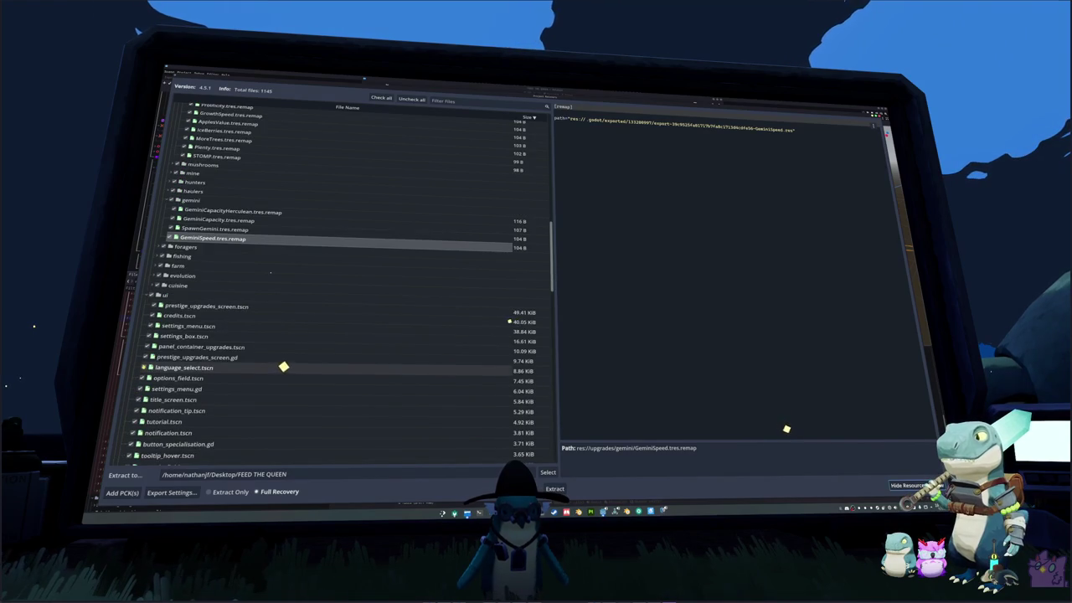
Preview the ui scenes: prestige_upgrades_screen, credits, settings_menu, settings_box, panel_container_upgrades, plus prestige_upgrades_screen.gd
left_click(220, 306)
left_click(221, 317)
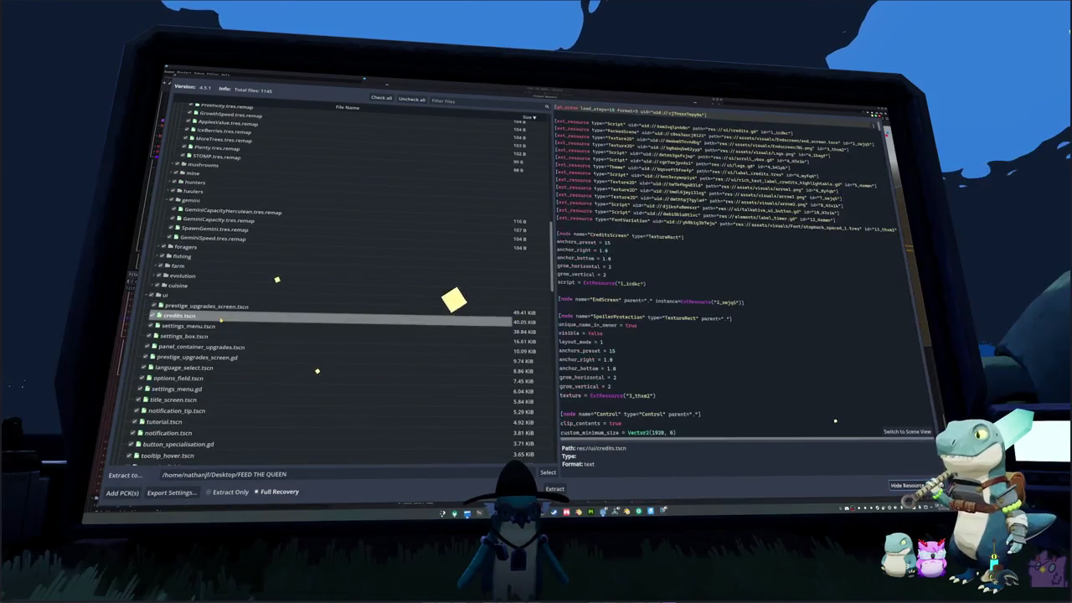
left_click(250, 327)
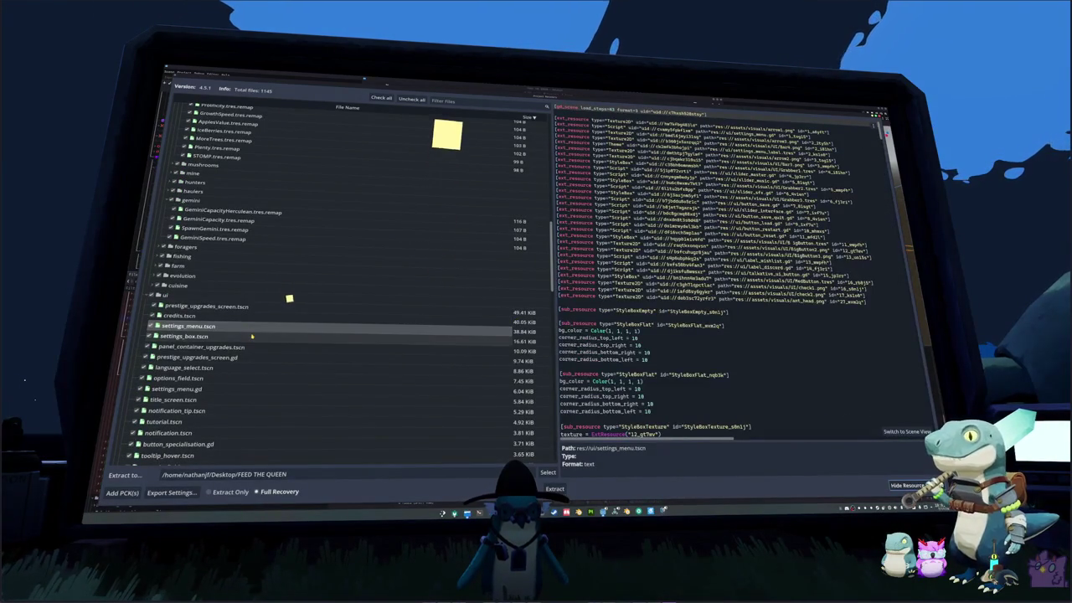
left_click(251, 336)
left_click(252, 347)
left_click(250, 358)
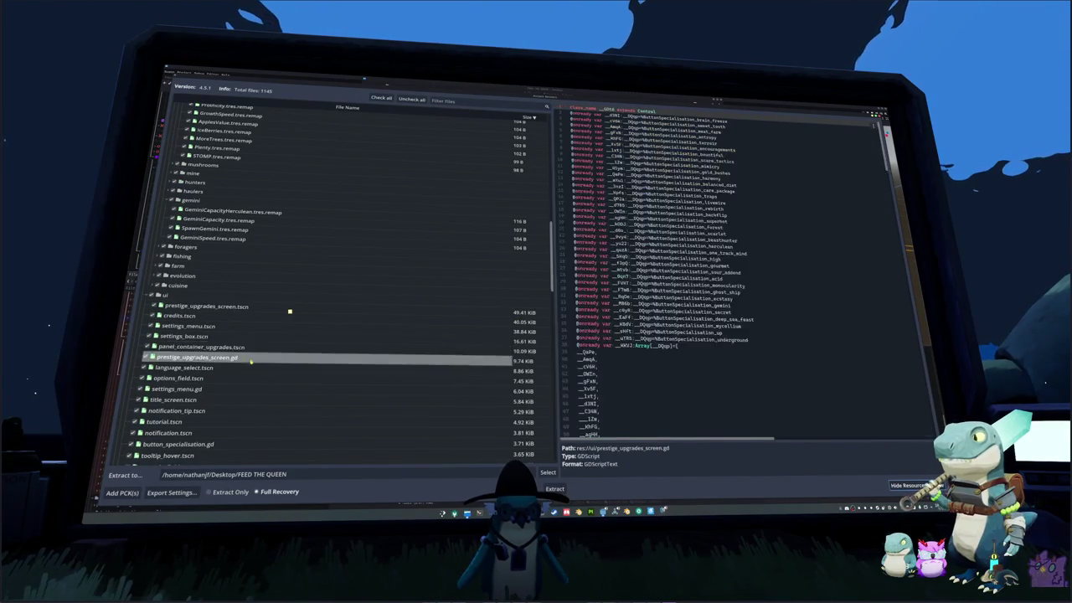
scroll(720, 276, "down", 10)
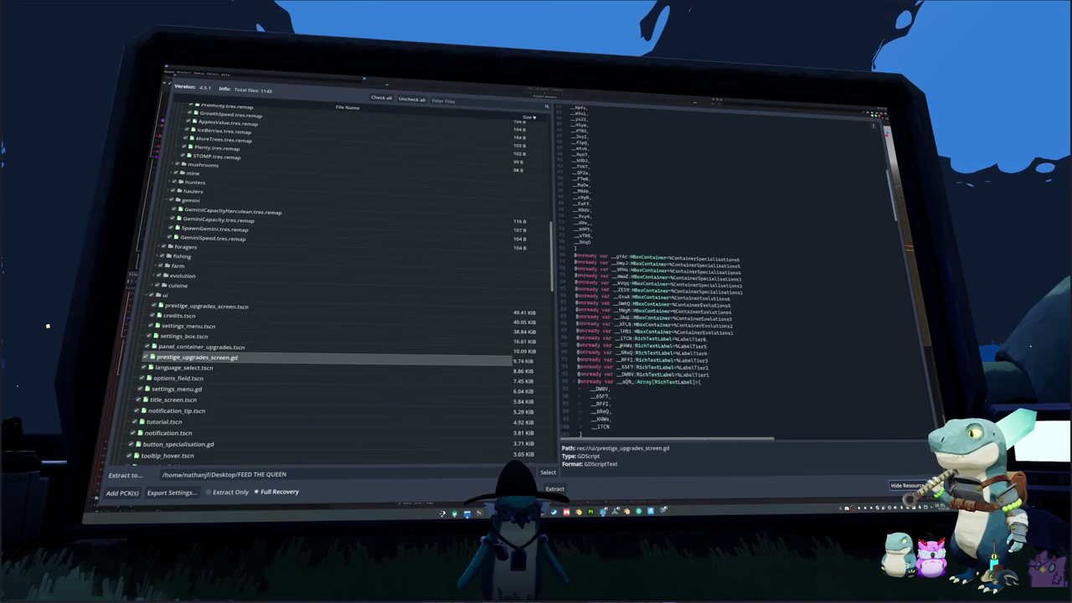
scroll(721, 276, "down", 15)
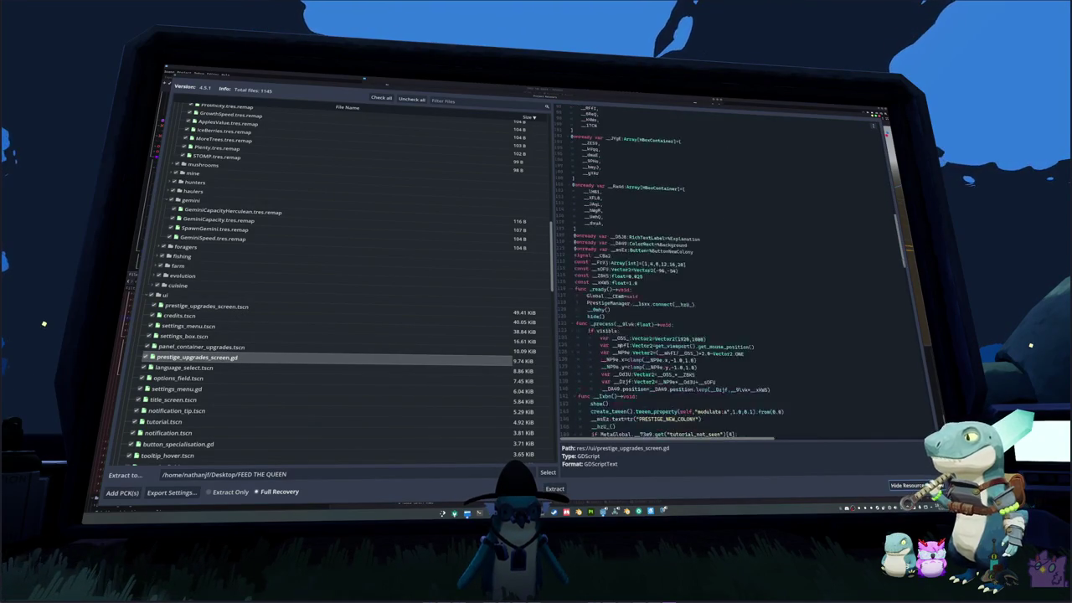
scroll(720, 276, "down", 10)
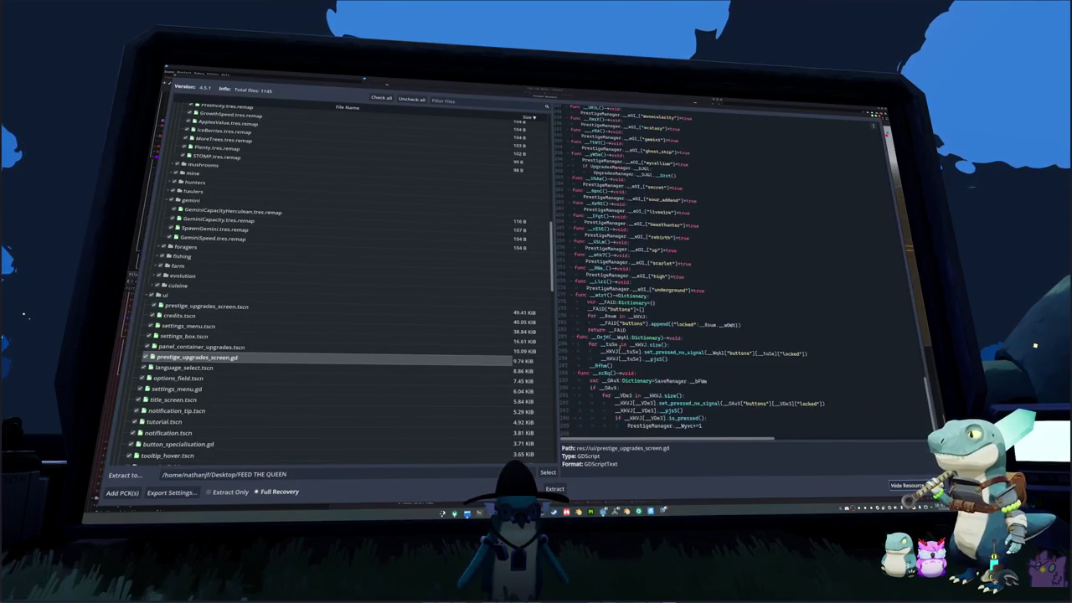
left_click(454, 307)
key("Down")
key("Down")
key("Down")
scroll(426, 361, "down", 10)
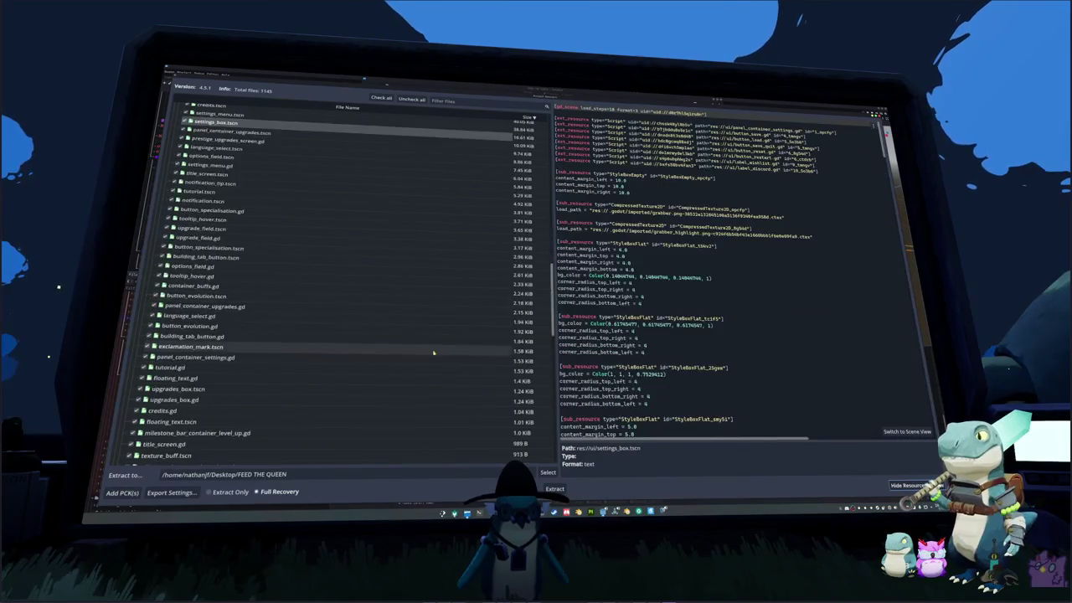
Read the text_effect_shine.gd and text_effect_frostburn.gd scripts
left_click(423, 371)
scroll(413, 375, "down", 3)
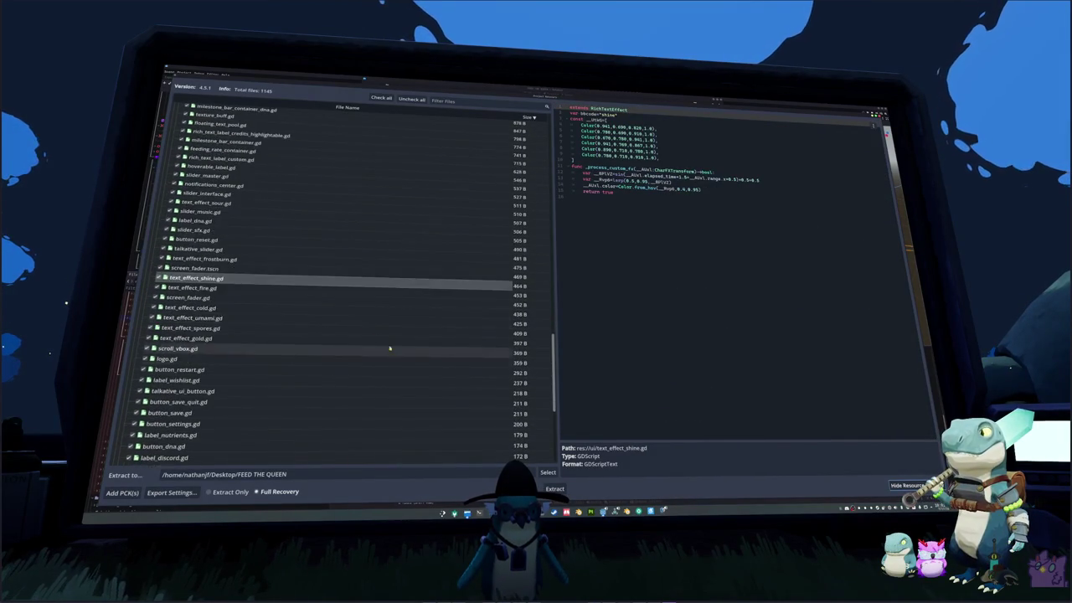
left_click(304, 262)
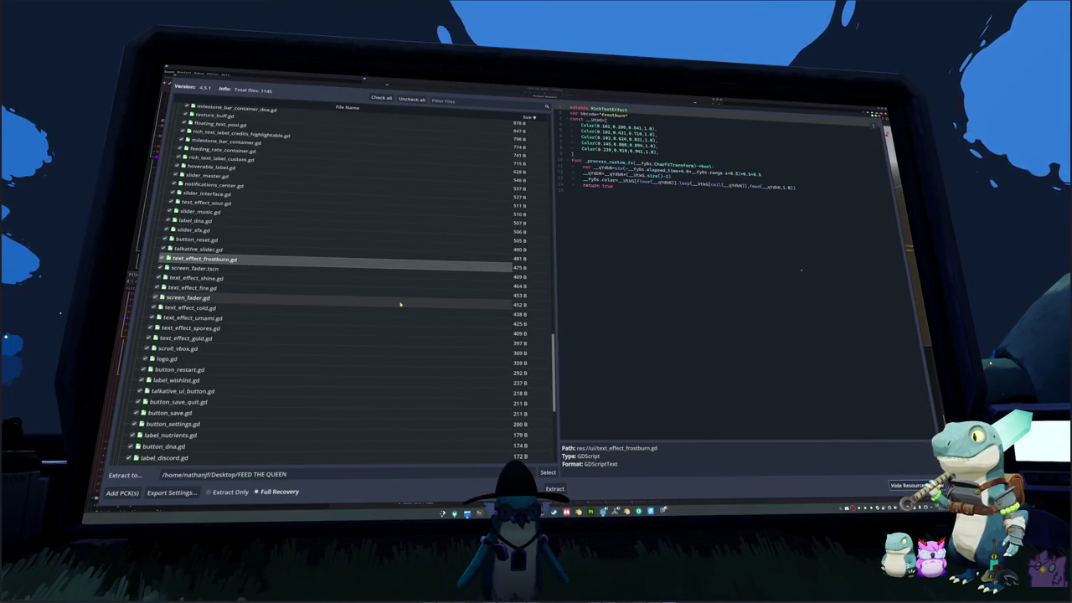
left_click(604, 211)
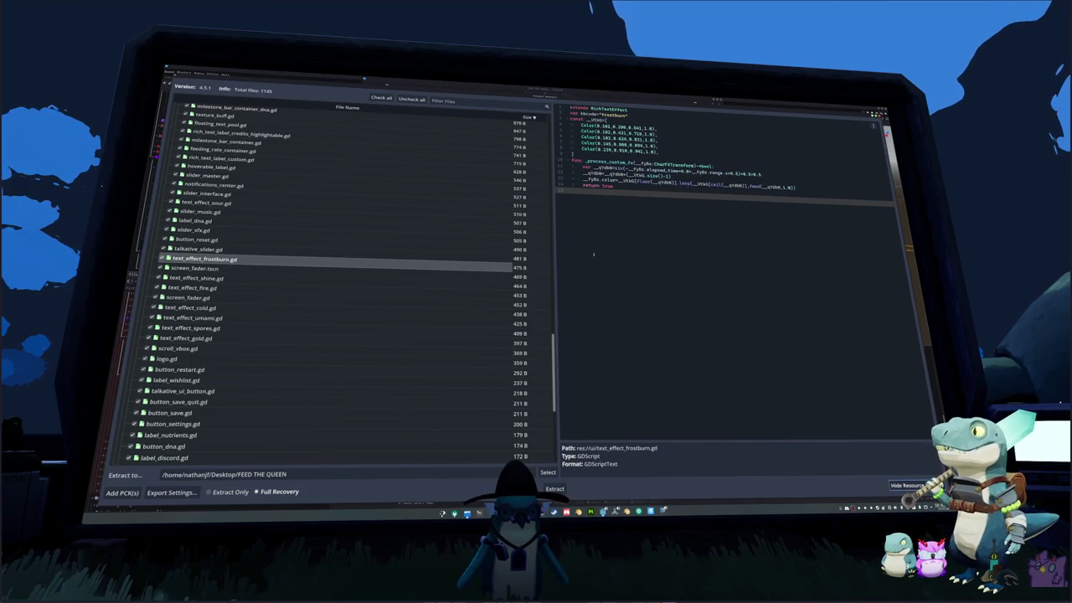
scroll(276, 310, "down", 5)
Read the button_dna, button_settings and button_save scripts, then label_hyperlink.gd and notification_tip.gd
left_click(255, 300)
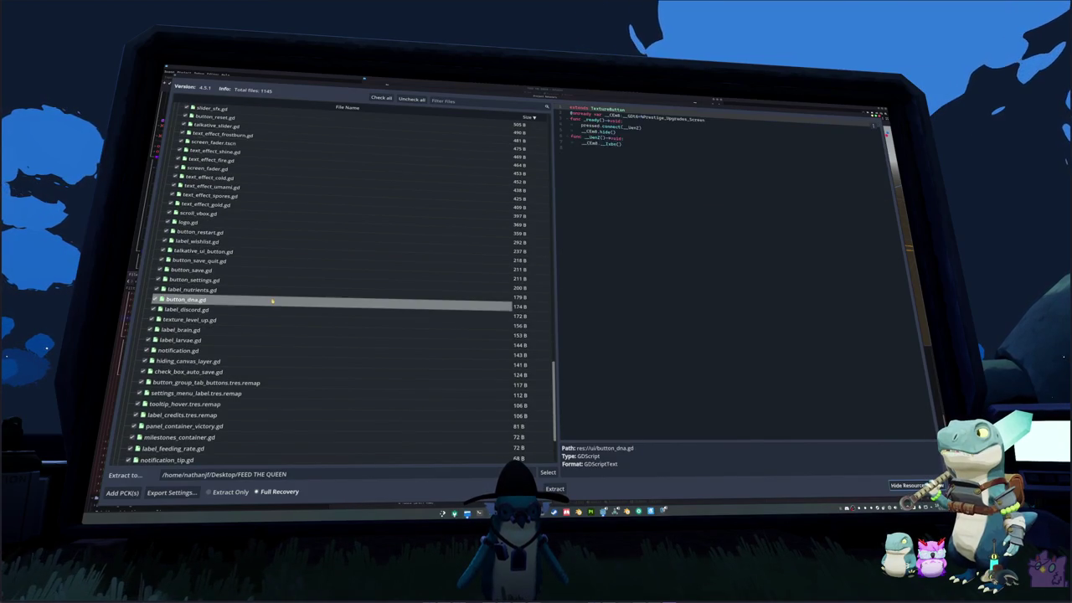
left_click(260, 310)
left_click(266, 300)
left_click(273, 289)
left_click(280, 280)
left_click(283, 270)
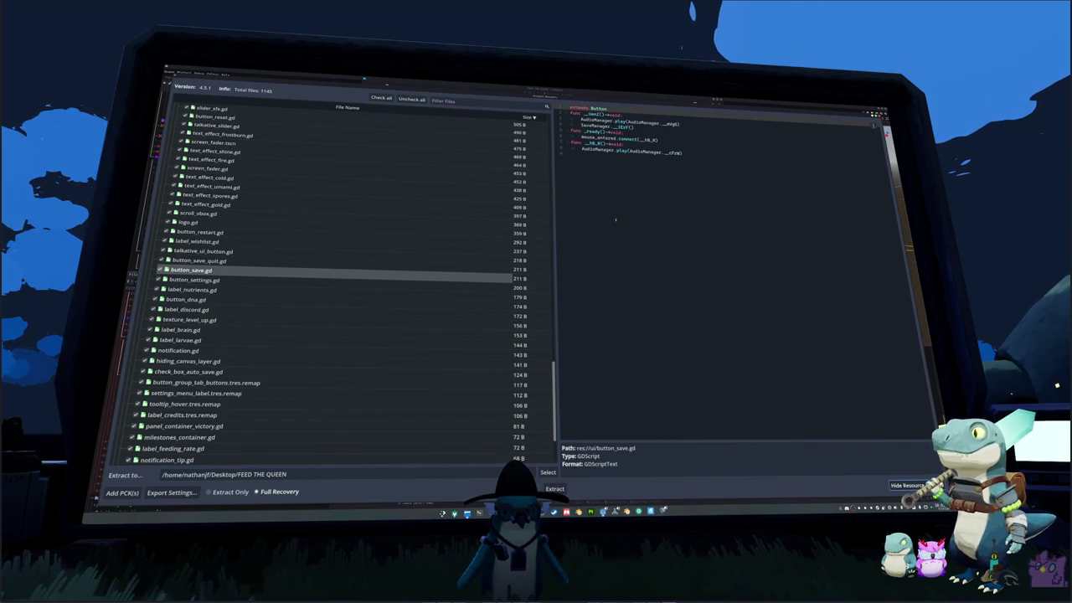
scroll(352, 312, "down", 3)
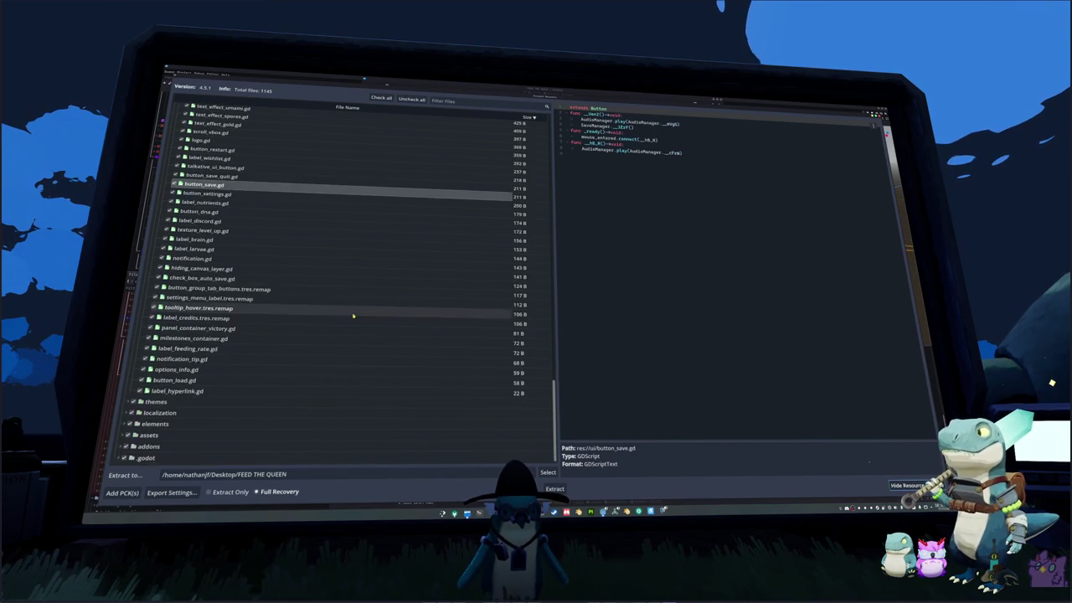
left_click(227, 391)
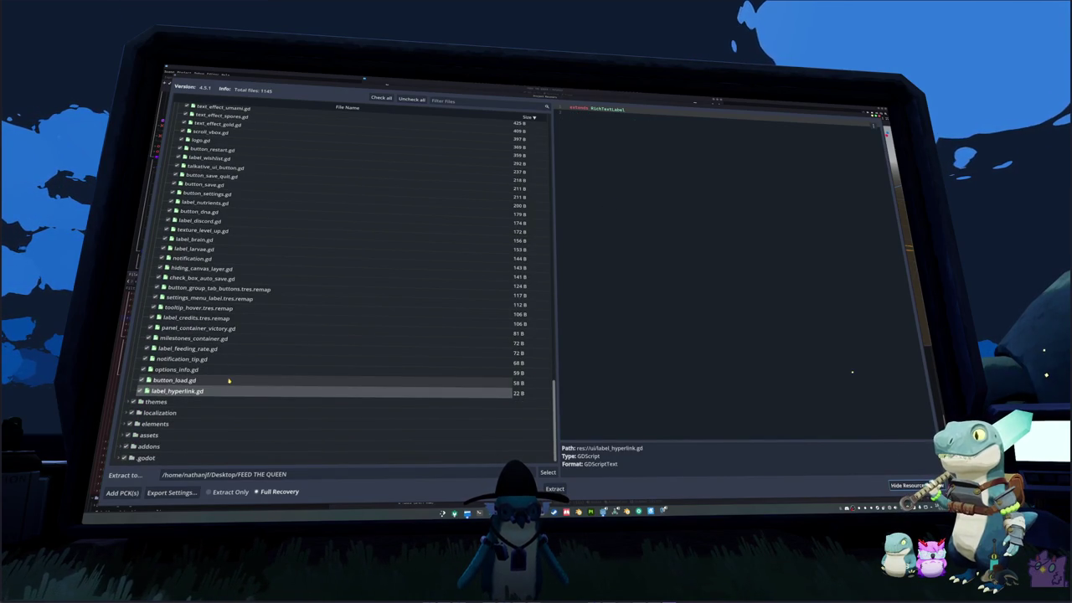
key("Up")
key("Up")
key("Up")
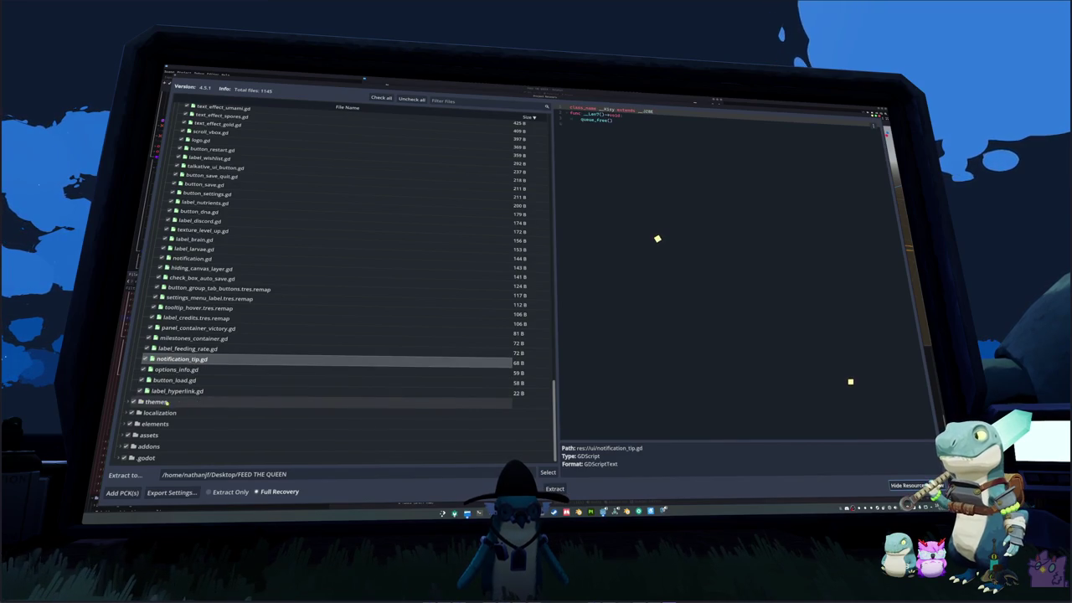
Expand the themes folder to preview label_capacity.tres.remap, and expand the localization folder
left_click(127, 403)
left_click(162, 402)
left_click(131, 413)
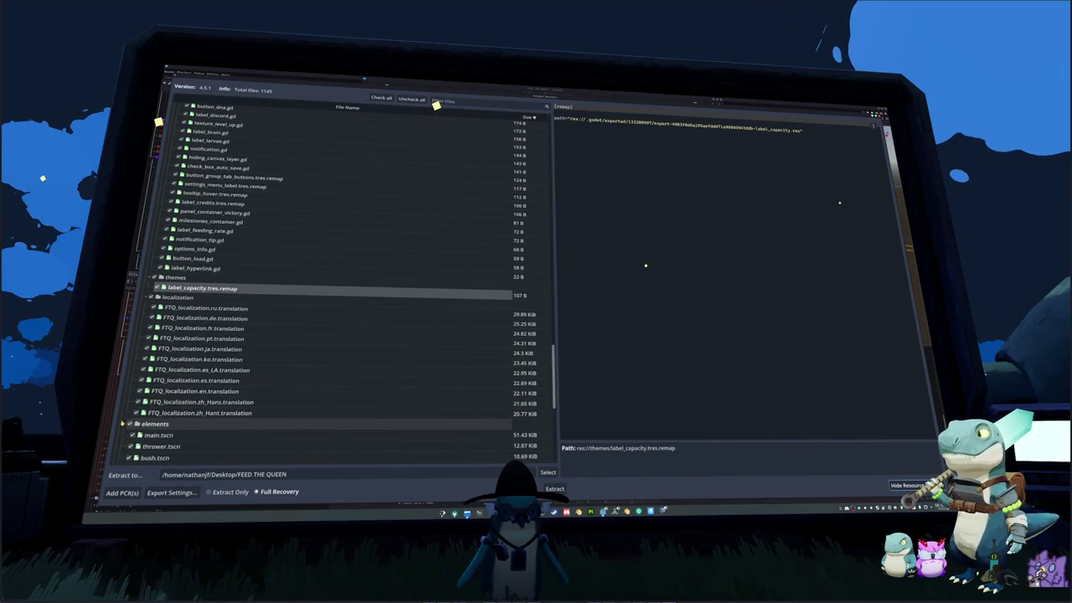
Preview the FTQ_localization translations for ru, de, fr, pt, ja and ko, revisiting ja
scroll(252, 352, "down", 4)
left_click(251, 178)
left_click(255, 187)
left_click(252, 196)
left_click(249, 205)
left_click(246, 214)
left_click(243, 225)
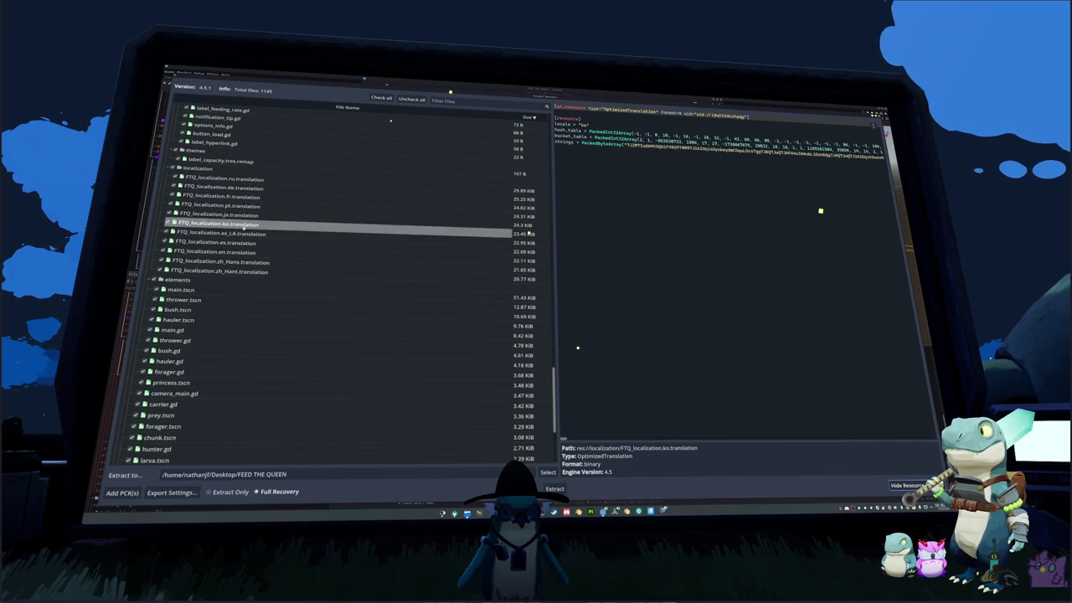
left_click(243, 214)
scroll(232, 294, "down", 5)
scroll(178, 301, "up", 5)
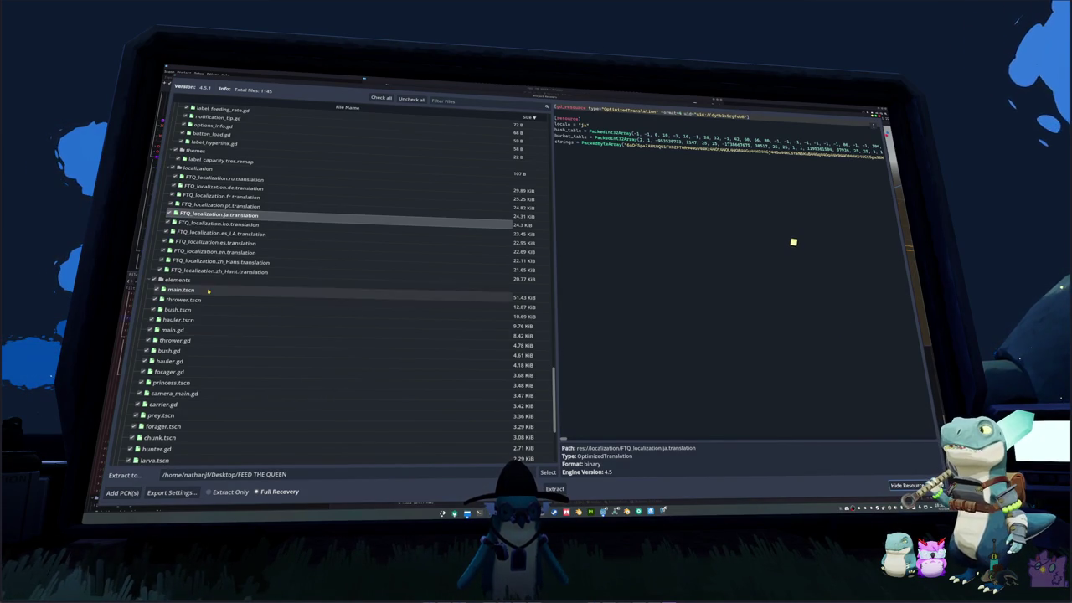
scroll(183, 319, "down", 5)
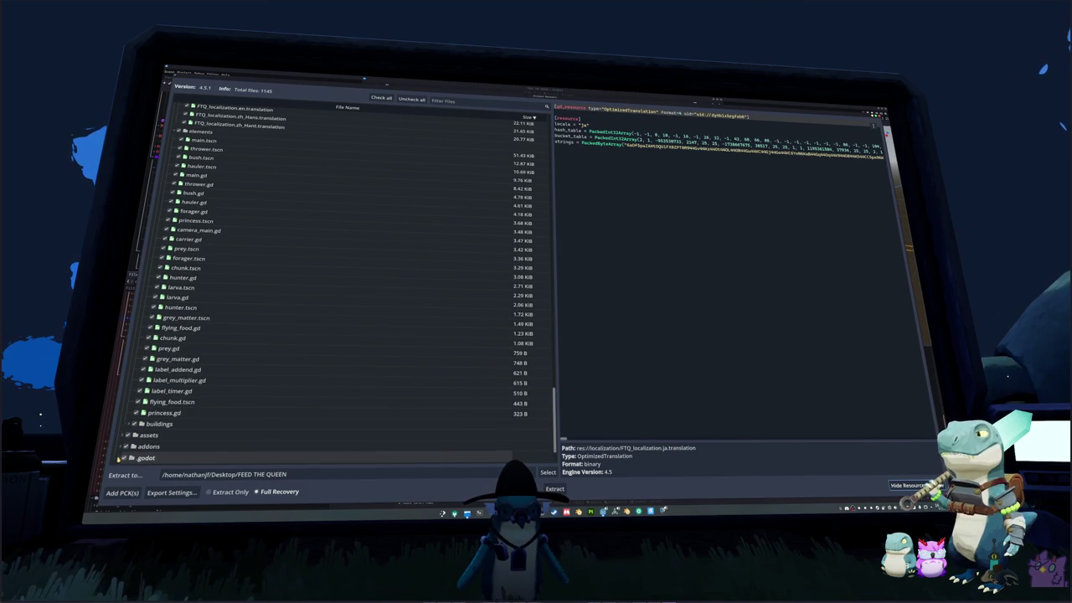
Expand the .godot folder and compare uid_cache.bin with global_script_class_cache.cfg
left_click(119, 458)
left_click(167, 413)
left_click(176, 424)
key("Up")
key("Down")
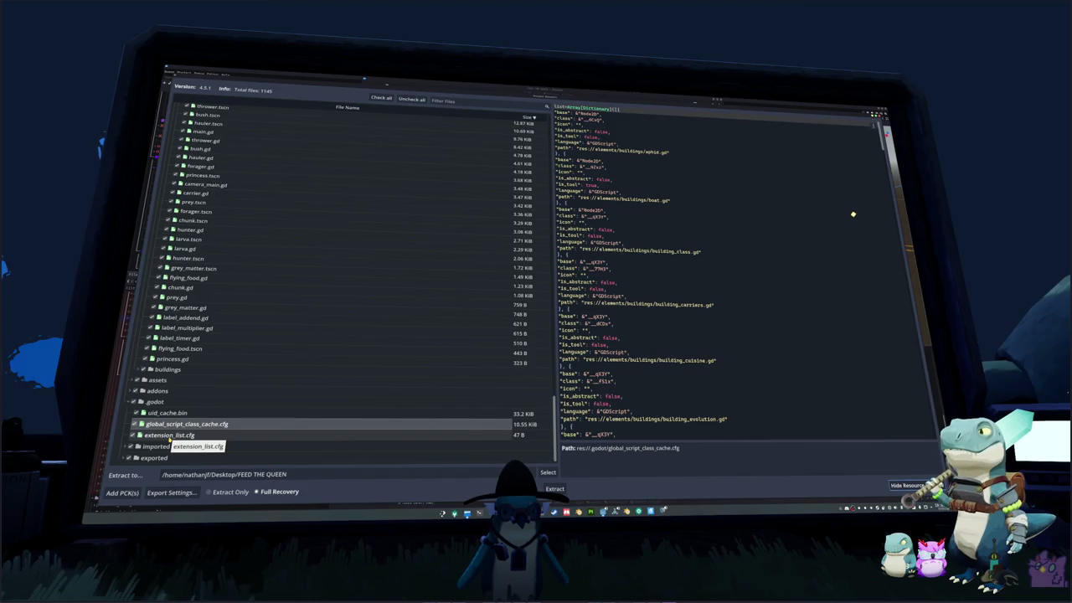
Expand the addons, godotsteam, gdmaim and gdbc folders and preview gdbc.gdextension
left_click(137, 390)
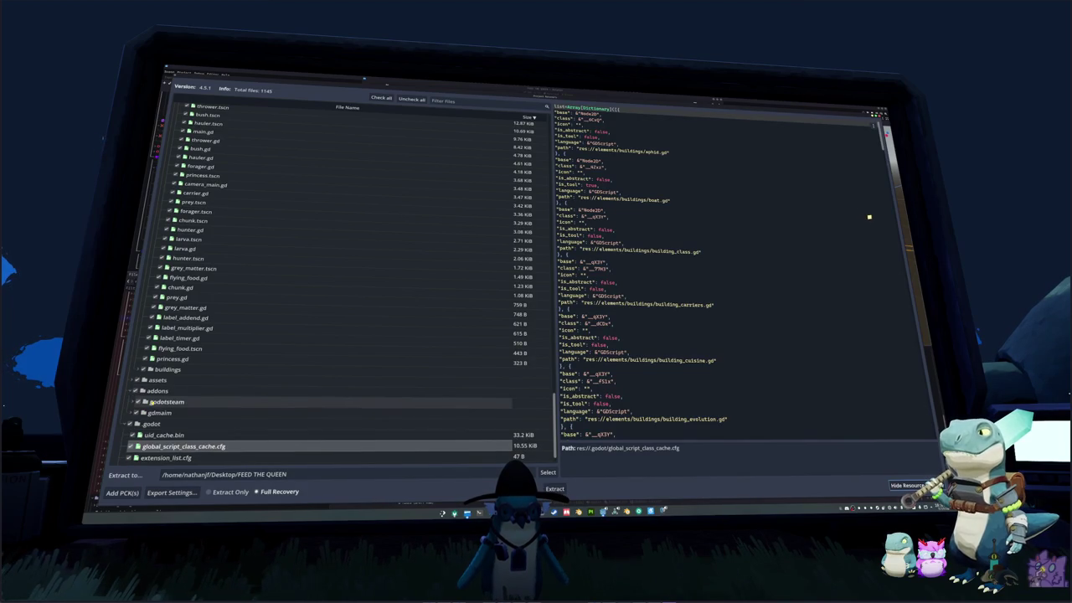
left_click(132, 401)
left_click(139, 423)
scroll(165, 403, "down", 1)
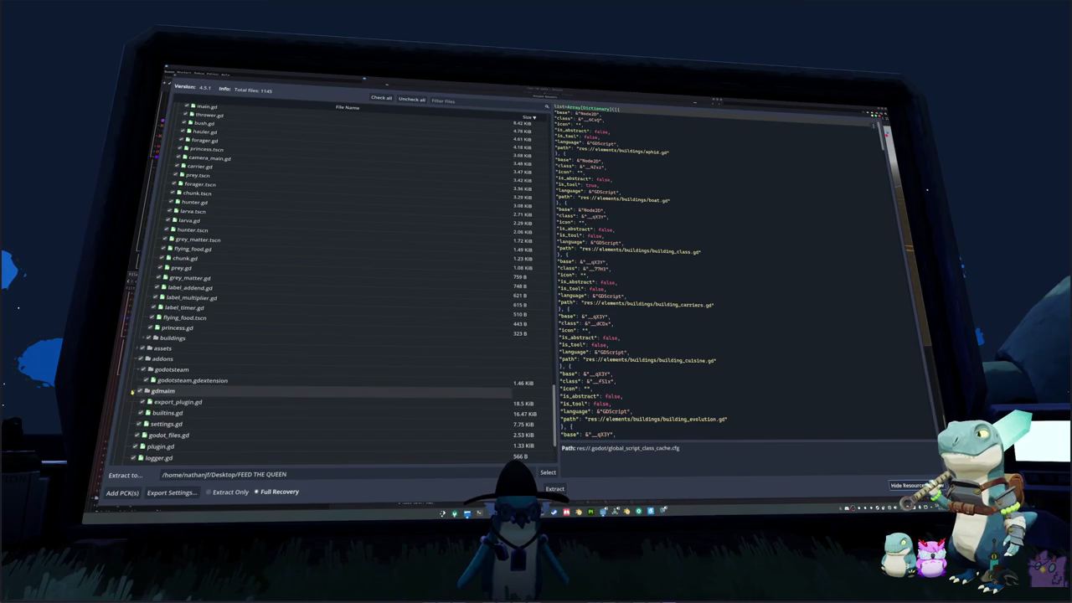
scroll(165, 402, "down", 3)
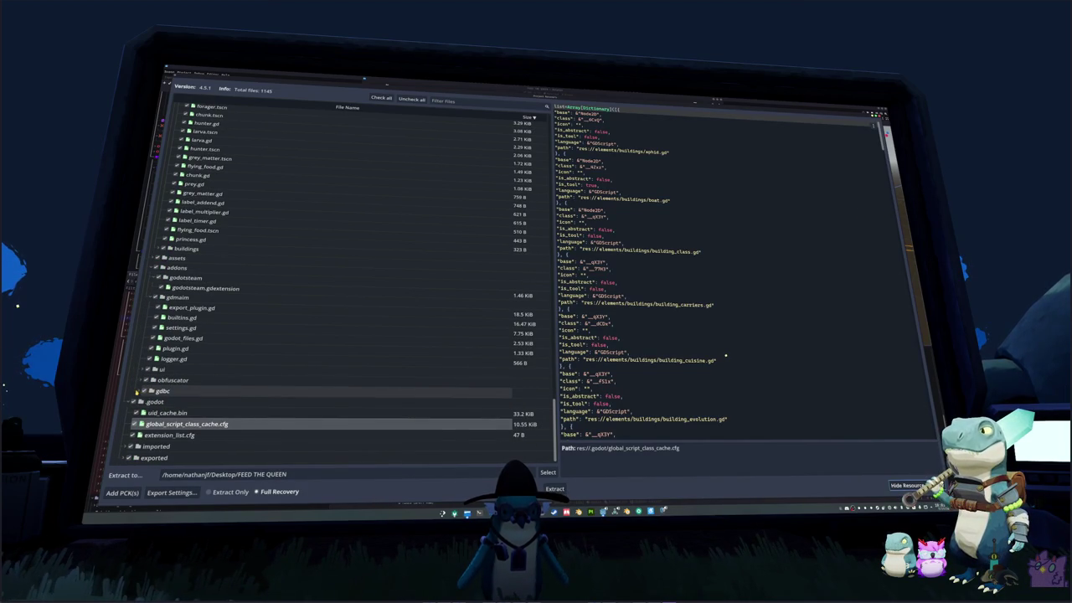
left_click(140, 391)
left_click(171, 402)
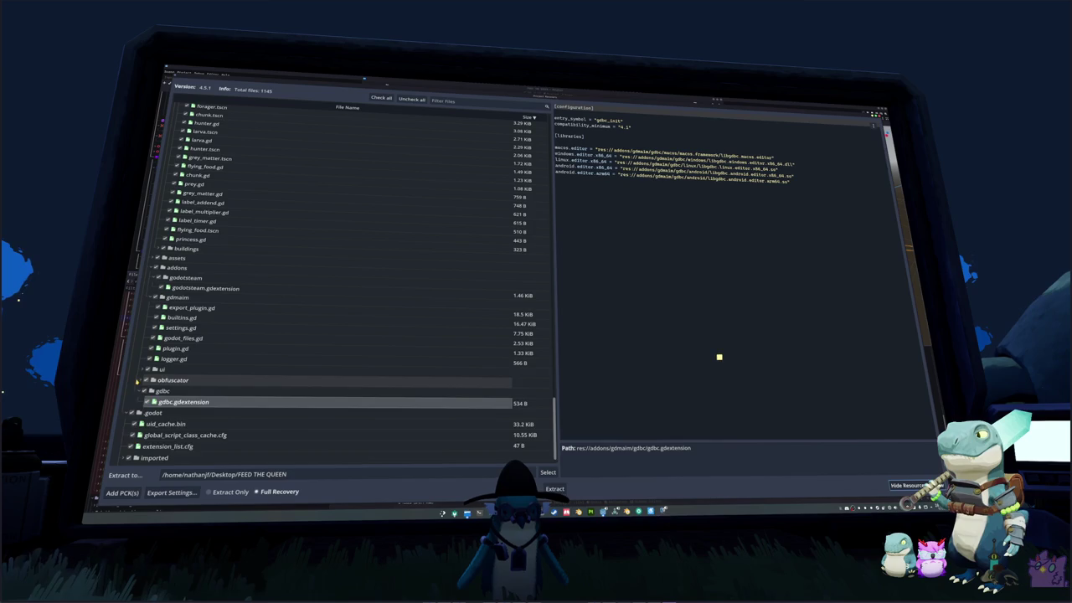
Preview the obfuscator scripts: string_ref.gd, symbol_table.gd, builtins.gd, settings.gd, godot_files.gd, plugin.gd, logger.gd
left_click(148, 379)
left_click(173, 401)
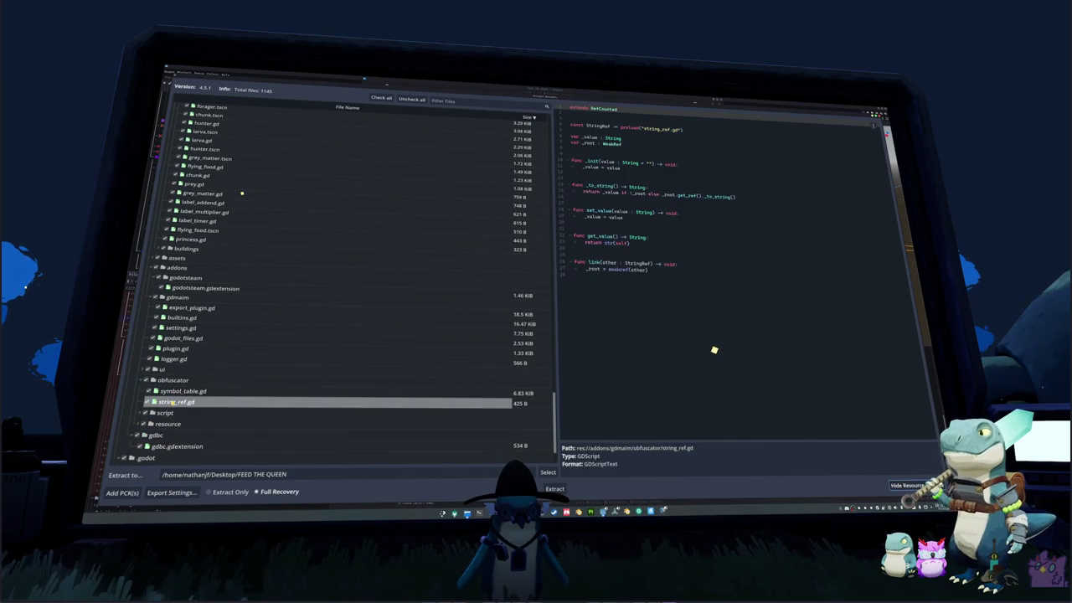
left_click(183, 391)
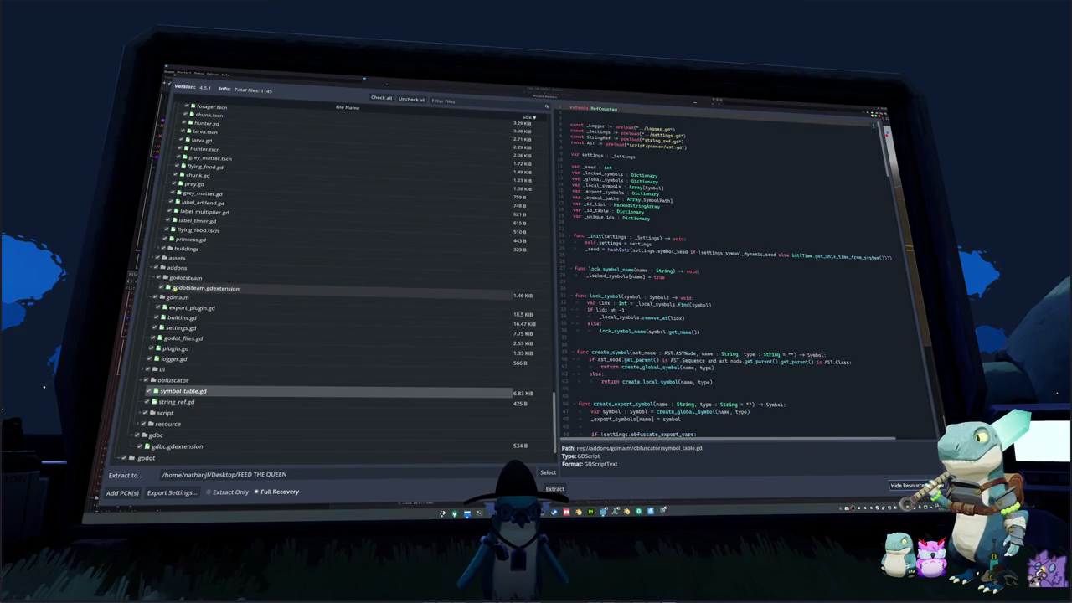
left_click(174, 319)
left_click(177, 327)
left_click(178, 338)
left_click(175, 347)
left_click(173, 357)
Expand the gdmaim ui folder, then collapse gdmaim and expand assets/visuals
left_click(148, 369)
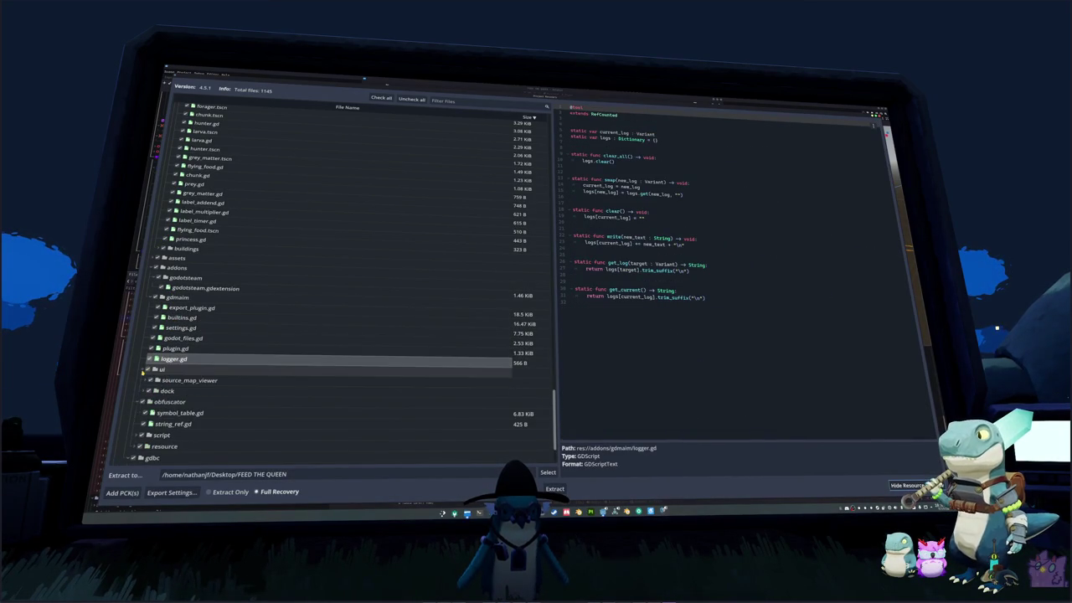
scroll(138, 372, "down", 3)
scroll(137, 371, "up", 6)
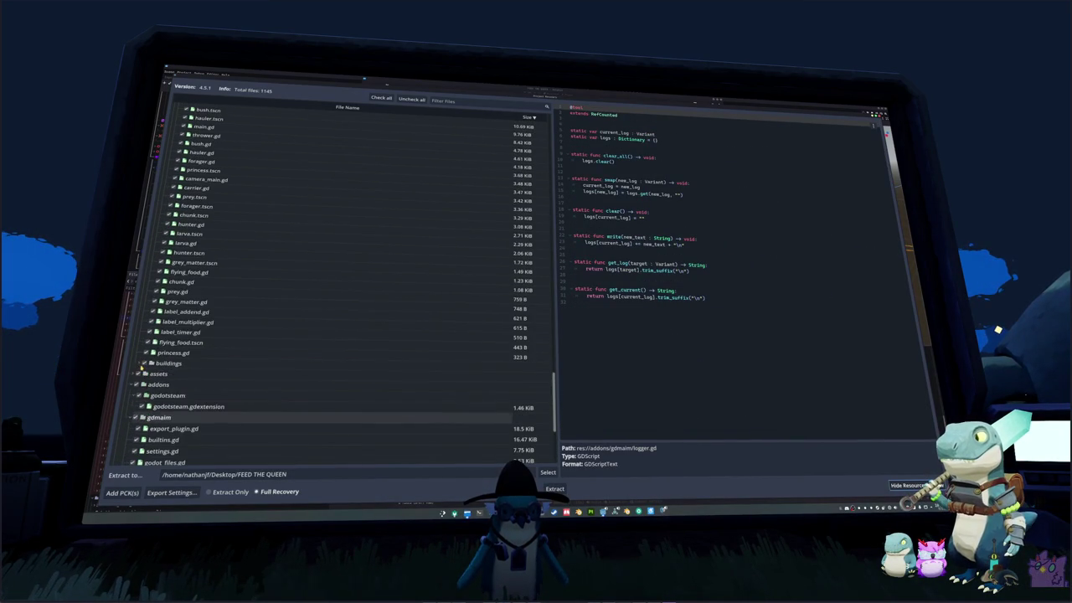
left_click(134, 405)
left_click(137, 373)
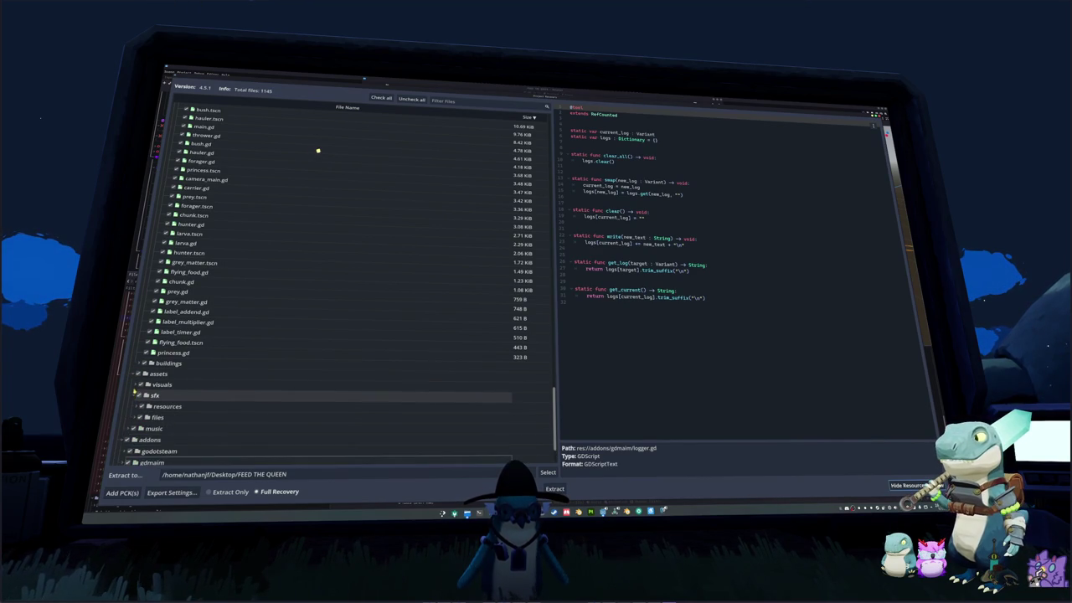
left_click(137, 385)
scroll(240, 418, "down", 5)
scroll(242, 416, "down", 3)
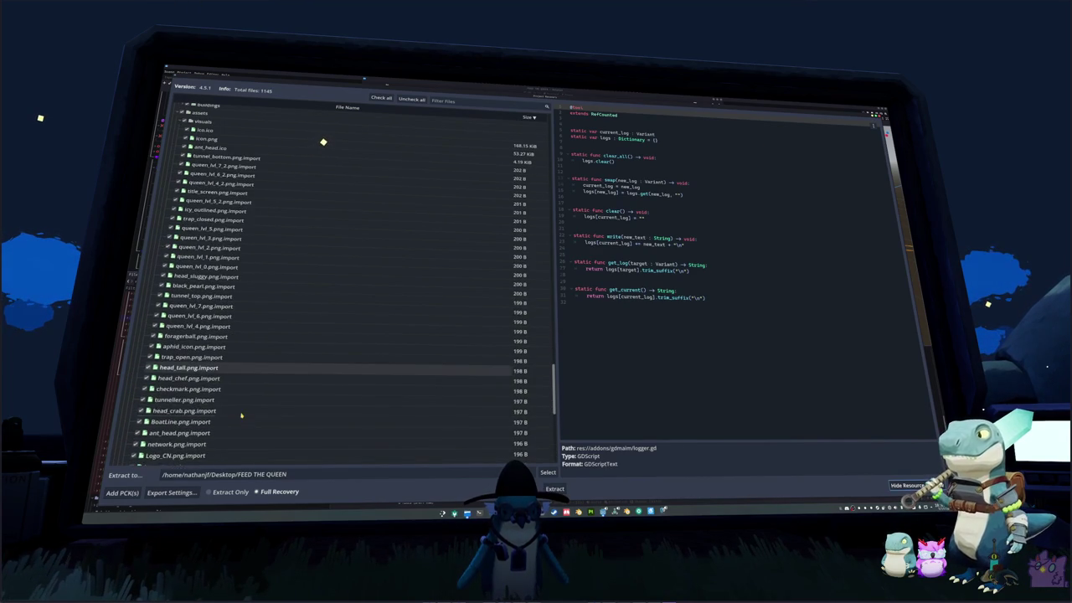
Step through image imports like head_tall.png.import and queen_lvl_0, 3 and 5
left_click(244, 408)
left_click(249, 369)
key("Up")
key("Up")
scroll(252, 377, "up", 5)
left_click(252, 377)
key("Down")
key("Down")
key("Down")
key("Up")
key("Up")
key("Up")
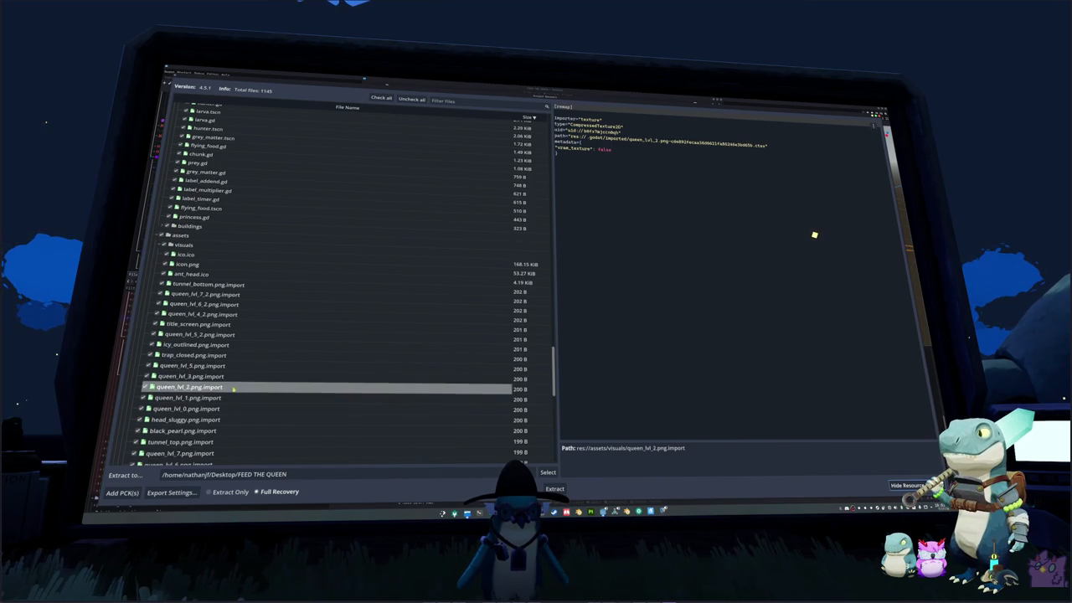
scroll(238, 369, "up", 2)
key("Up")
key("Up")
key("Up")
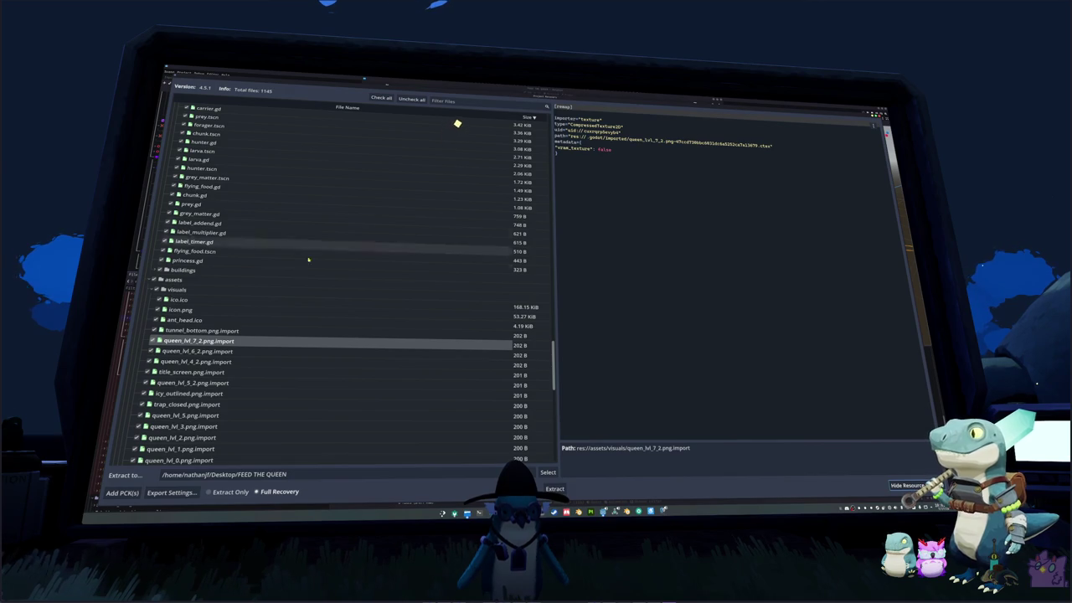
scroll(273, 270, "up", 5)
Preview forager.tscn and the carrier.gd script, then close GDRE Tools
left_click(240, 245)
key("Up")
key("Up")
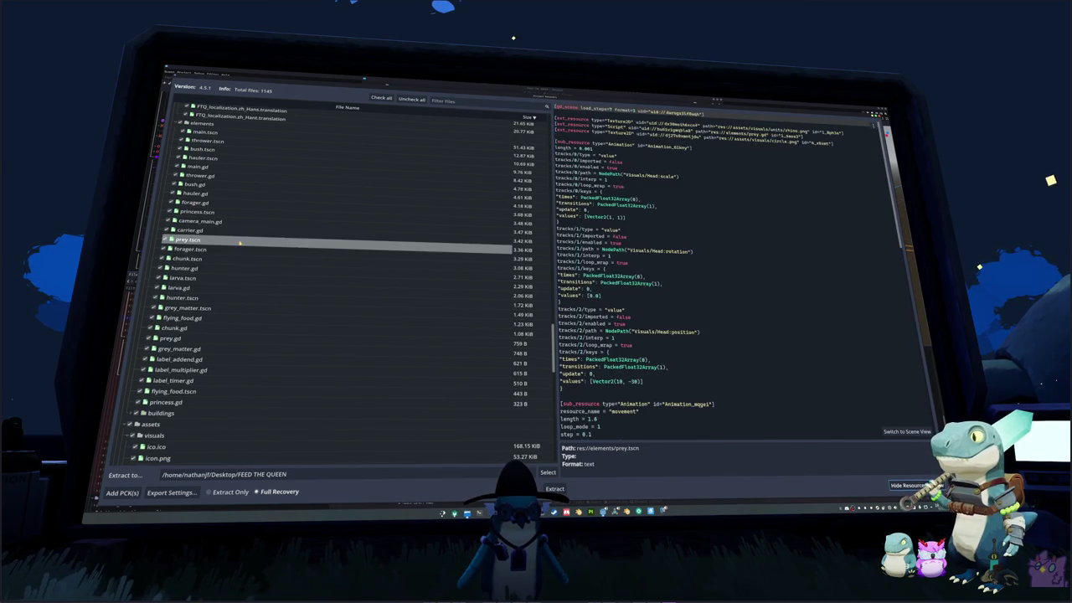
scroll(251, 238, "up", 3)
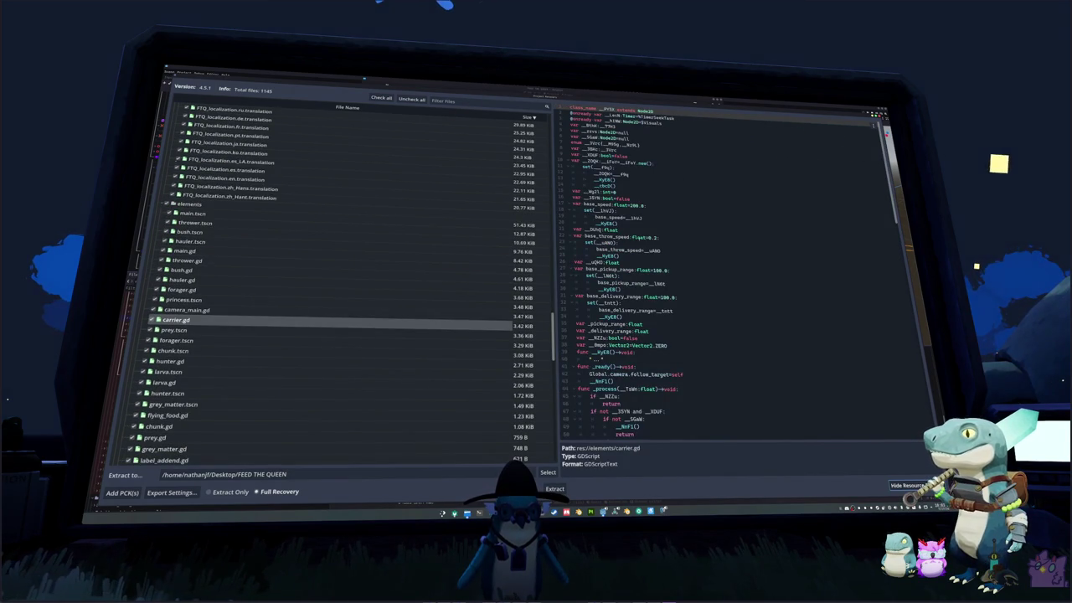
scroll(769, 221, "down", 2)
scroll(768, 222, "down", 3)
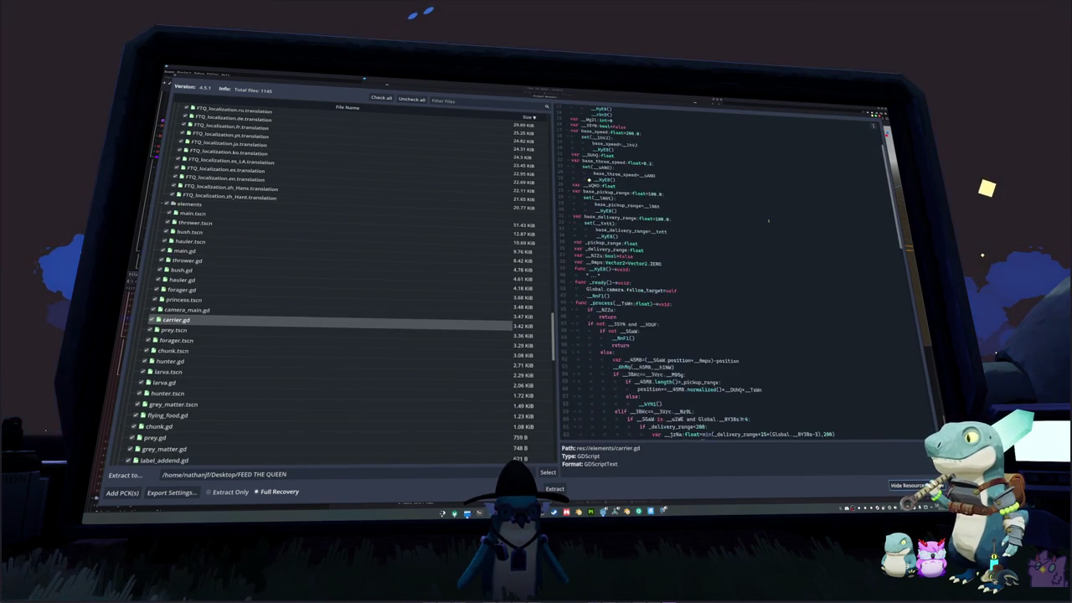
key("alt+F4")
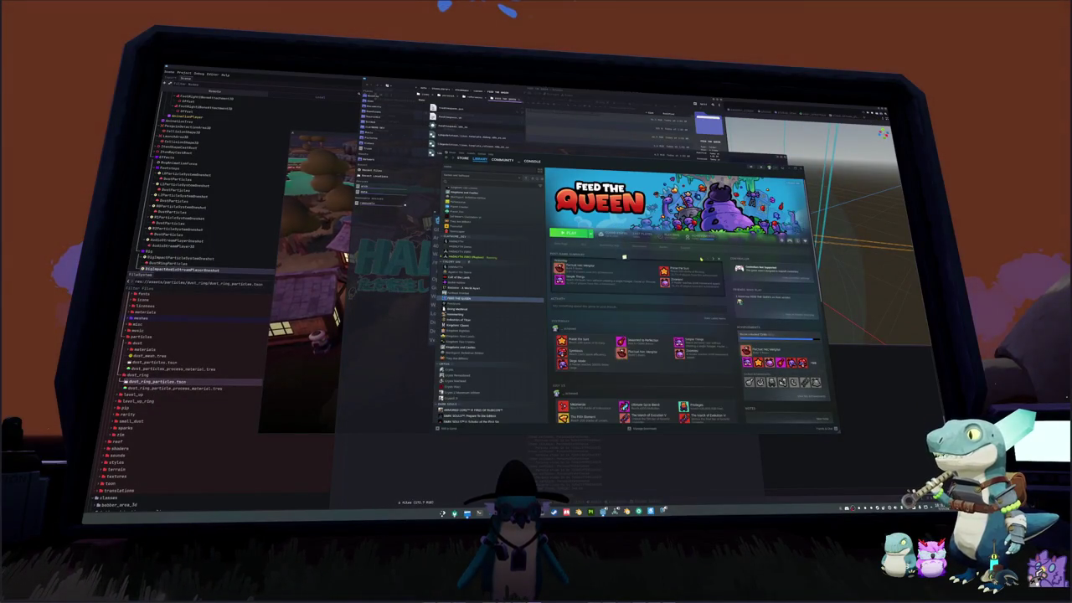
Visit the FEED THE QUEEN community hub and store reviews, then go back to the store page
scroll(632, 289, "down", 3)
scroll(632, 290, "down", 2)
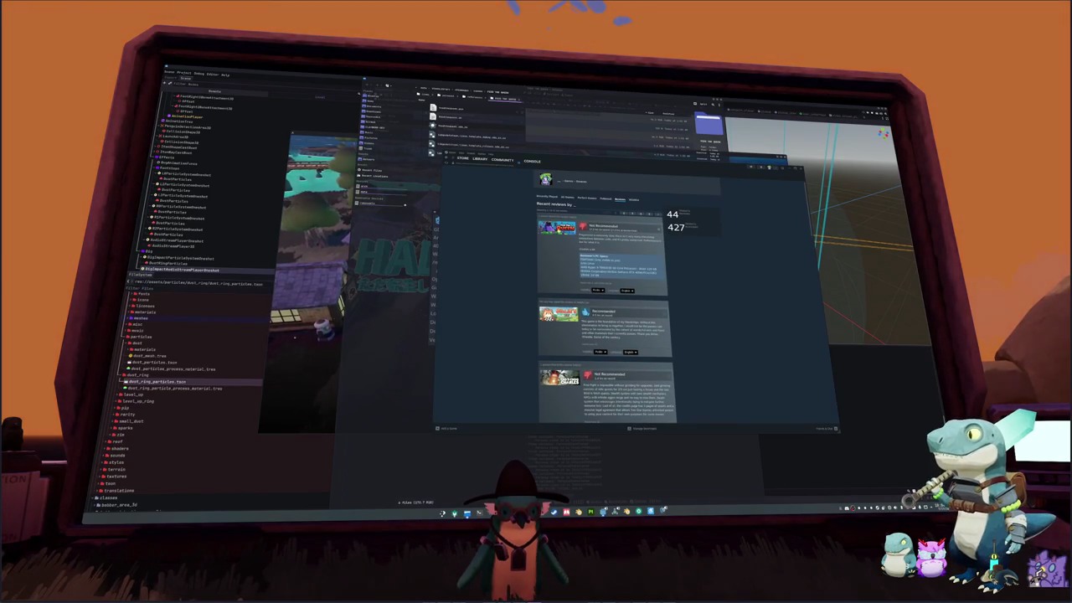
left_click(557, 227)
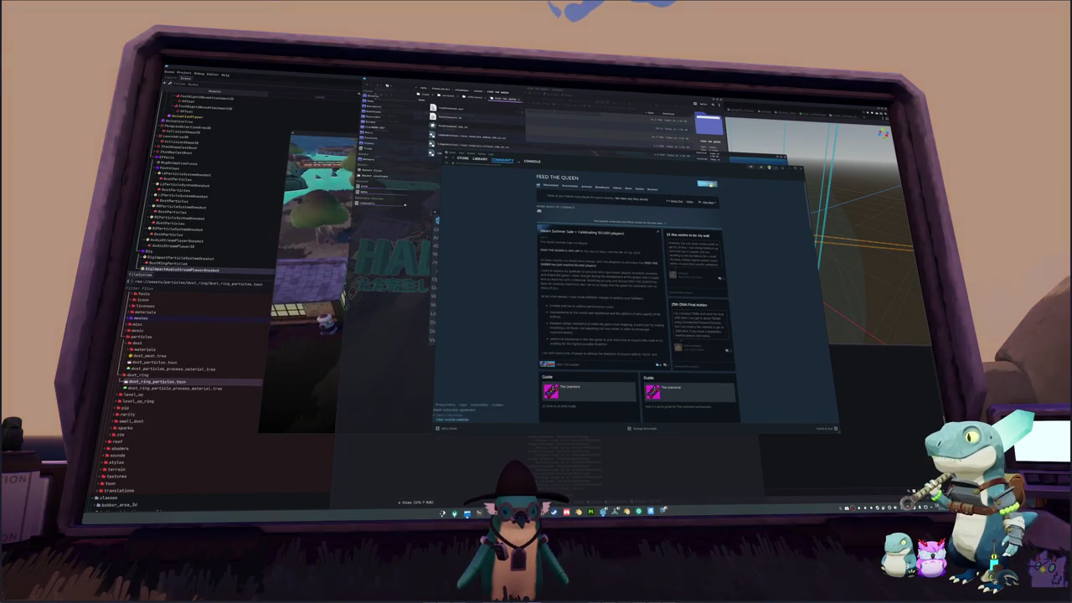
left_click(707, 184)
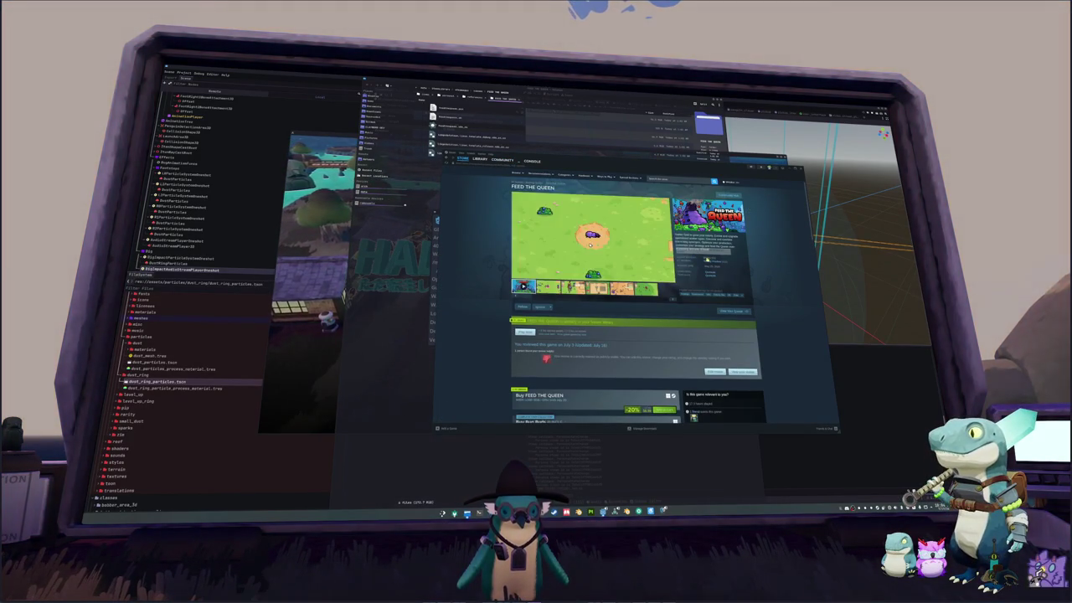
scroll(530, 275, "down", 10)
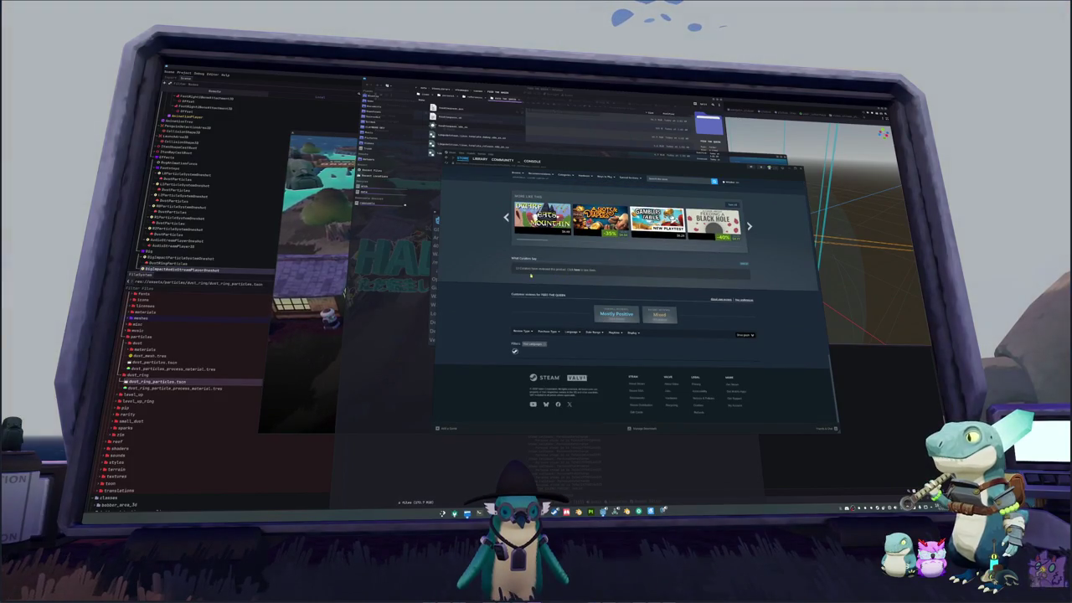
scroll(477, 328, "down", 5)
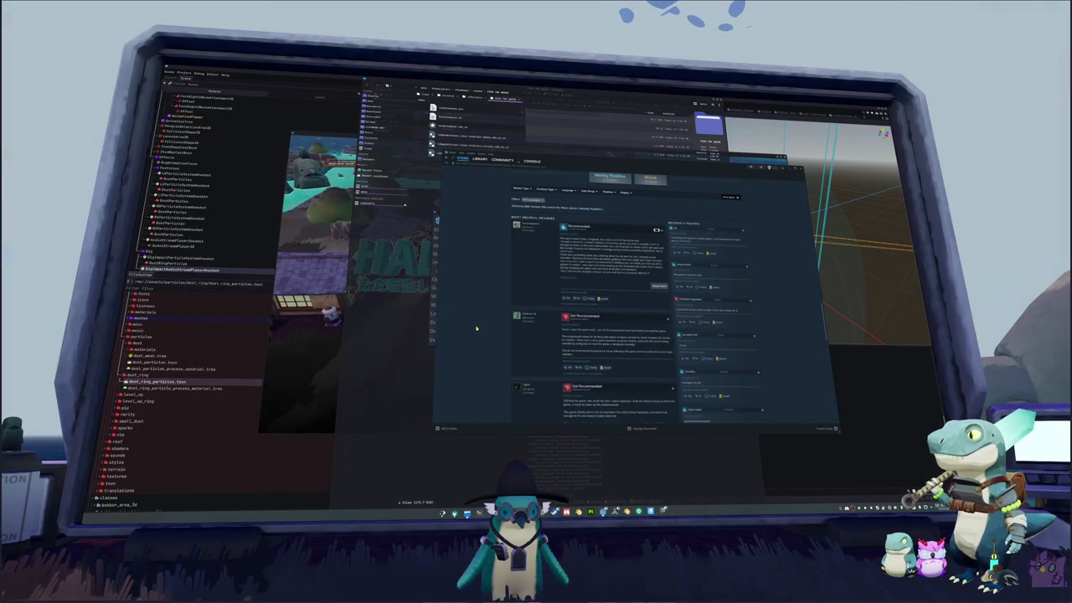
scroll(481, 325, "down", 3)
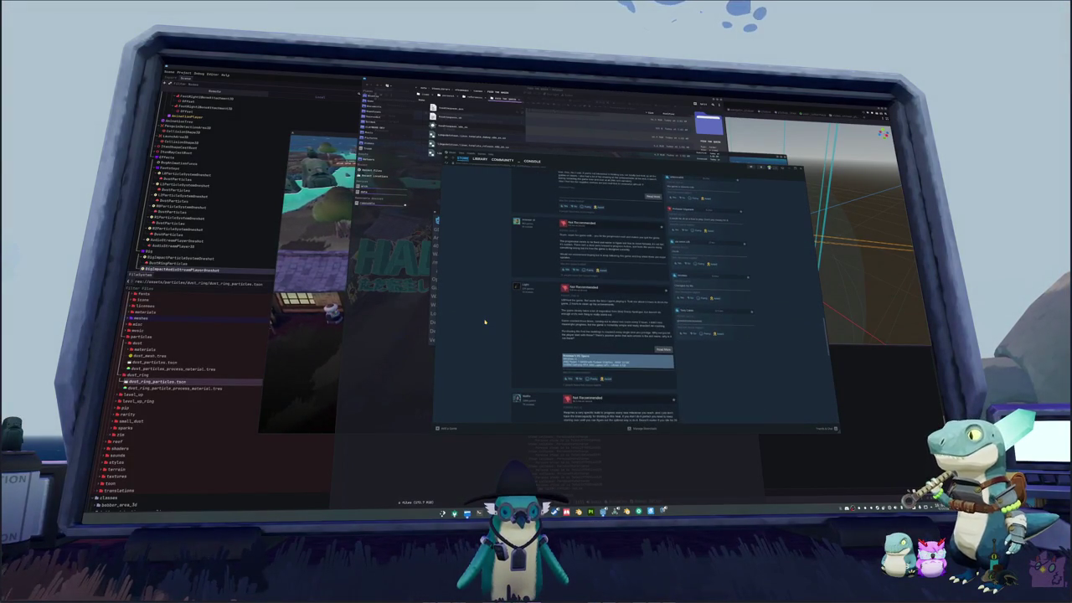
scroll(485, 322, "up", 2)
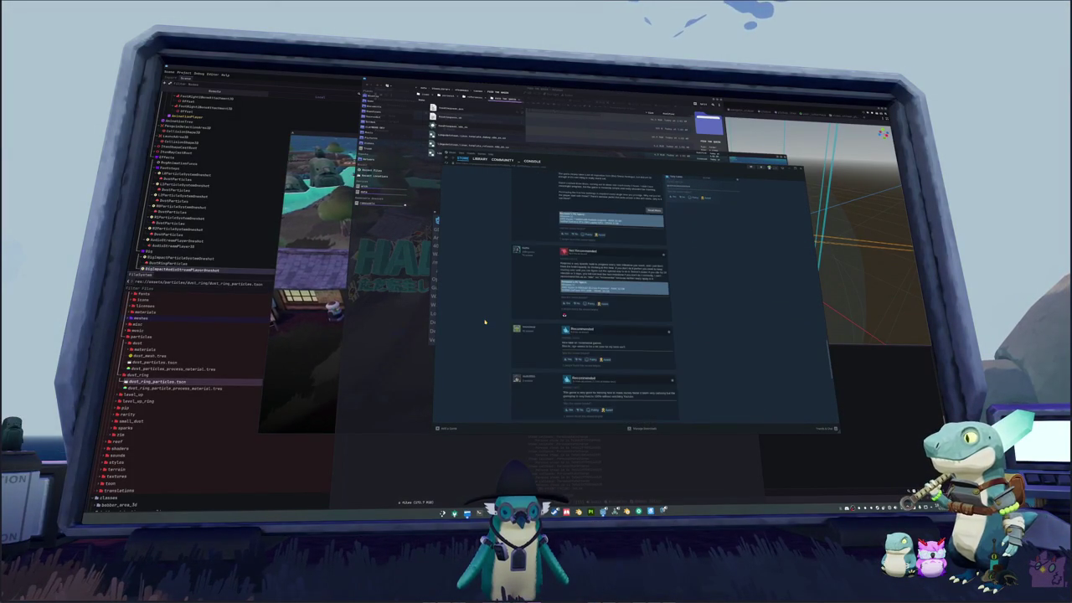
scroll(482, 322, "up", 3)
key("alt+Left")
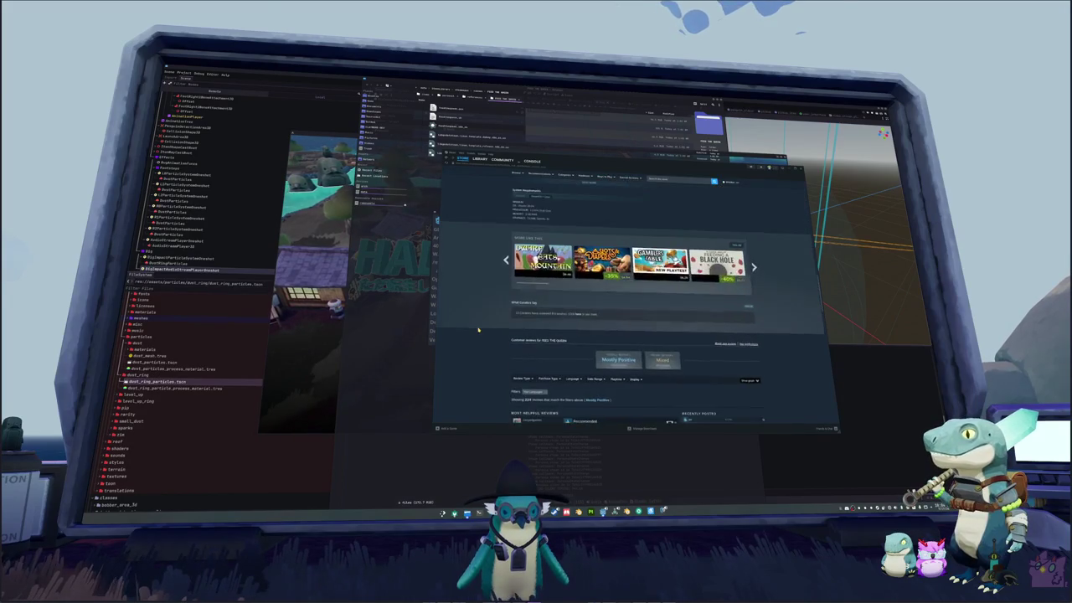
Visit the Feed The Queen library page, return to its store page, then reach the Store front
scroll(480, 325, "down", 5)
scroll(480, 325, "up", 5)
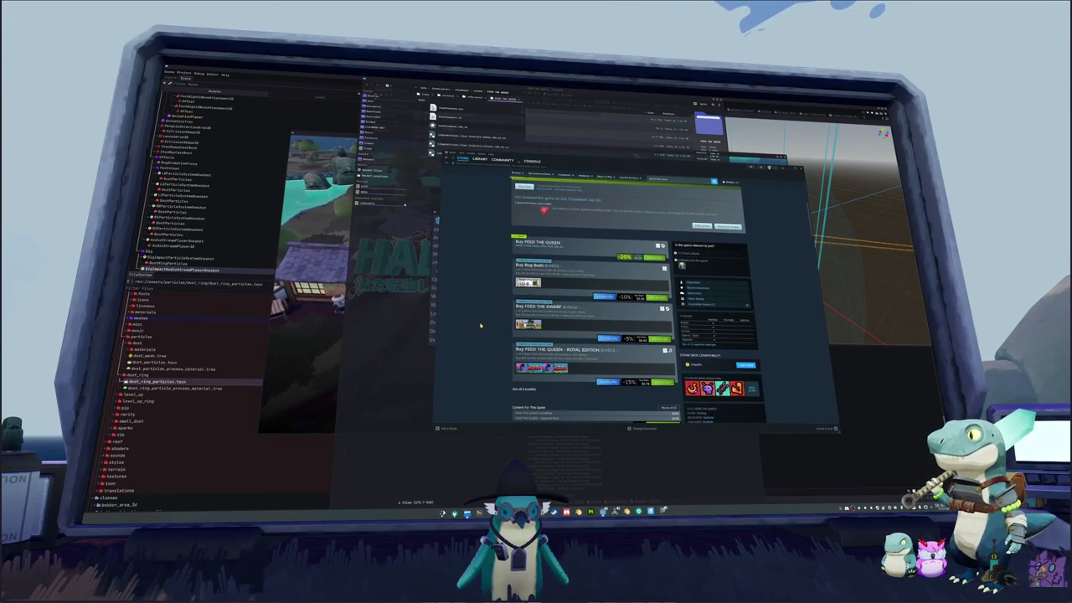
scroll(481, 326, "up", 3)
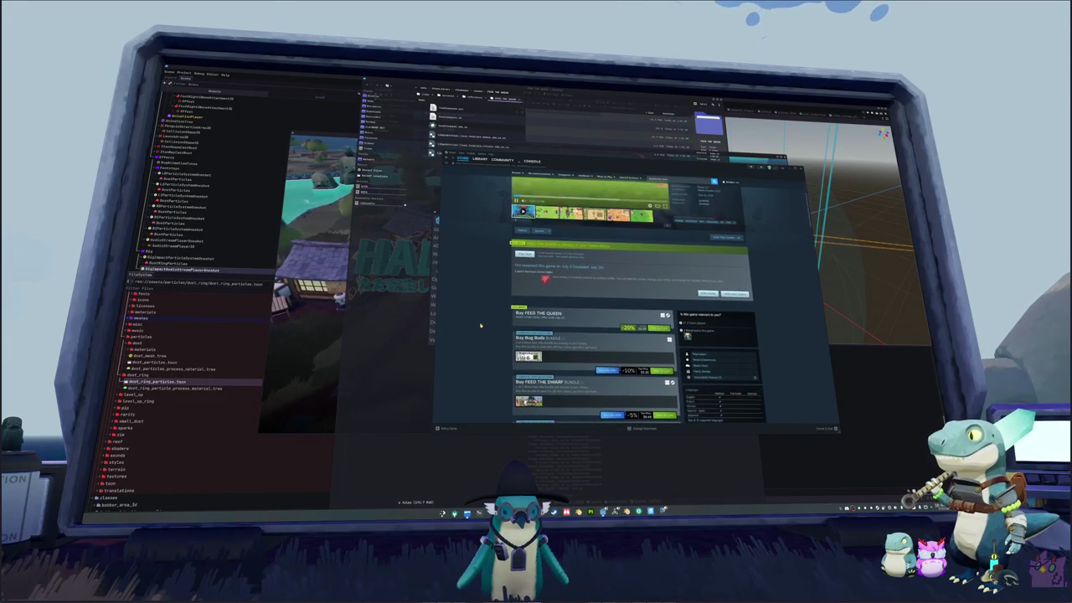
scroll(481, 326, "up", 2)
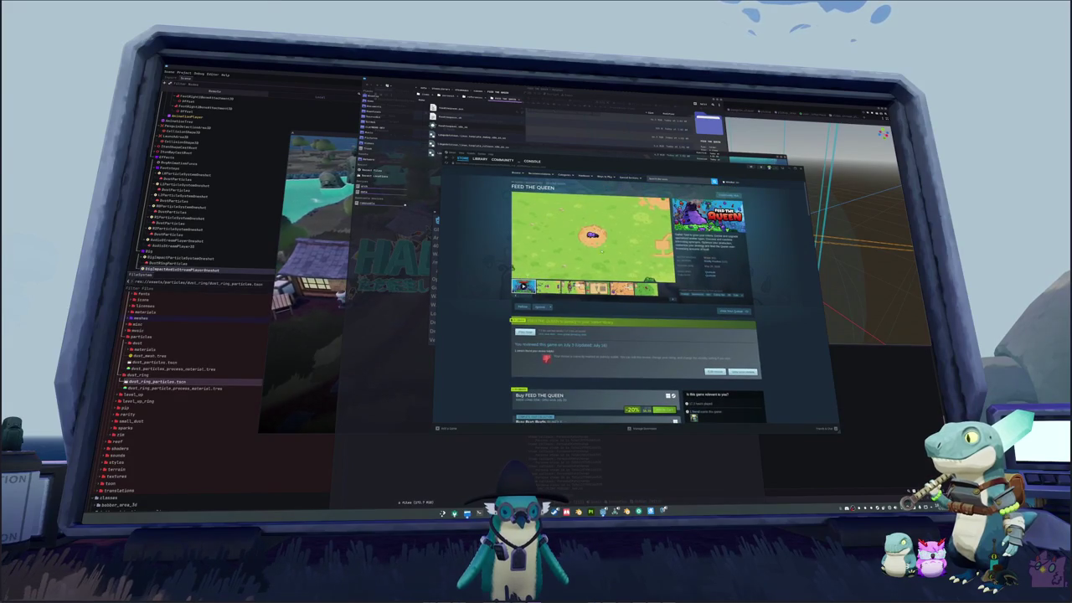
scroll(512, 268, "down", 3)
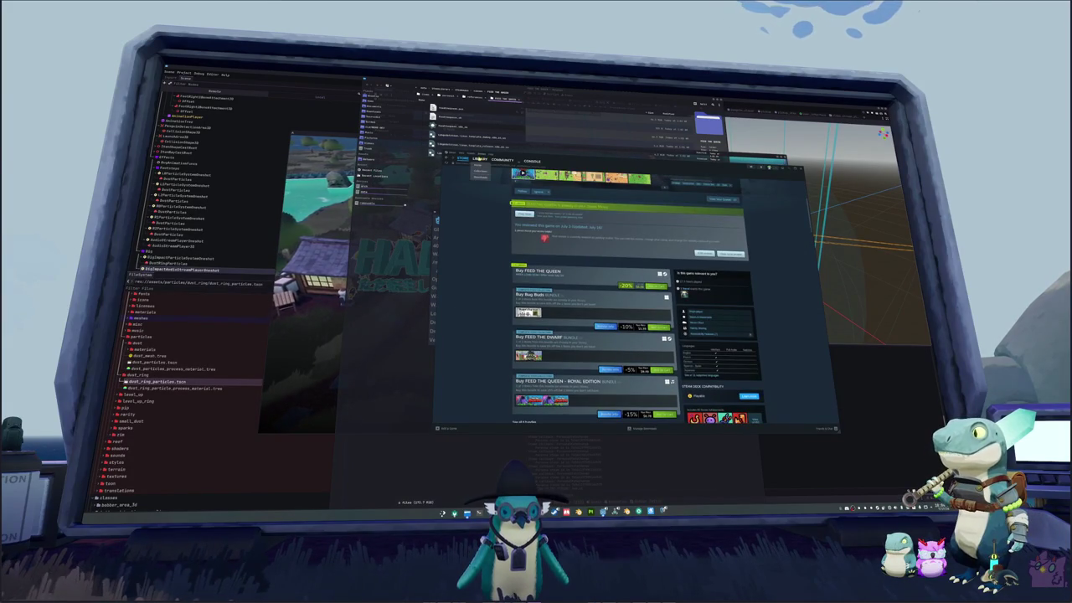
left_click(479, 159)
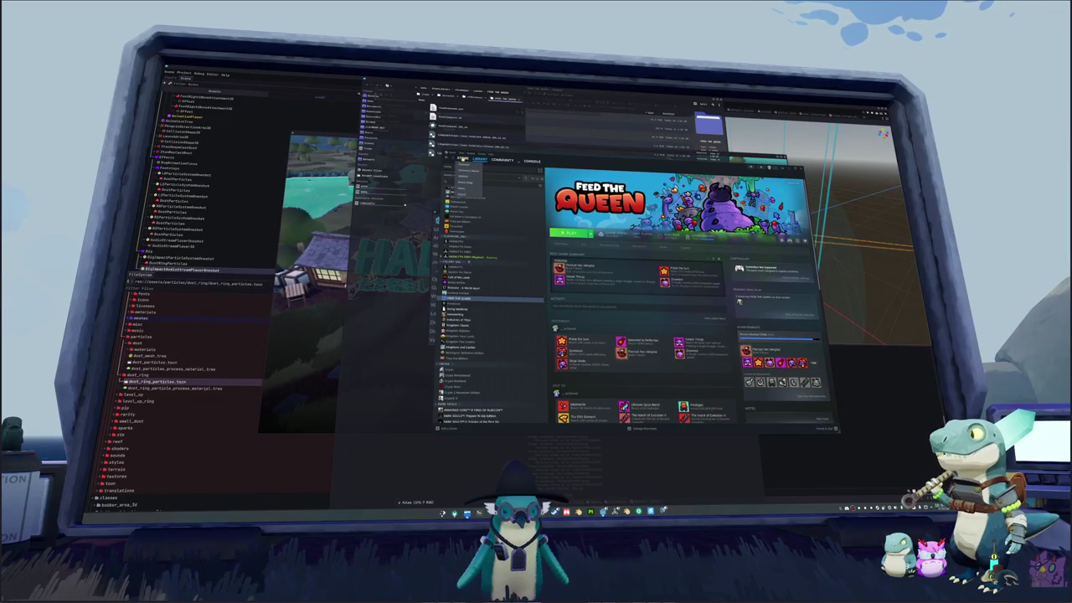
left_click(462, 158)
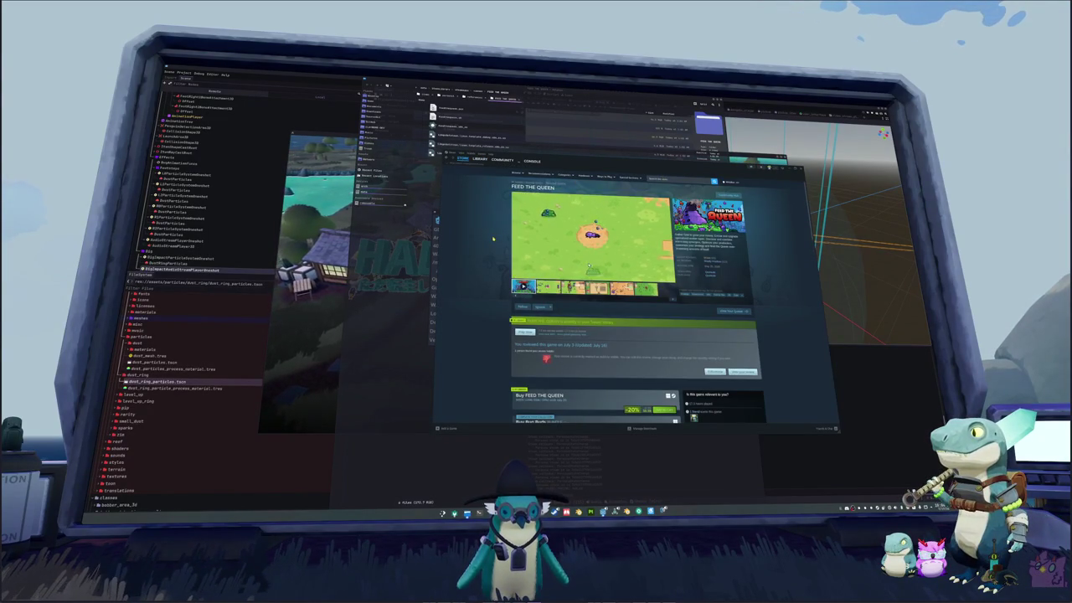
key("alt+Left")
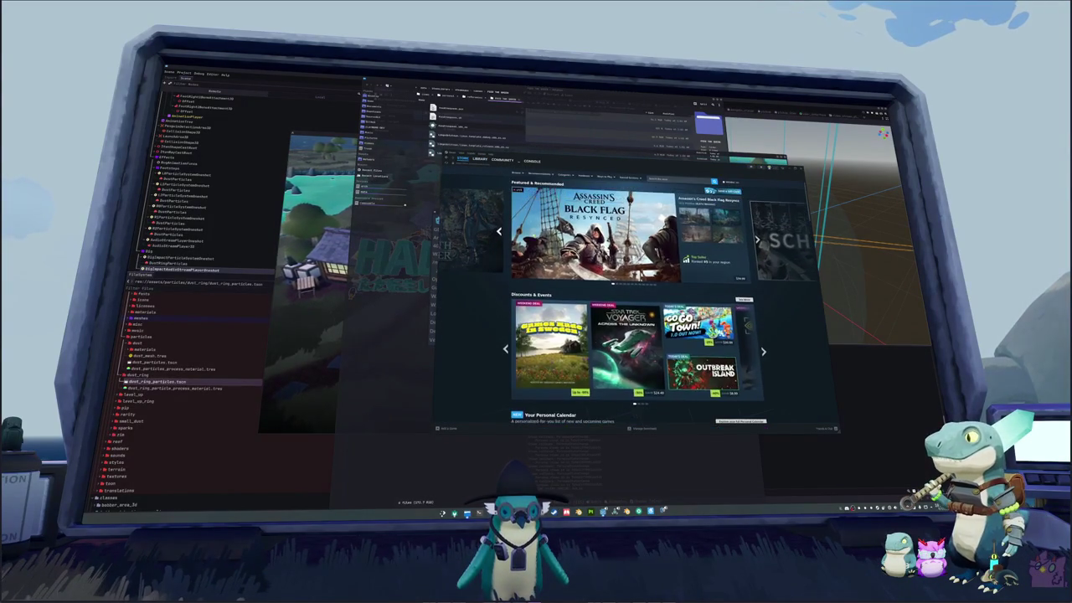
Page back and forth through the Personal Calendar games, then close Steam
scroll(637, 301, "down", 5)
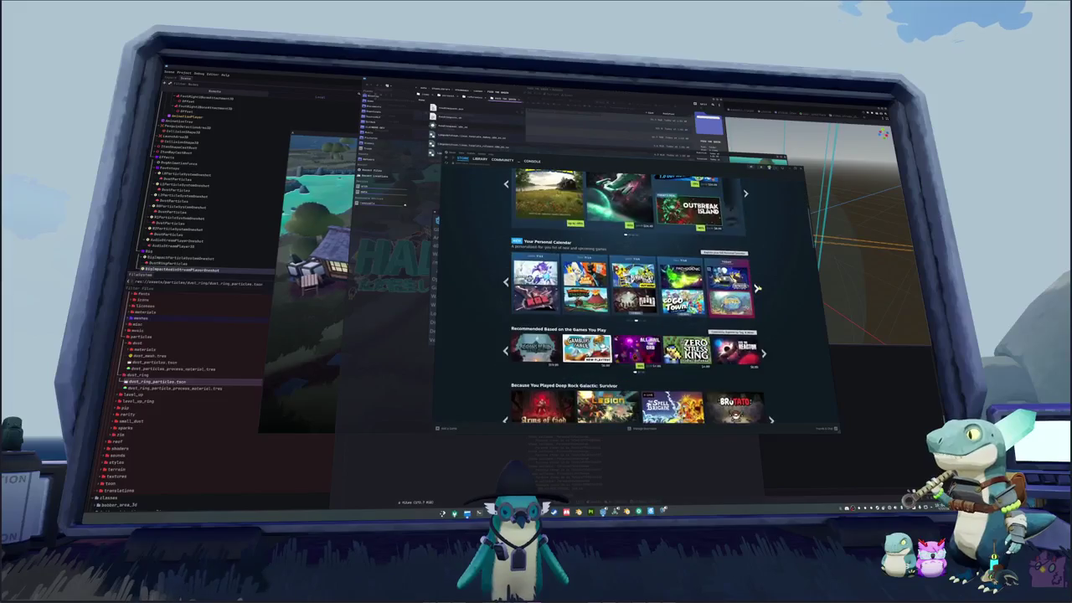
scroll(758, 288, "down", 3)
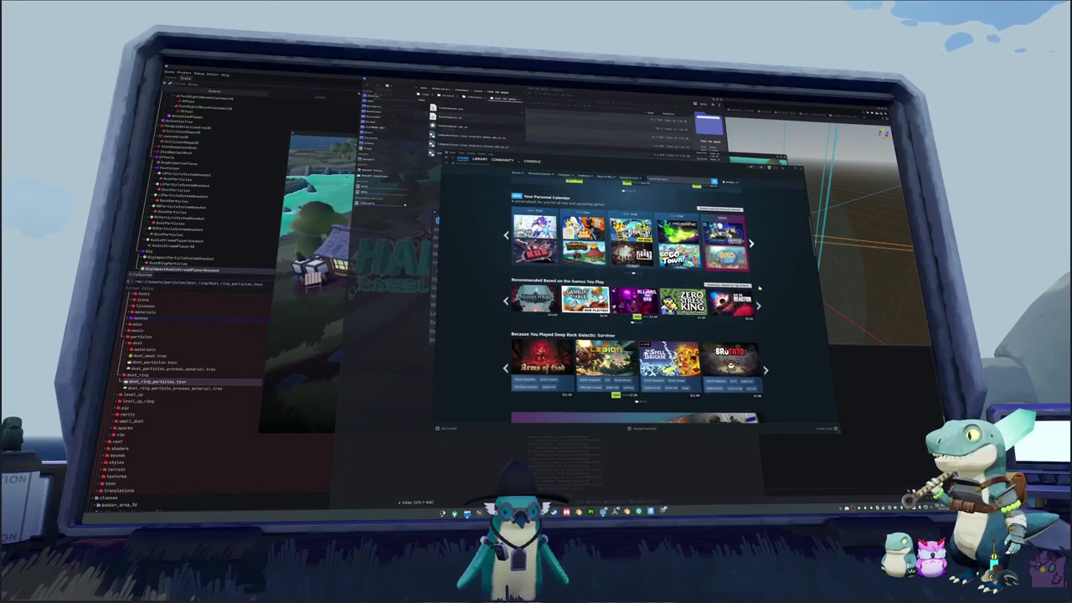
left_click(505, 236)
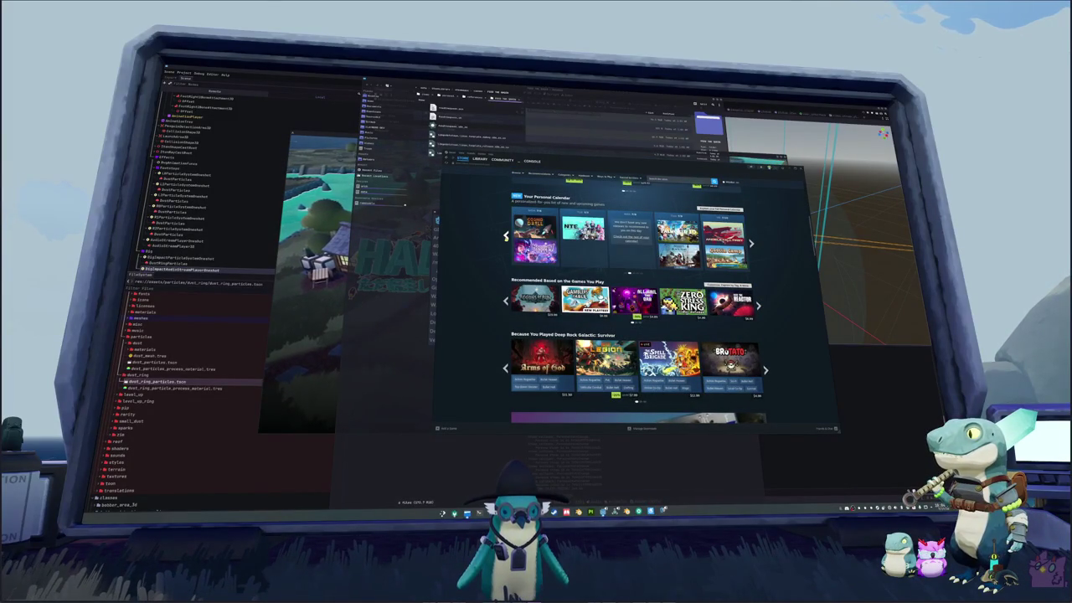
left_click(505, 236)
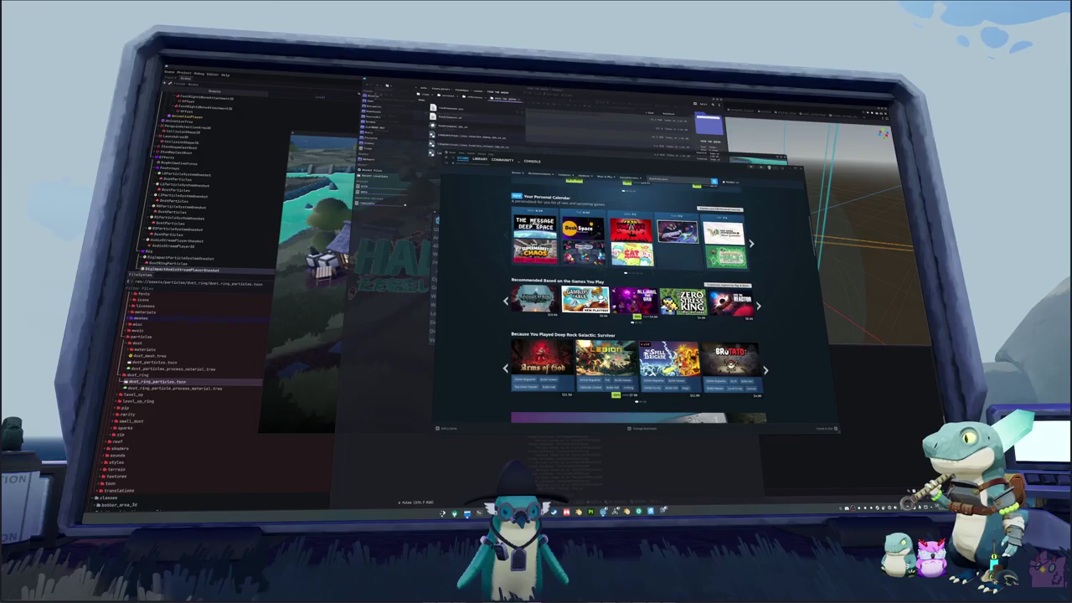
left_click(751, 244)
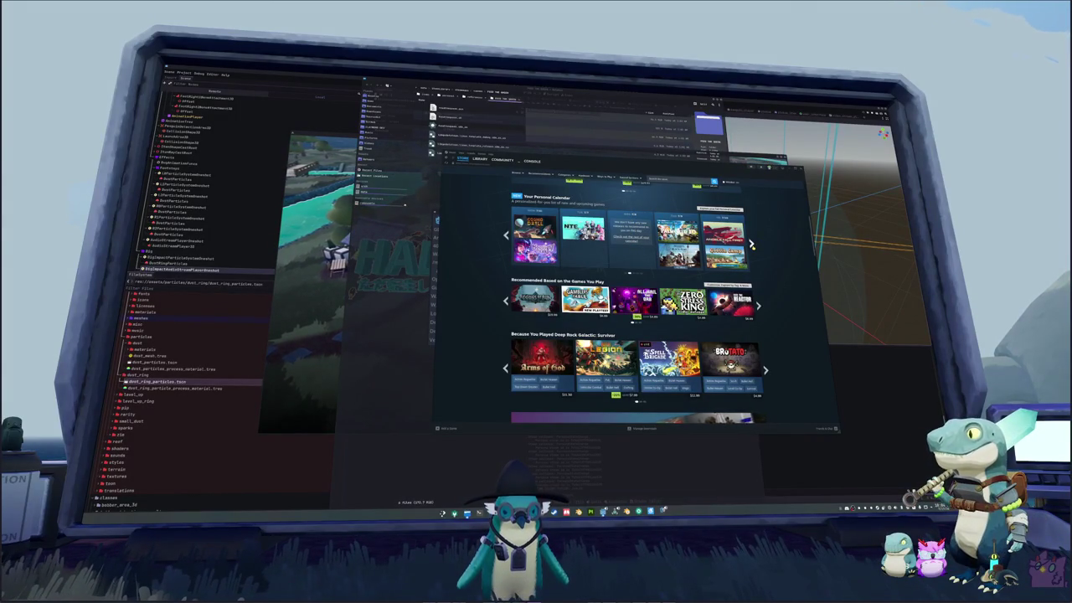
left_click(752, 243)
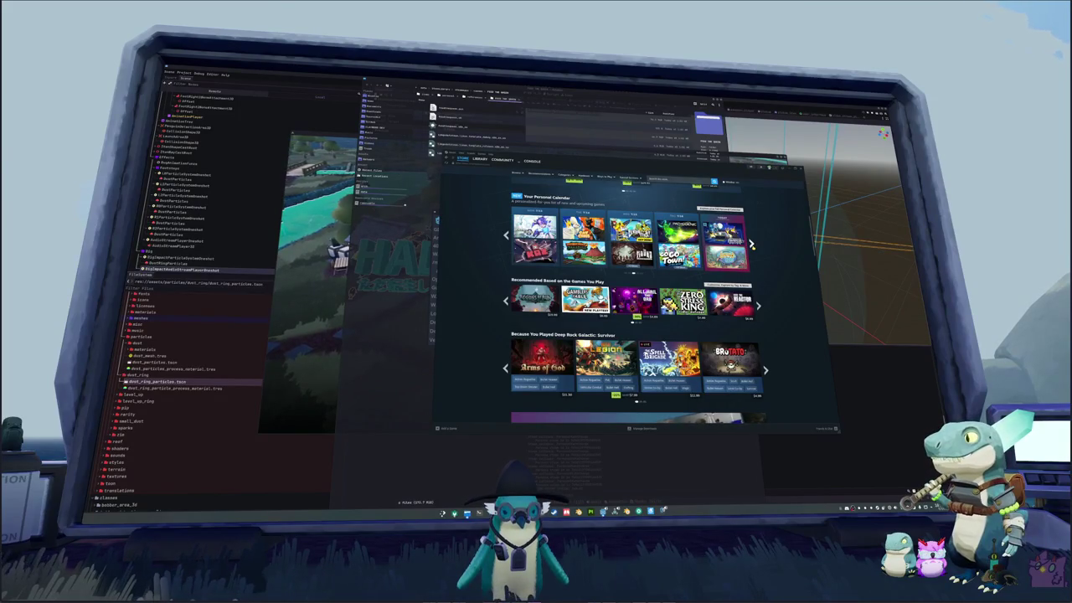
left_click(752, 244)
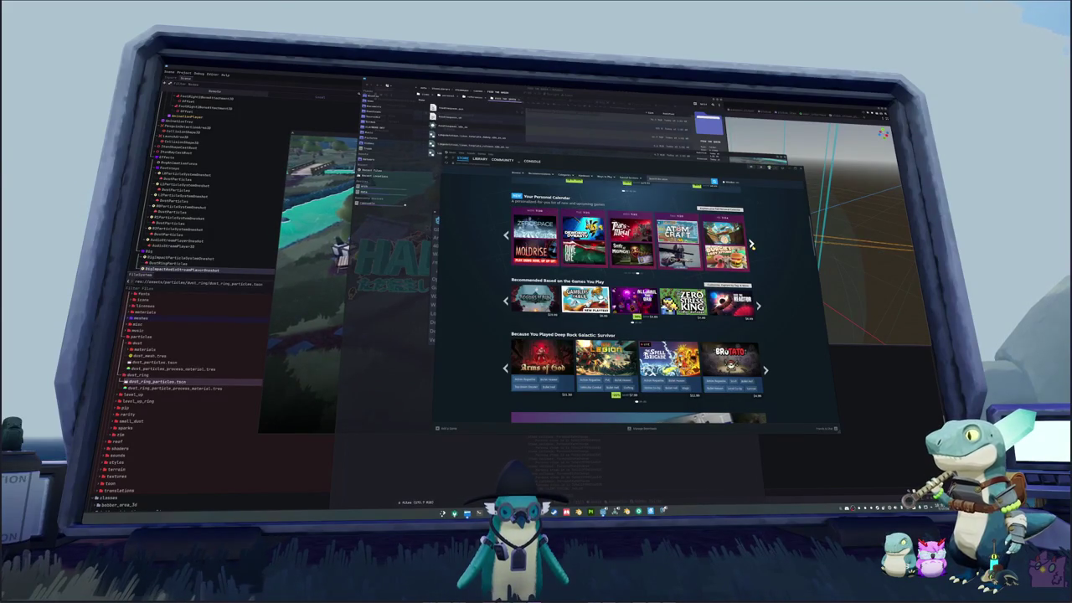
left_click(752, 244)
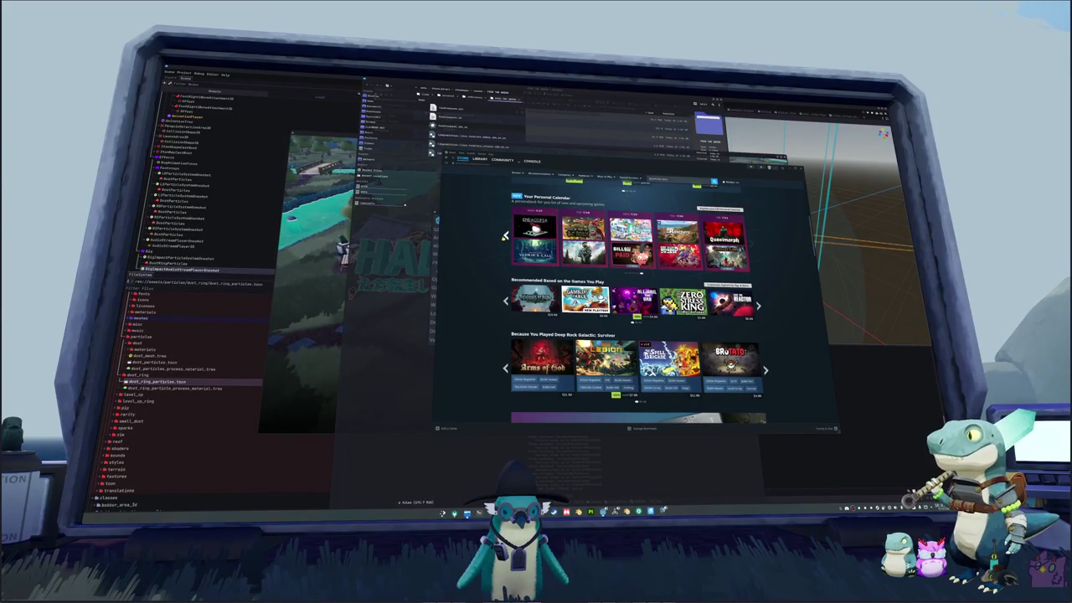
left_click(505, 236)
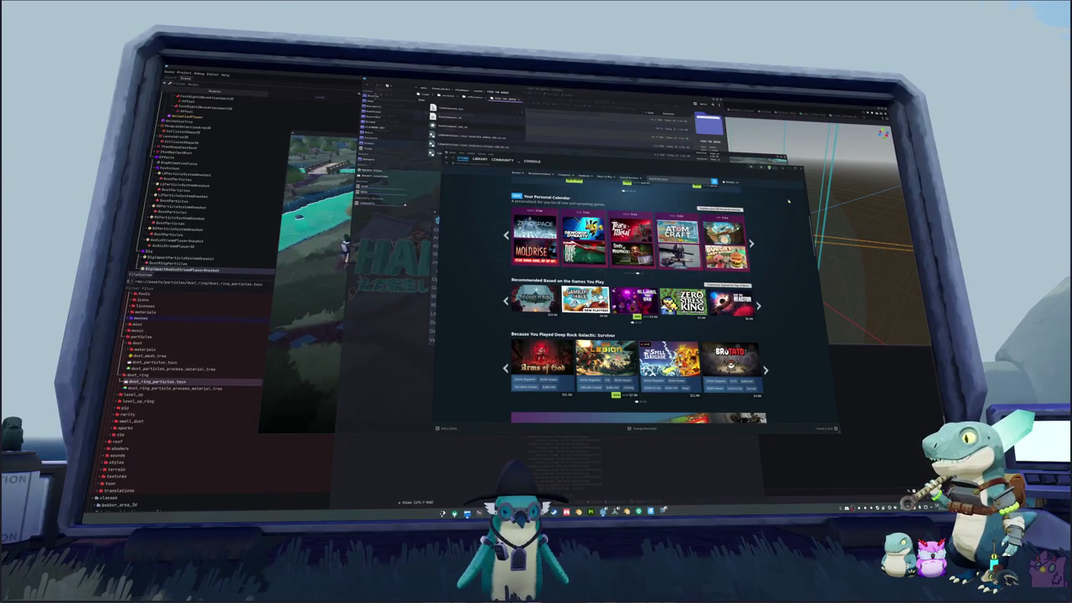
left_click(799, 170)
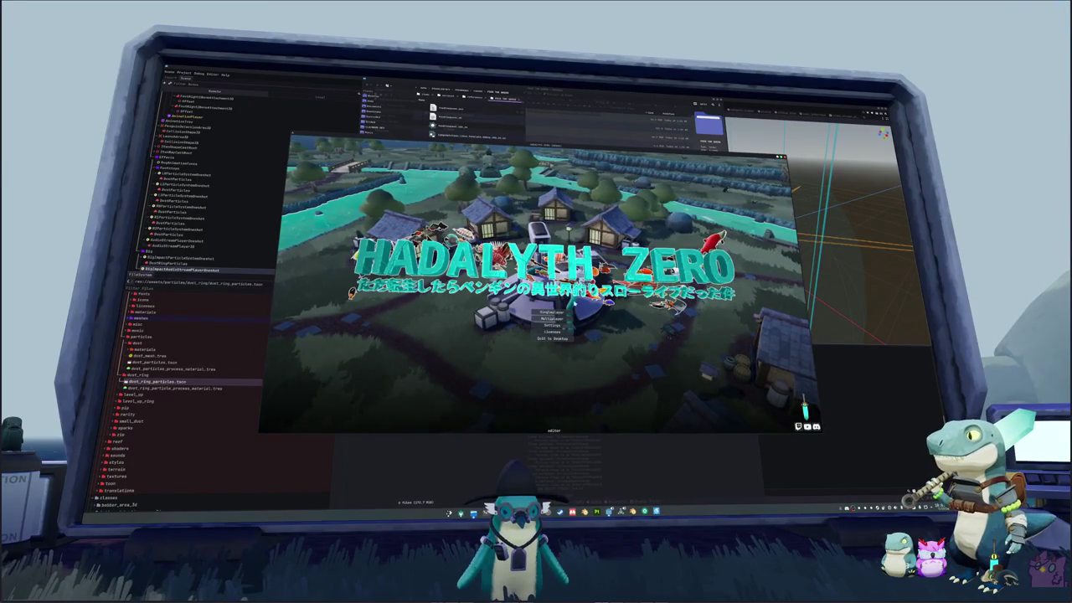
Choose Singleplayer on the Hadalyth Zero title menu to load the village
left_click(562, 313)
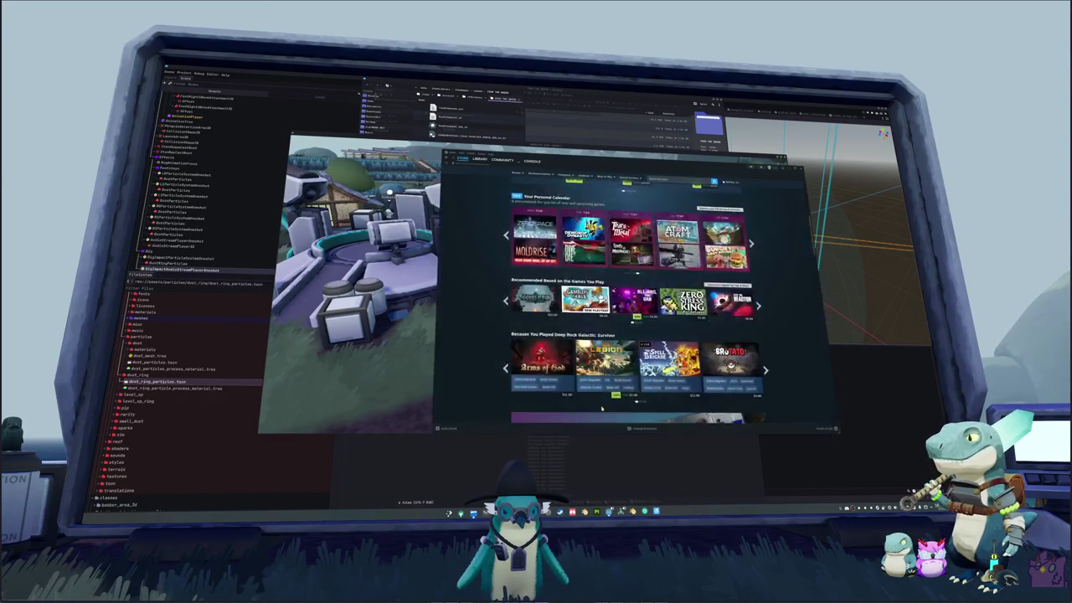
Search the Steam store and open the About Fishing page from the suggestions
left_click(670, 179)
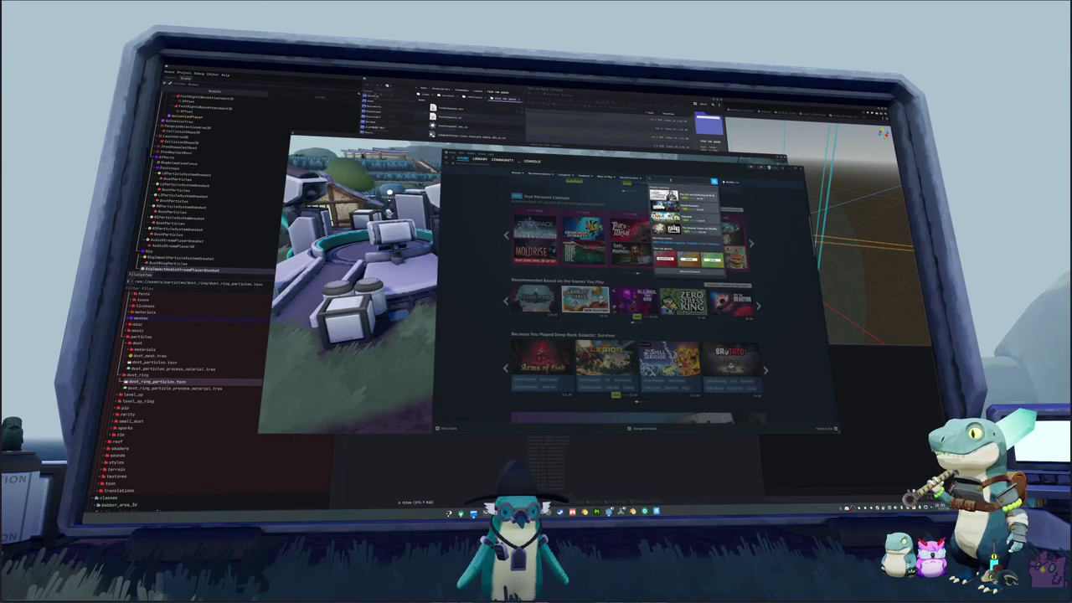
type("days")
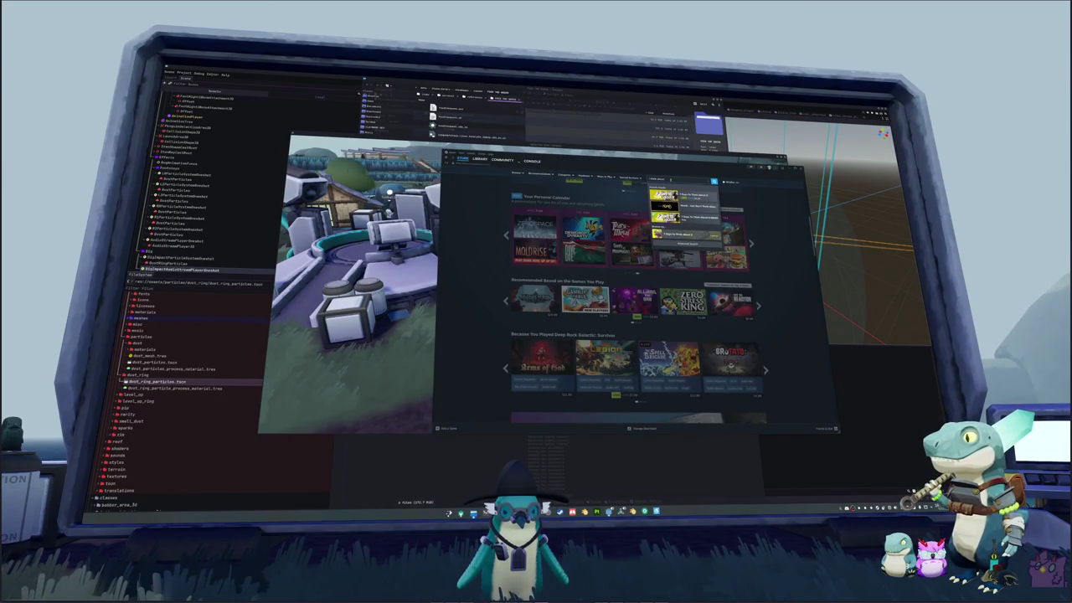
key("BackSpace")
key("BackSpace")
key("BackSpace")
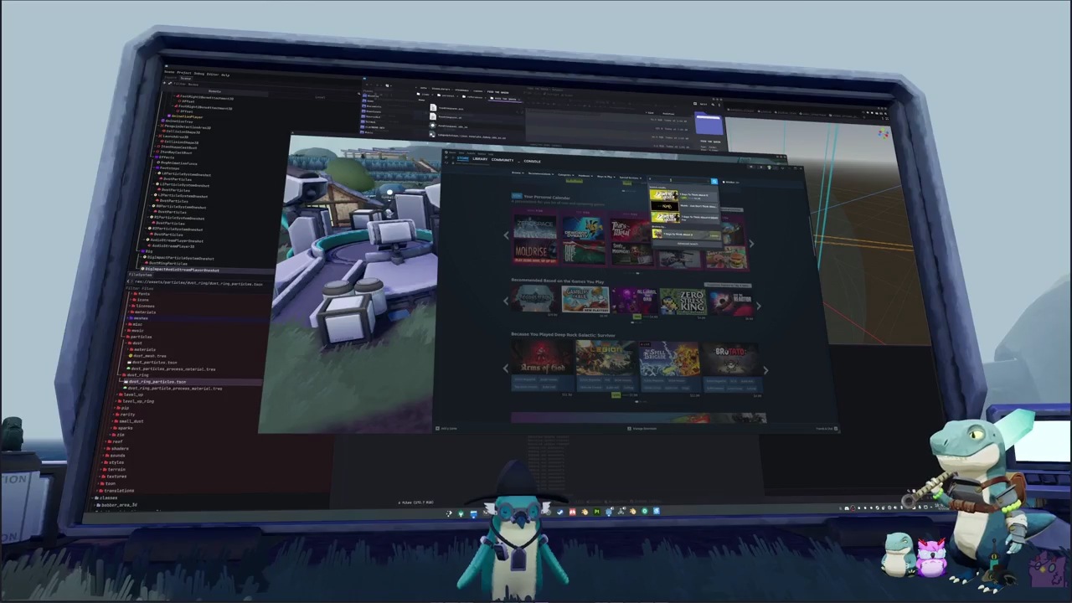
type("a")
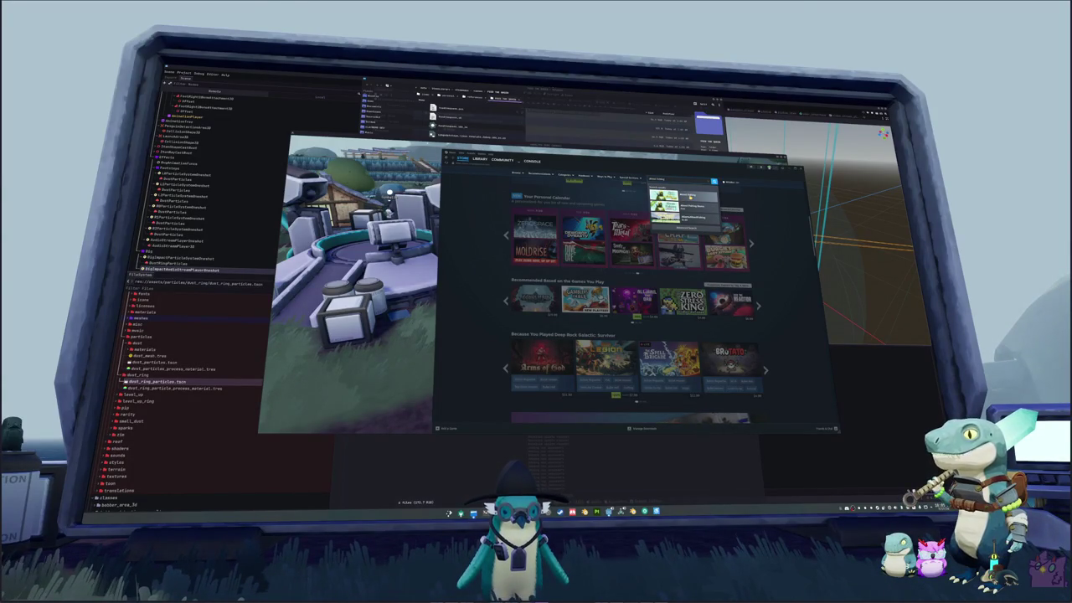
left_click(690, 196)
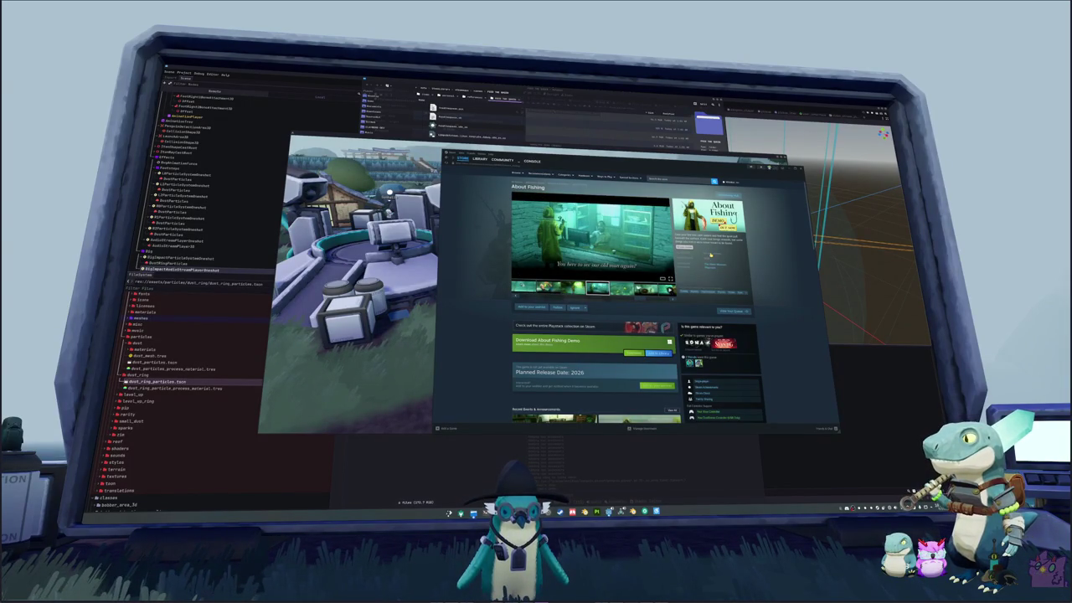
Scroll through the About Fishing page and open its Playstack publisher page
scroll(481, 320, "down", 15)
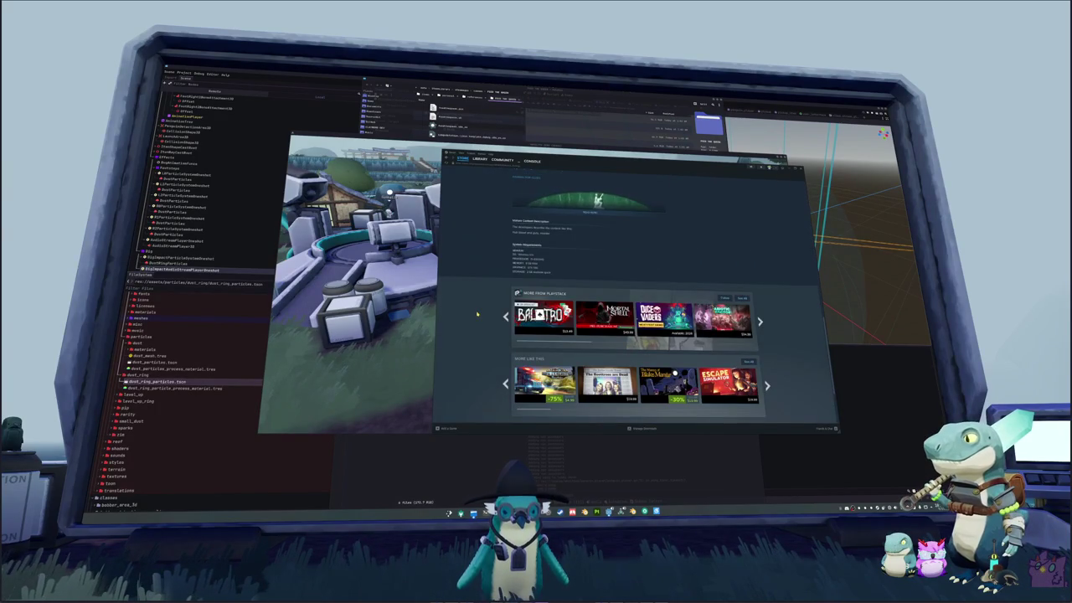
scroll(478, 315, "down", 3)
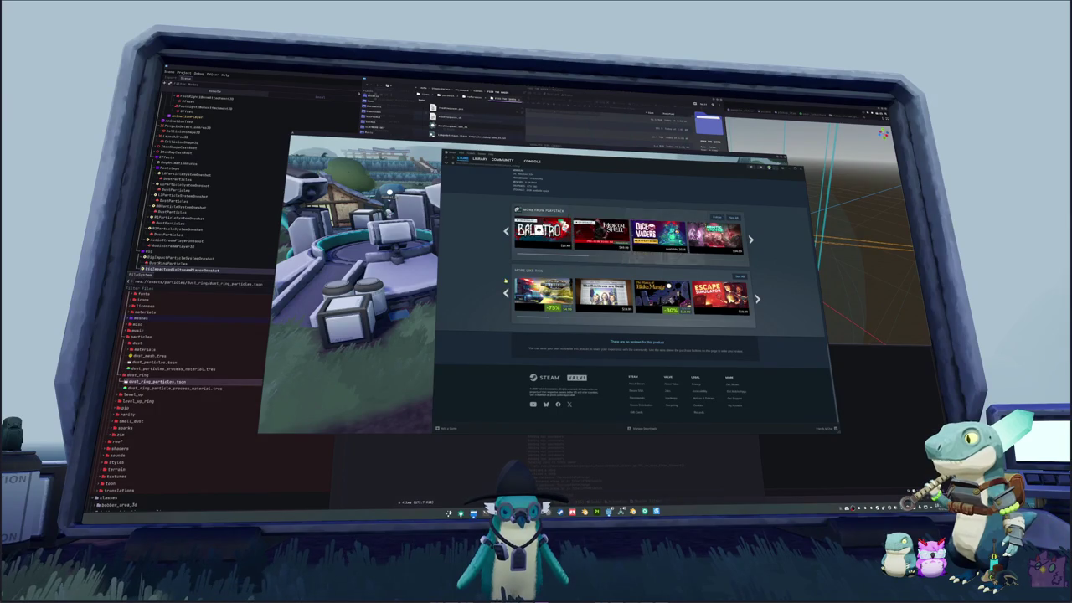
scroll(505, 279, "up", 2)
scroll(485, 306, "up", 10)
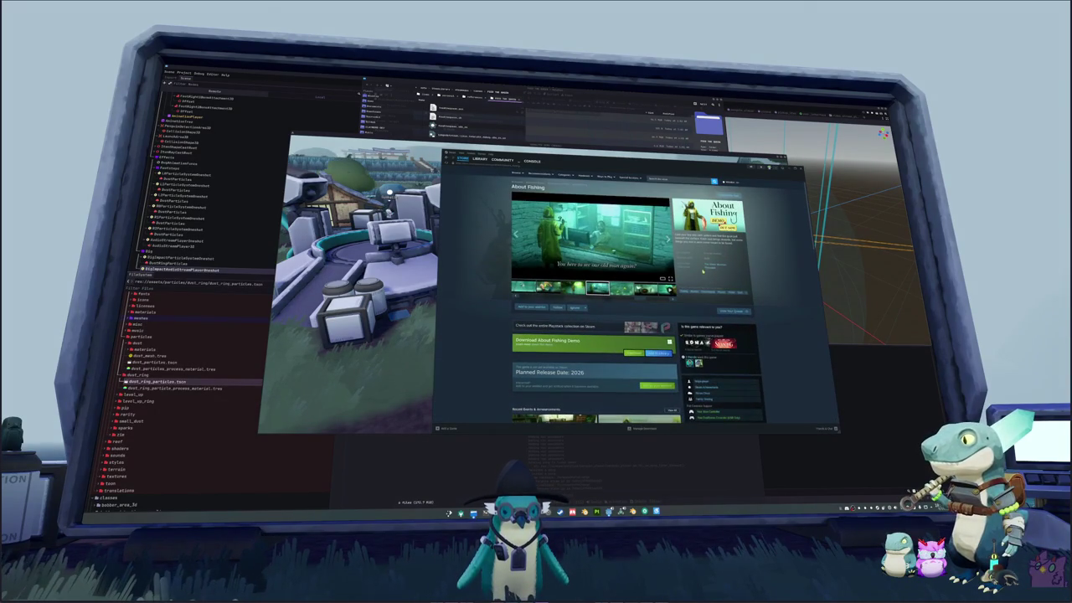
left_click(707, 268)
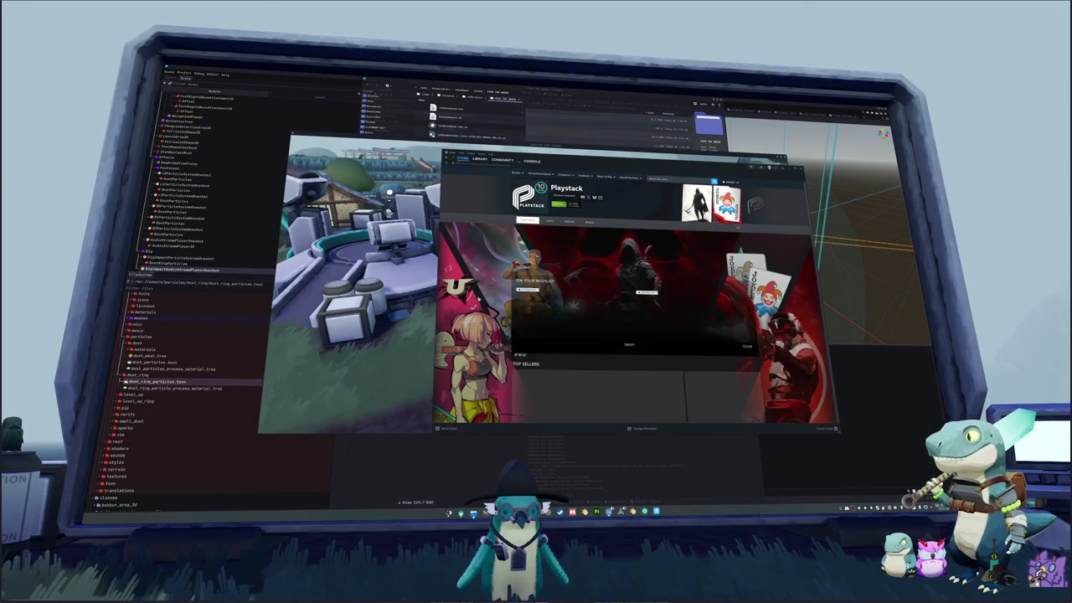
Scroll the store lists, look at the RACCOON: Coin Pusher Roguelike page, then go back
scroll(766, 276, "down", 2)
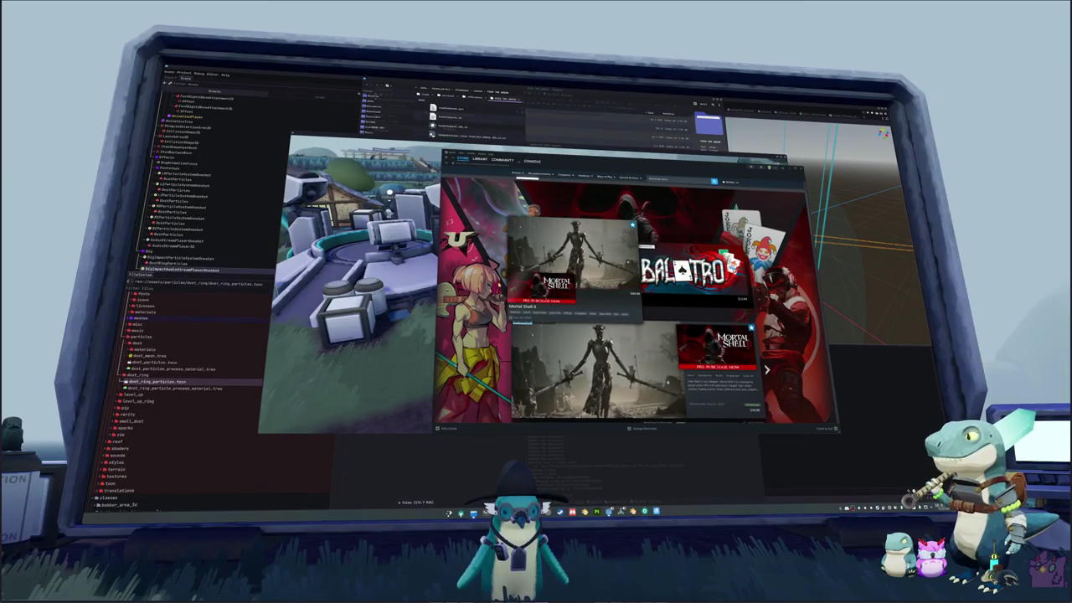
scroll(632, 297, "down", 3)
scroll(455, 297, "down", 8)
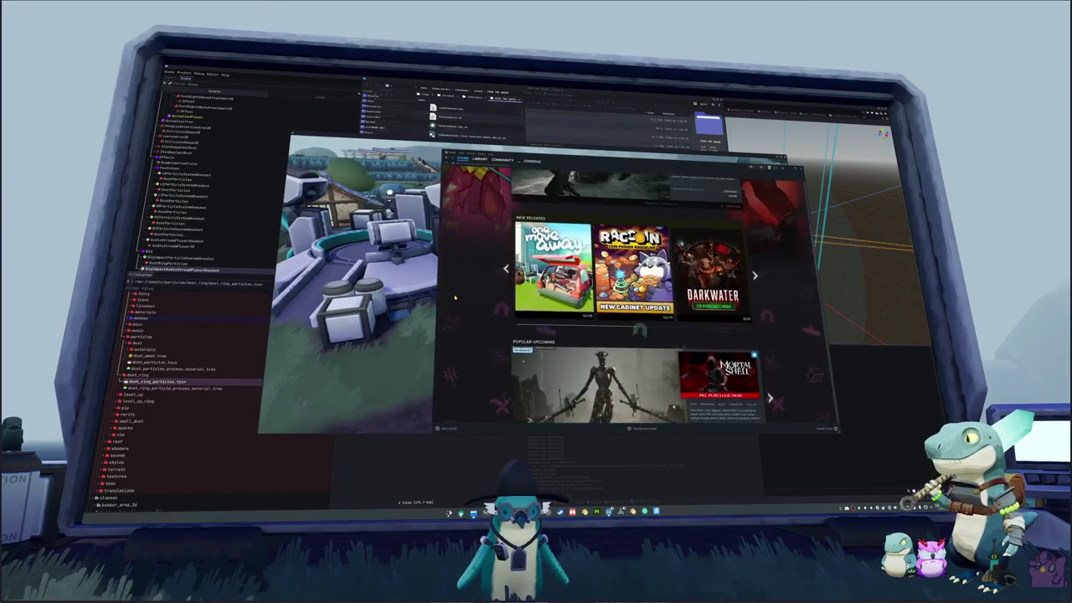
scroll(455, 297, "down", 2)
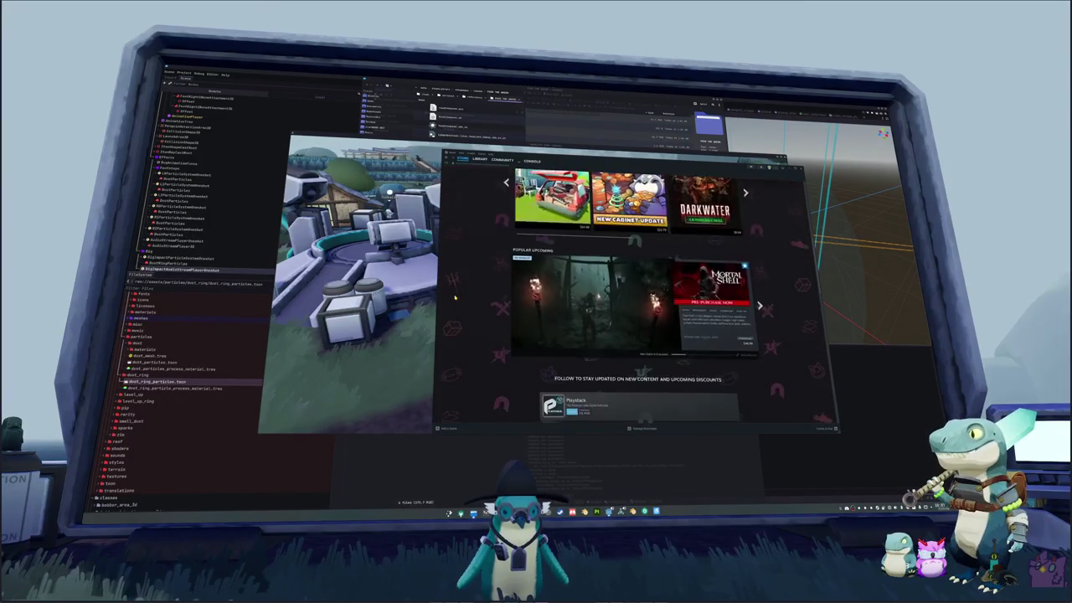
scroll(455, 298, "down", 10)
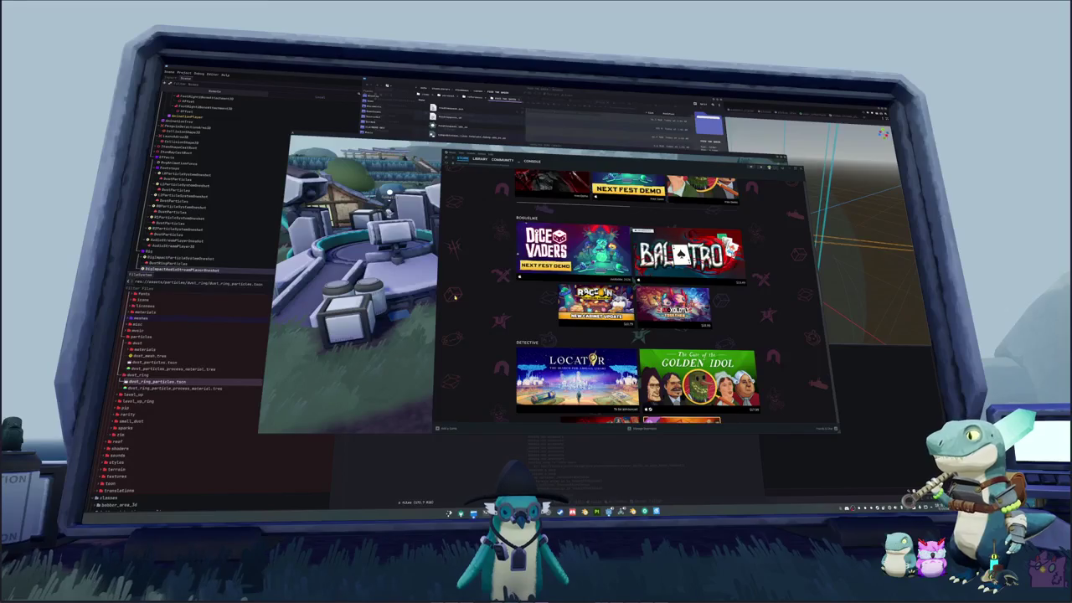
scroll(455, 297, "down", 3)
scroll(454, 297, "down", 10)
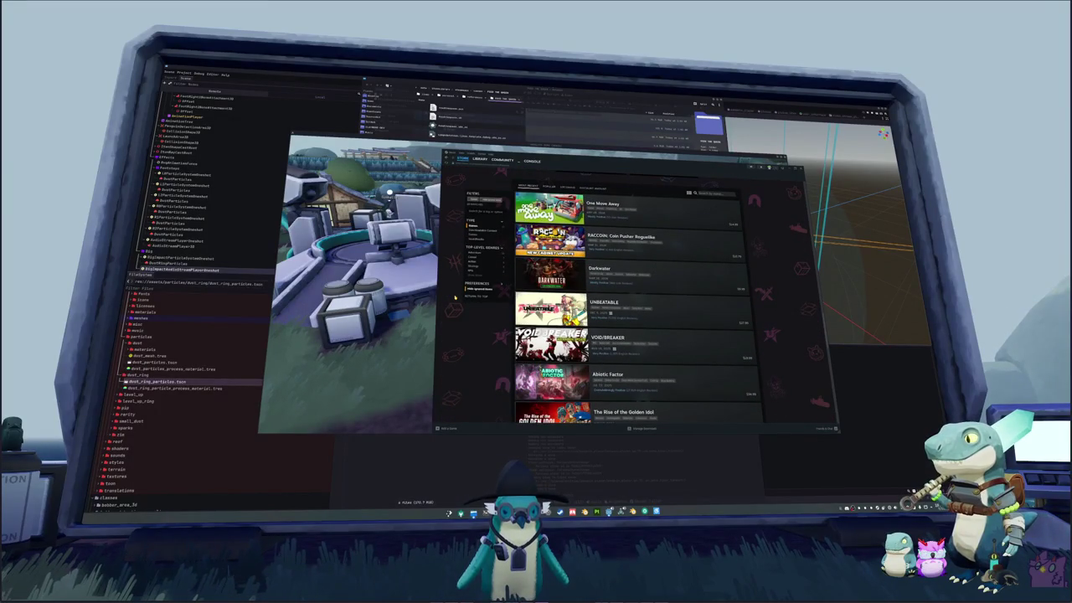
scroll(454, 298, "down", 1)
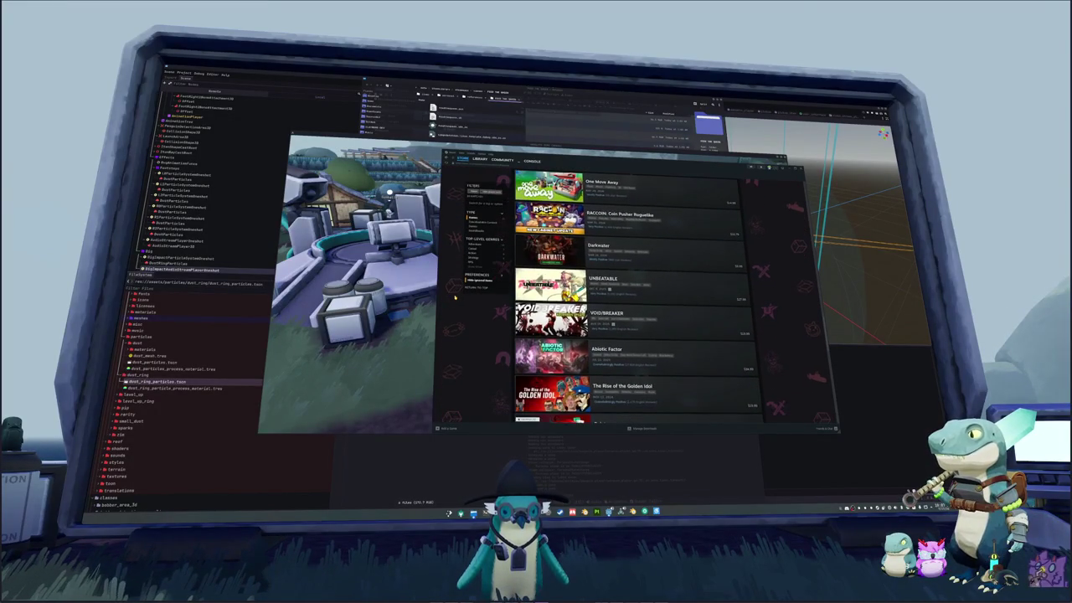
scroll(511, 347, "down", 2)
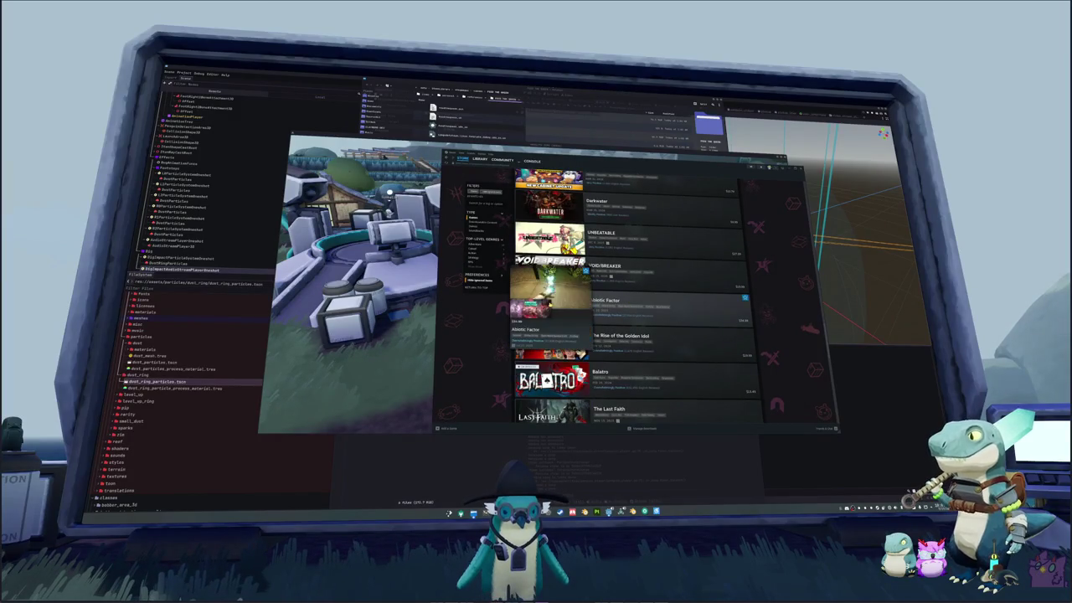
scroll(511, 347, "up", 2)
scroll(637, 301, "up", 2)
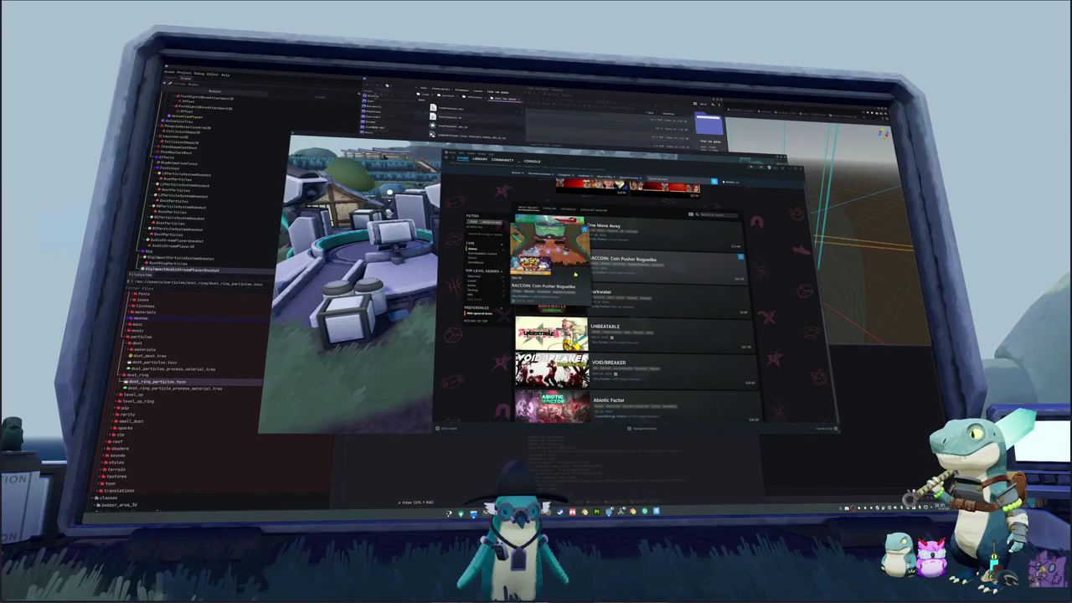
left_click(575, 274)
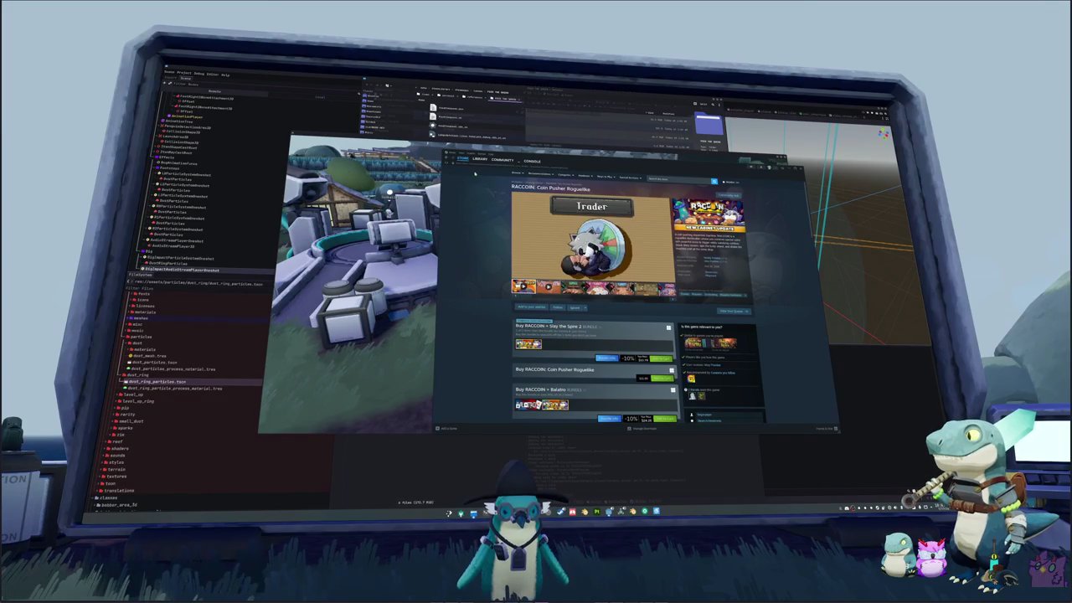
key("alt+Left")
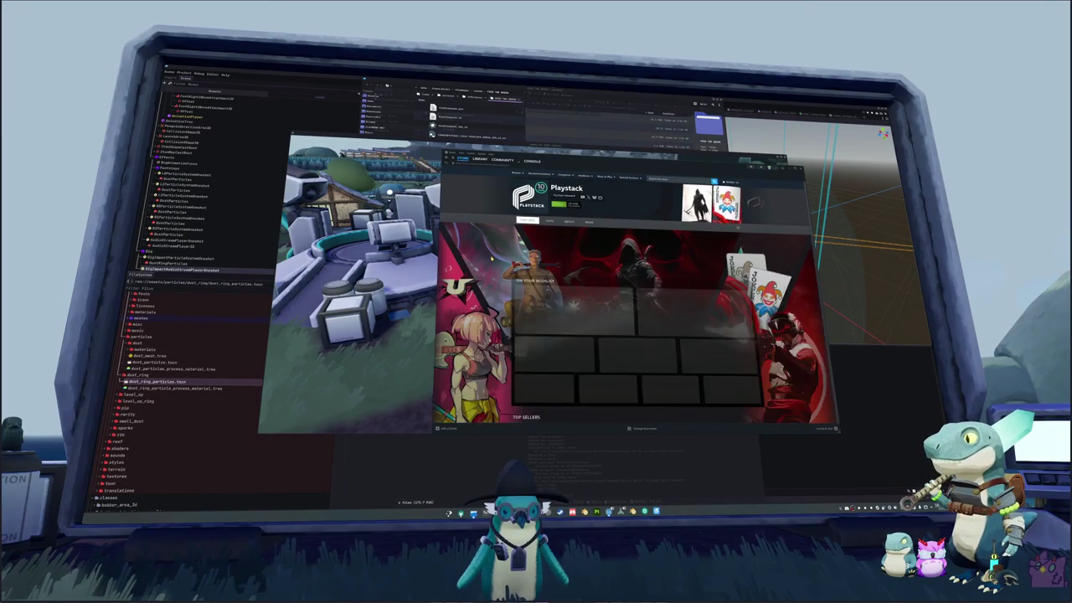
Open The Case of the Golden Idol store page and pause its trailer
scroll(639, 308, "down", 5)
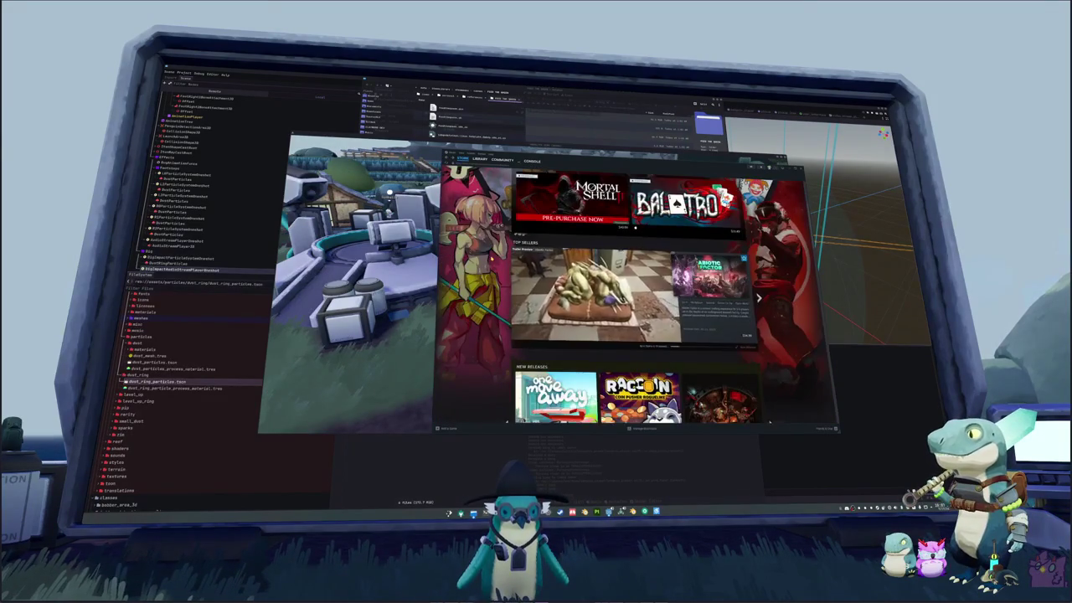
scroll(491, 258, "down", 10)
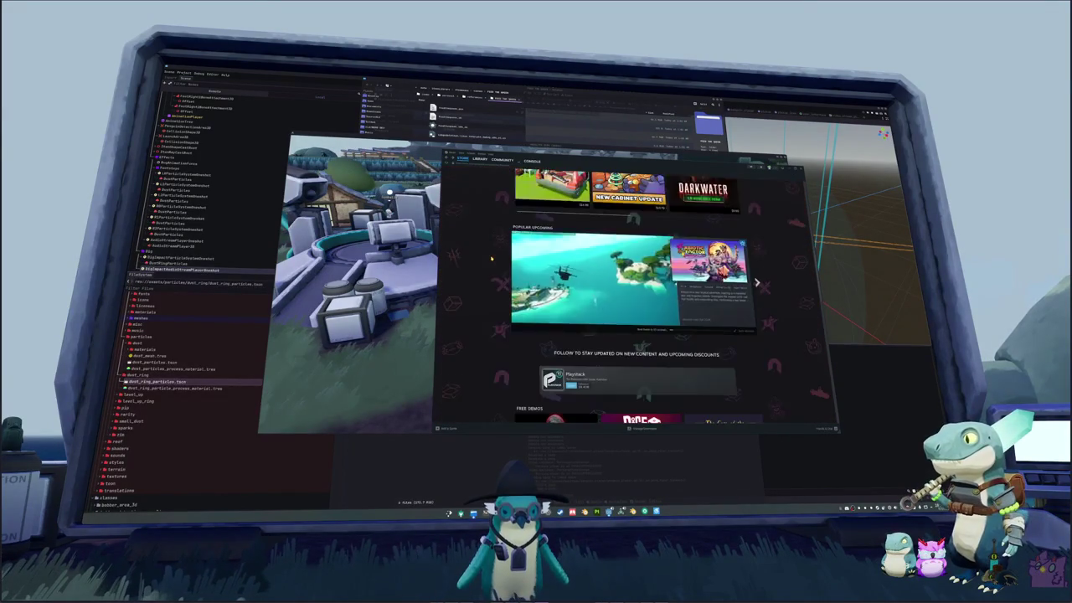
scroll(492, 258, "down", 3)
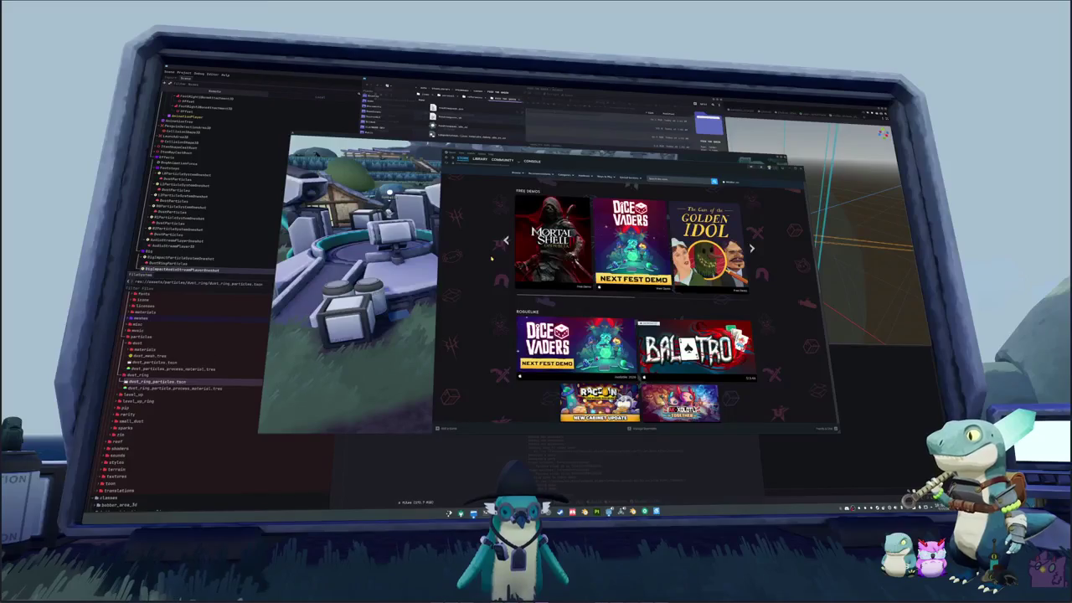
scroll(687, 228, "down", 5)
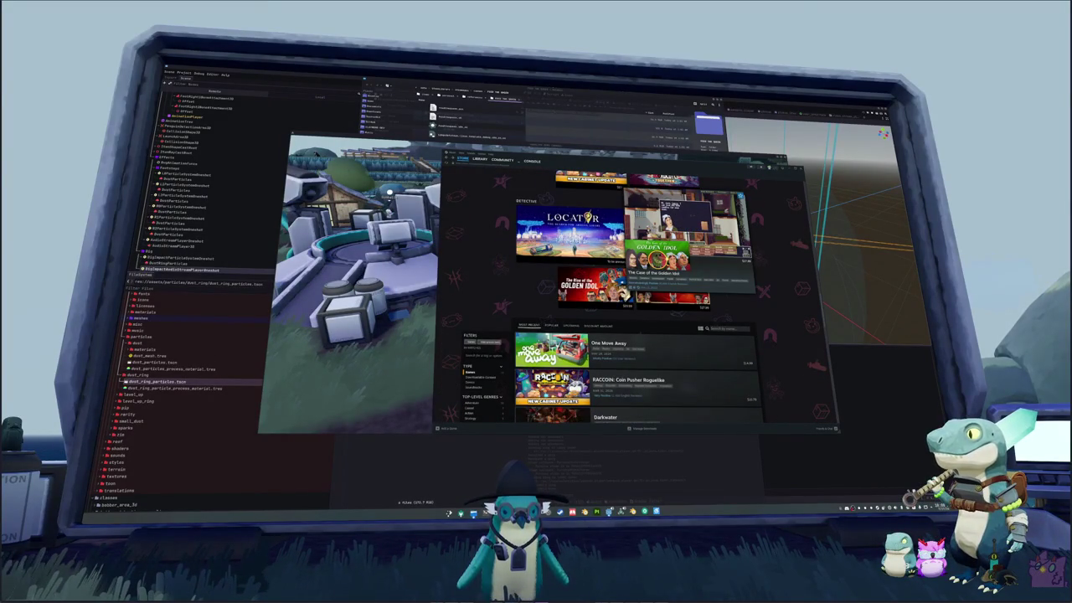
left_click(707, 261)
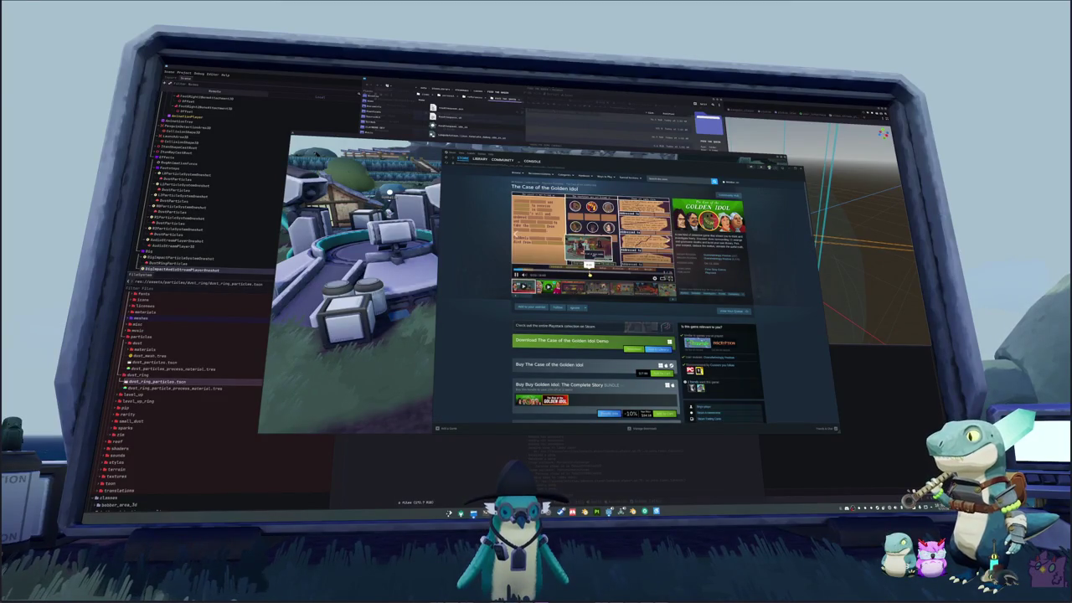
mouse_move(576, 268)
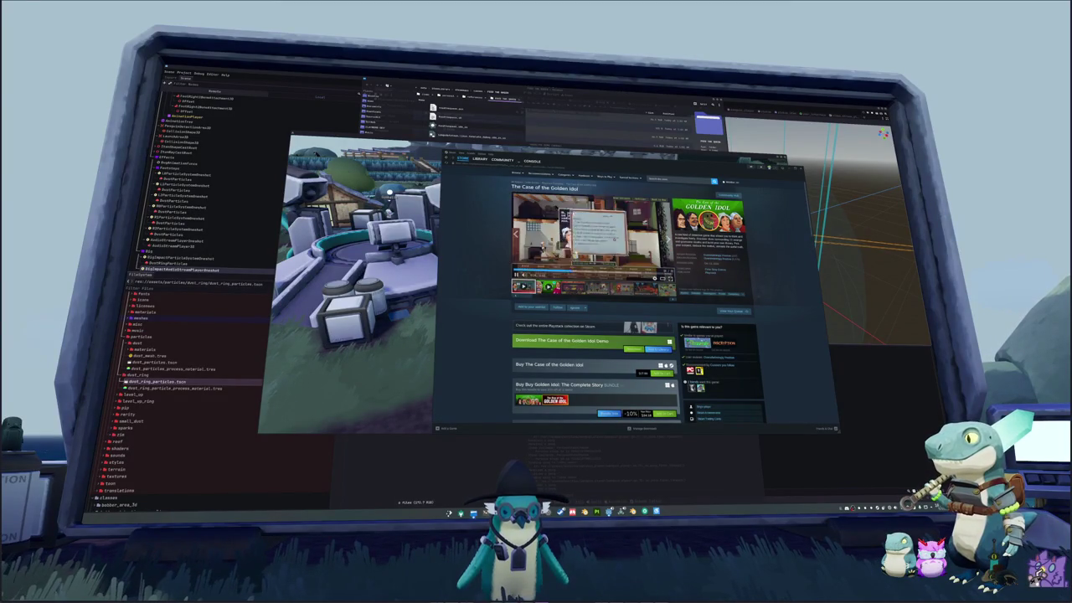
left_click(592, 237)
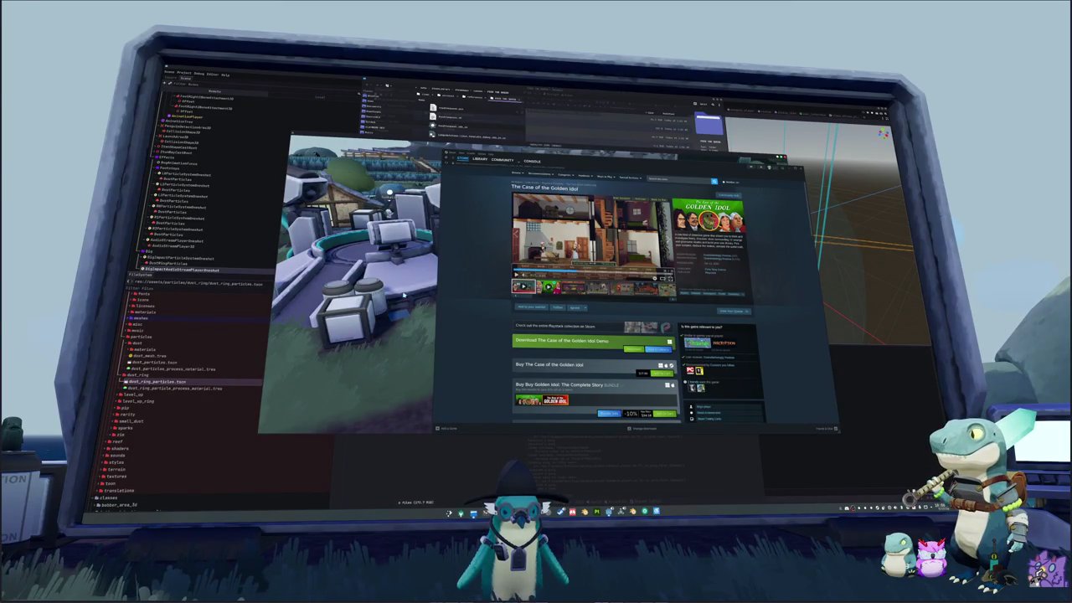
key("alt+Tab")
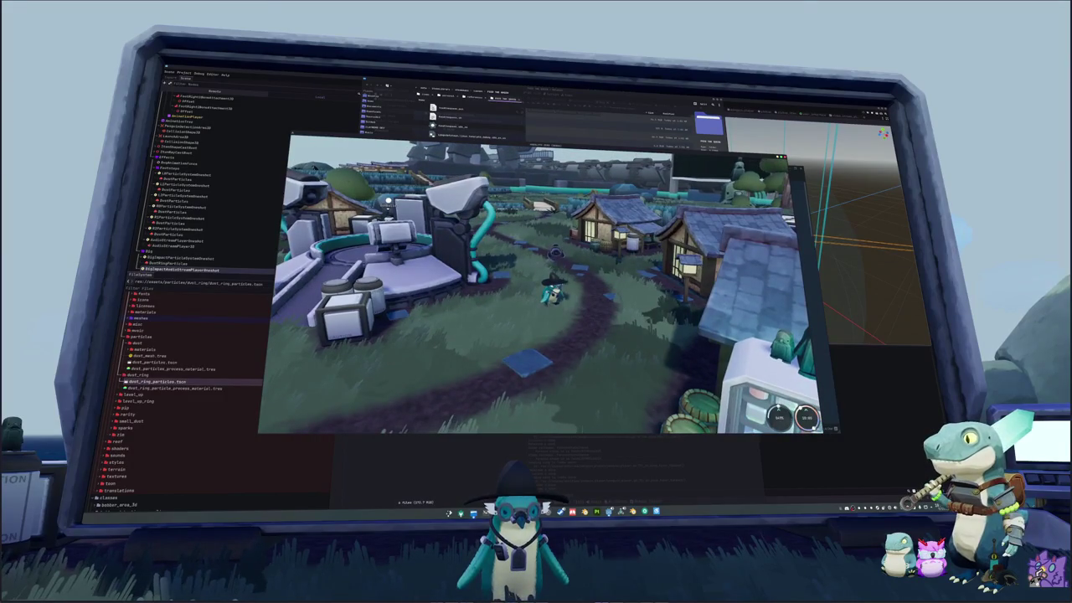
Sort the inventory, flip through to the Equipment and Cosmetics hats, then close the menu
key("i")
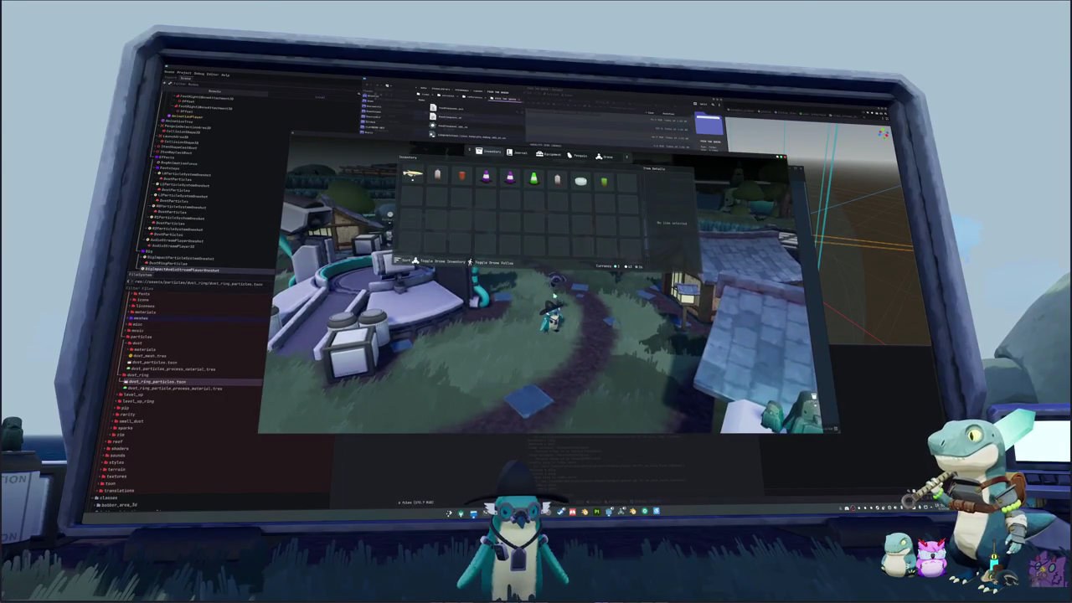
key("r")
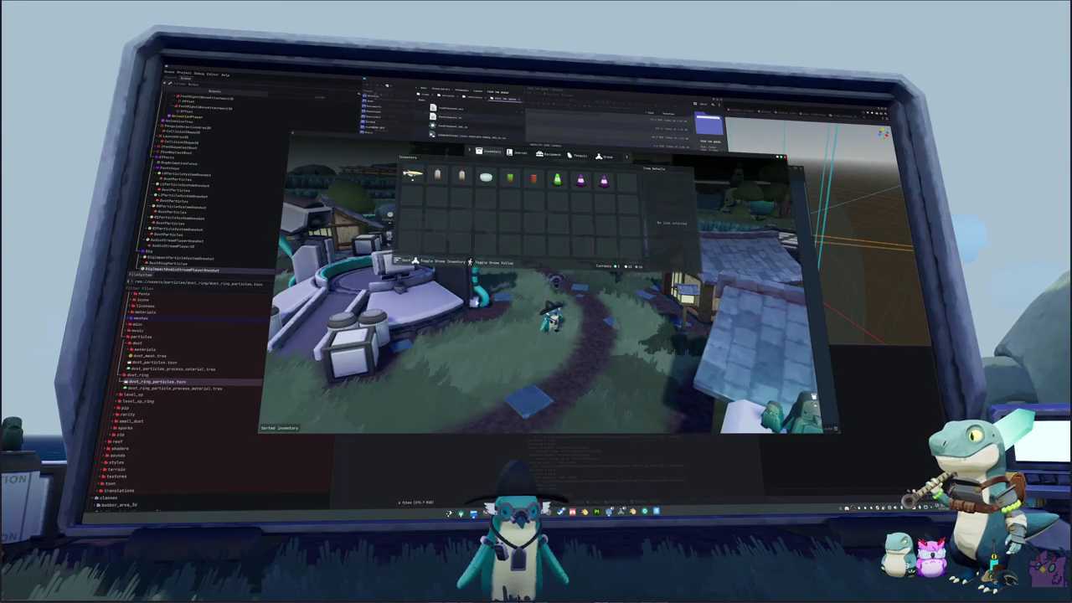
key("i")
key("i")
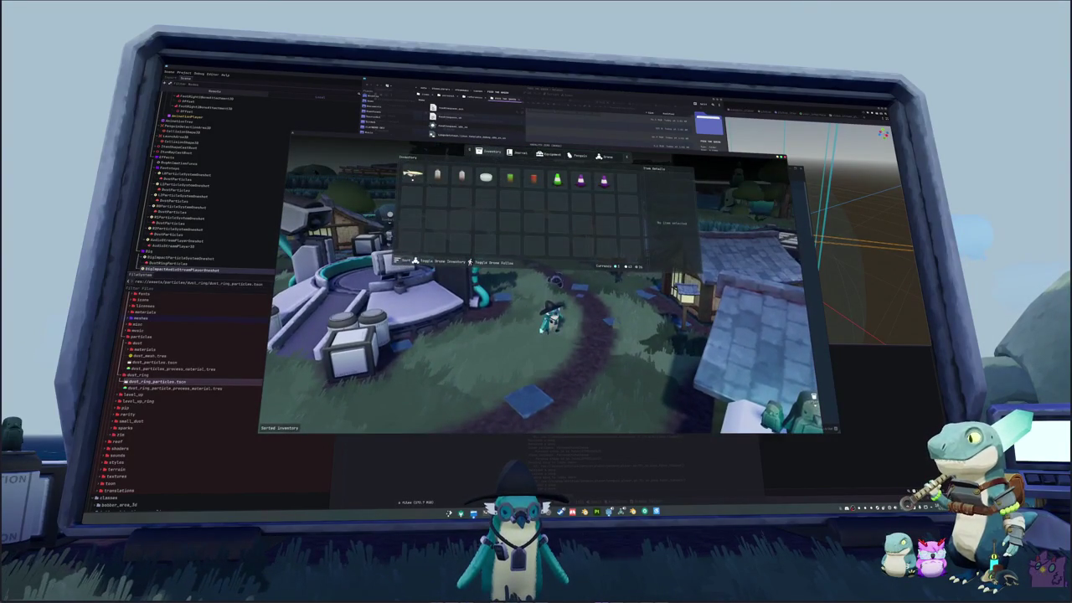
key("e")
key("e")
key("q")
key("e")
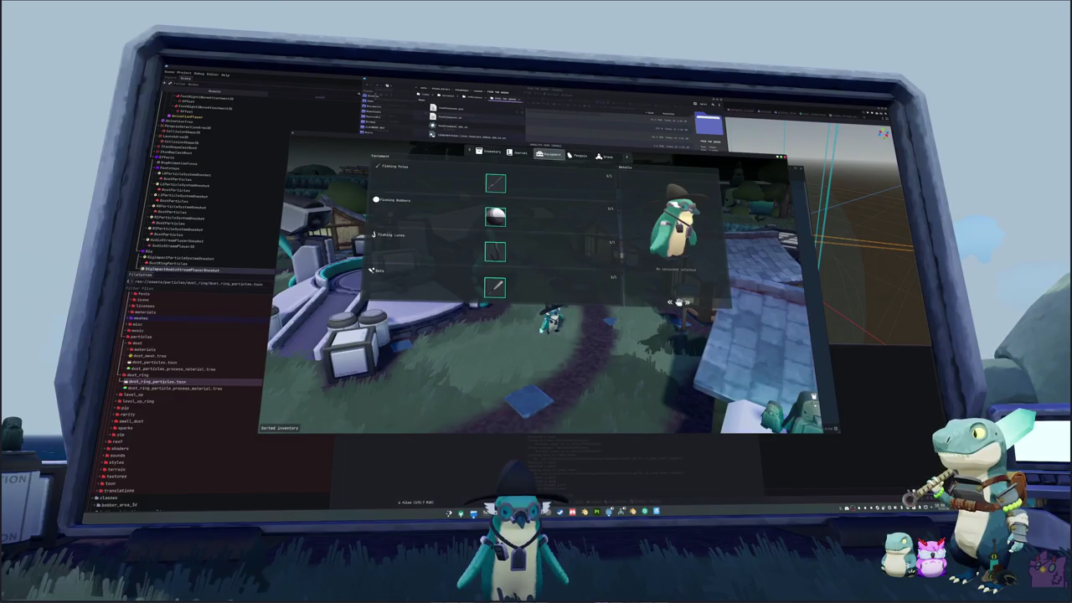
key("e")
scroll(543, 265, "down", 5)
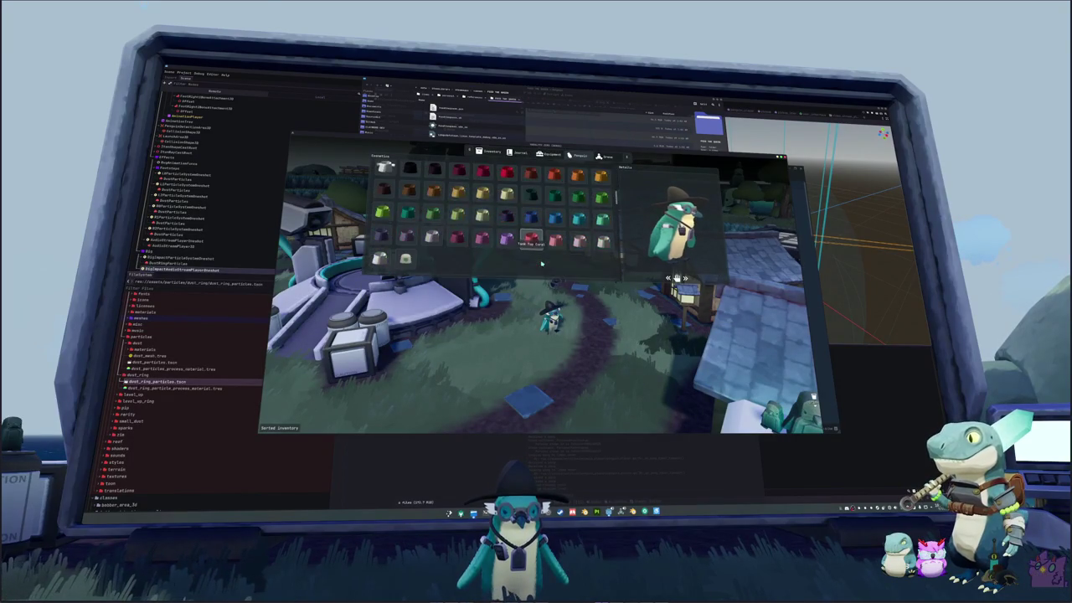
key("Escape")
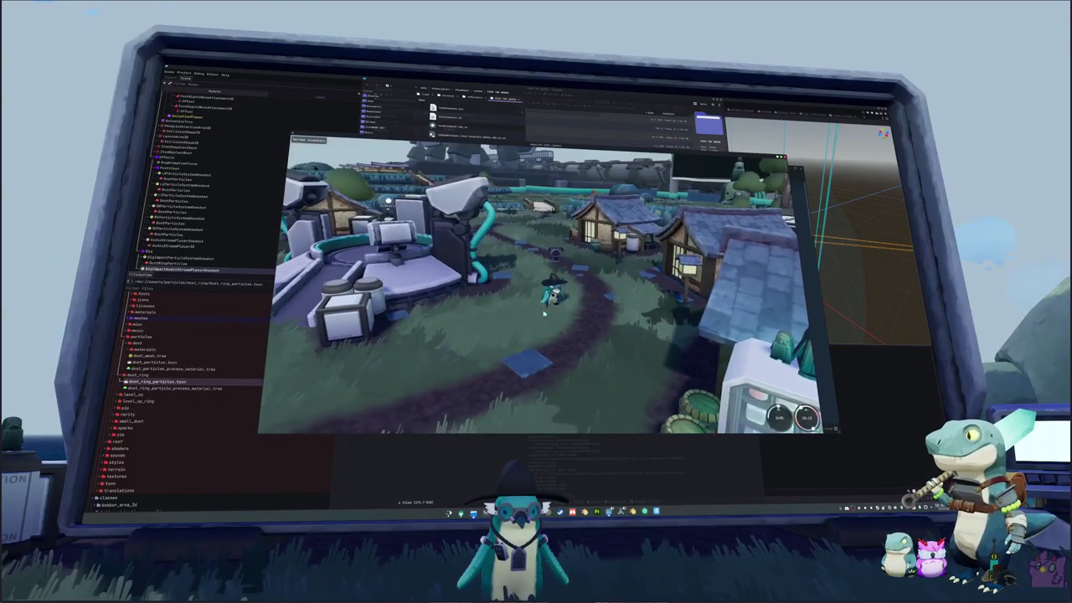
Go to the Store front, cycle the Featured carousel past Apex Legends, and open Dark Scrolls
scroll(600, 417, "down", 5)
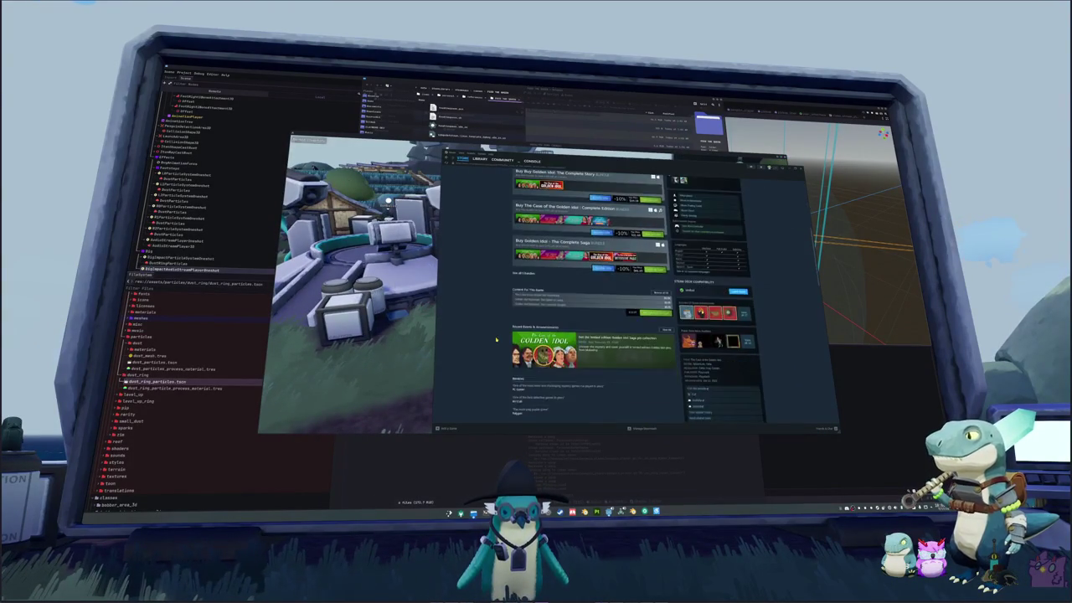
scroll(600, 416, "up", 5)
left_click(463, 160)
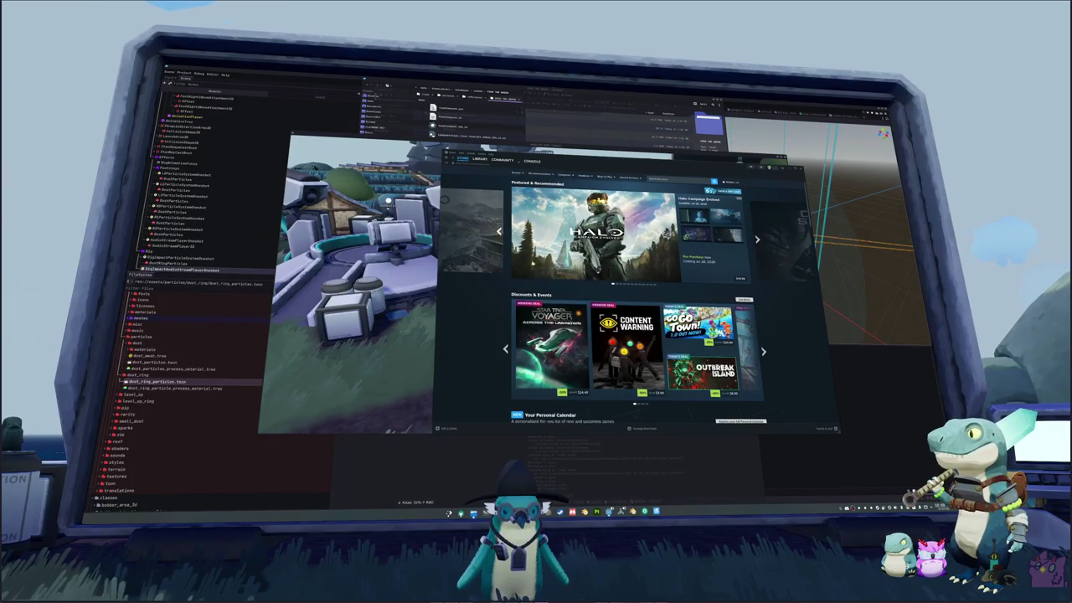
mouse_move(638, 246)
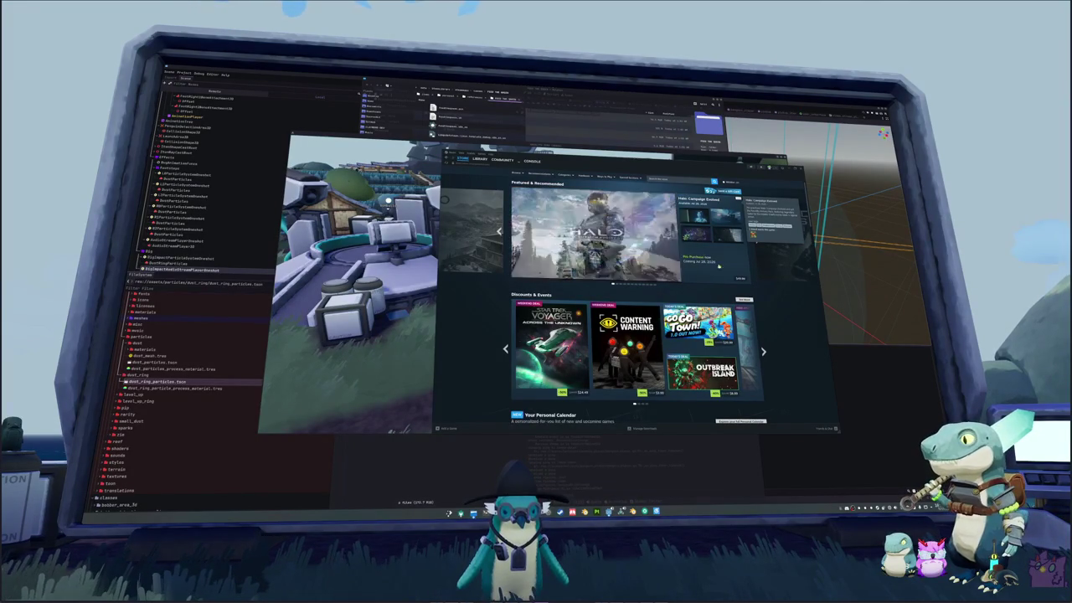
left_click(757, 240)
left_click(757, 240)
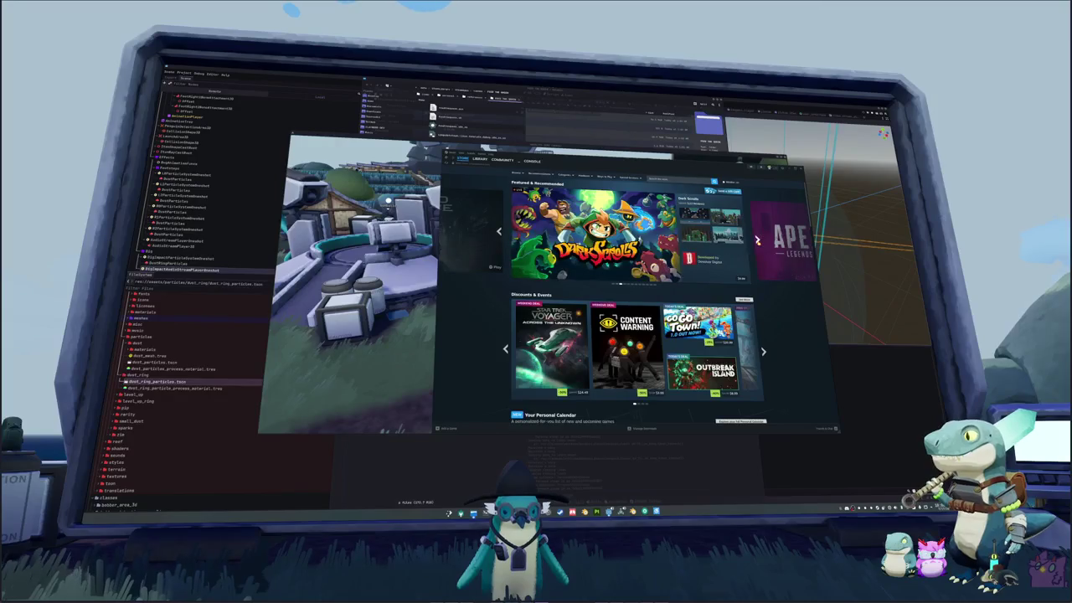
left_click(757, 241)
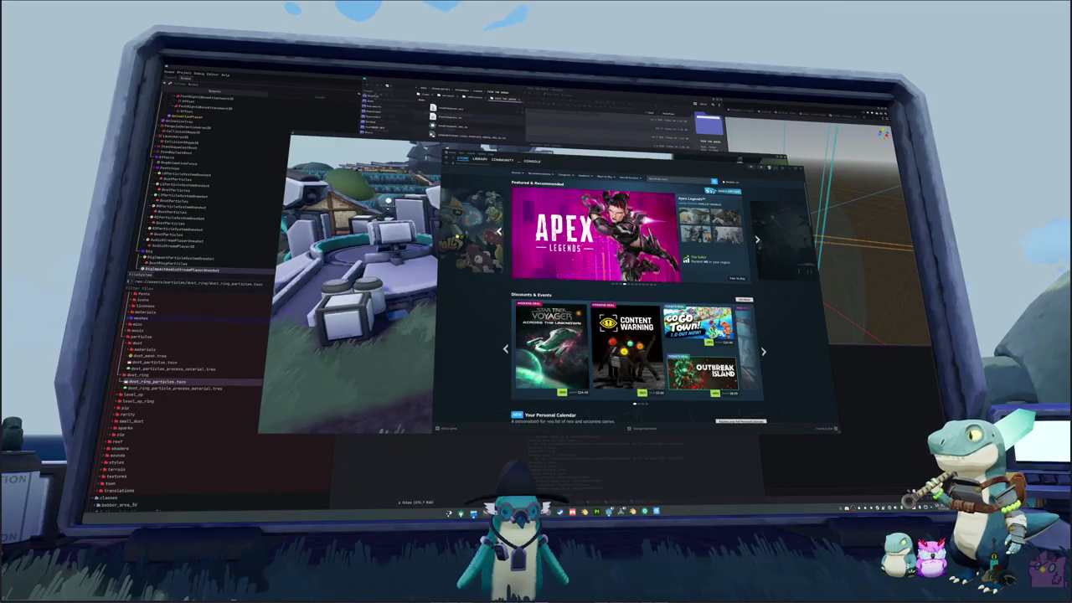
left_click(499, 232)
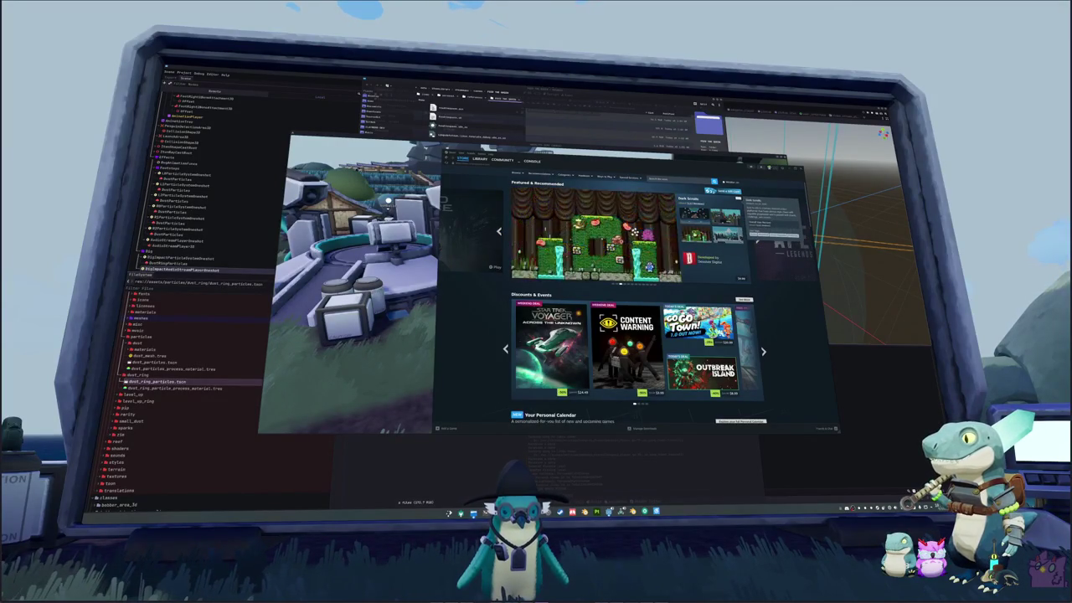
left_click(652, 265)
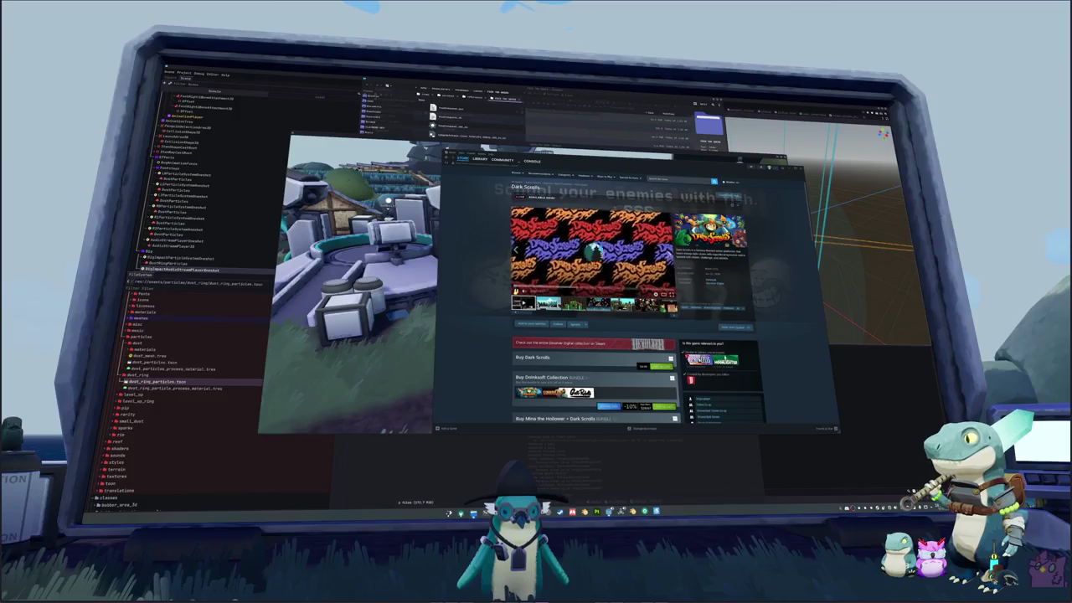
scroll(534, 280, "down", 10)
Expand and read the Dark Scrolls Not Recommended review, then switch to the Library
scroll(528, 276, "down", 8)
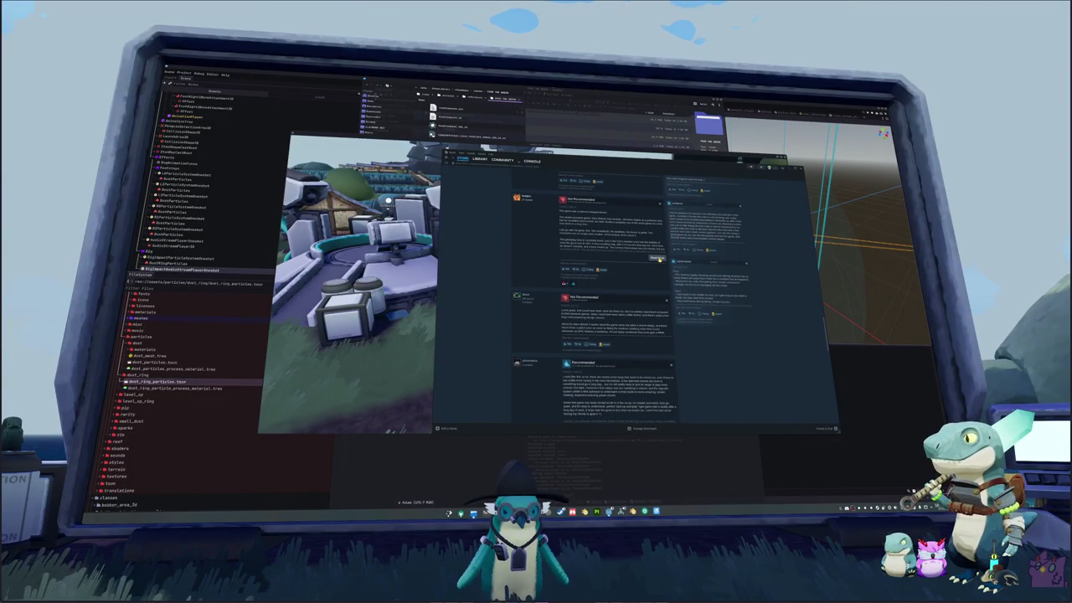
scroll(659, 259, "down", 5)
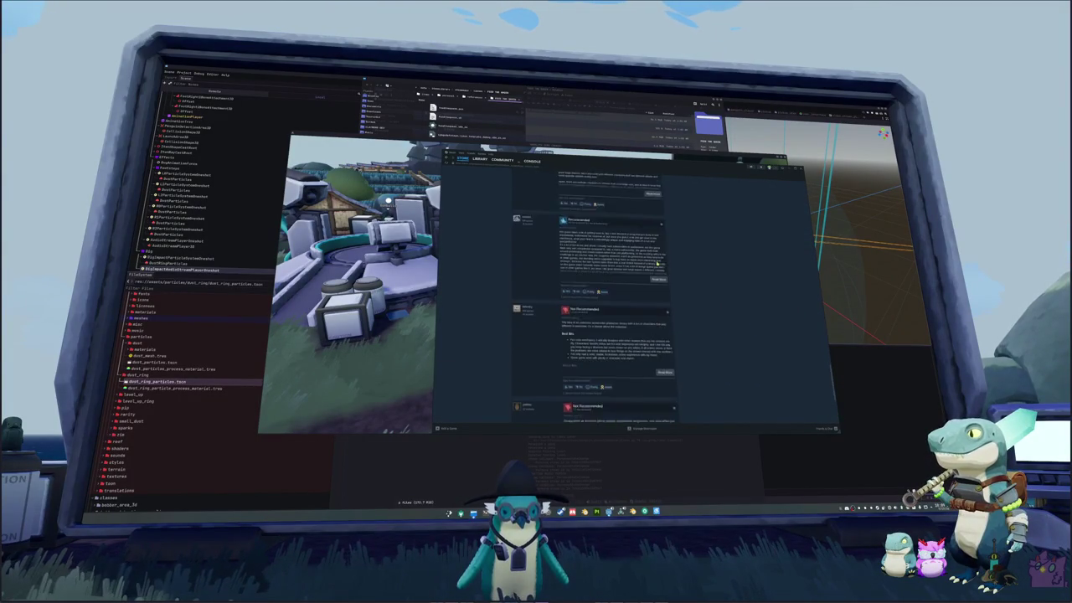
scroll(658, 267, "down", 2)
left_click(660, 279)
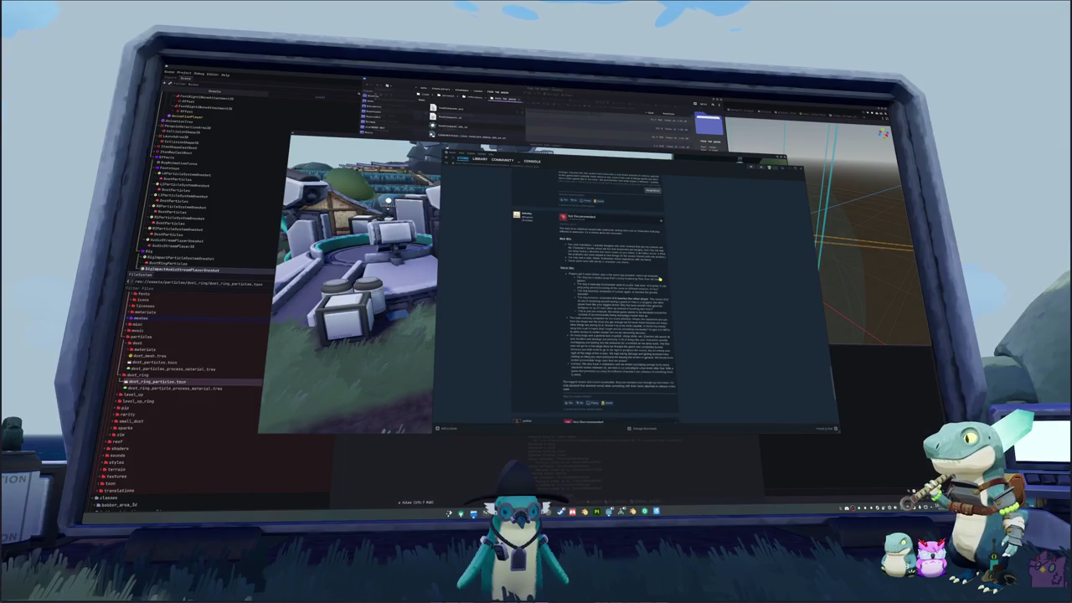
scroll(603, 274, "down", 1)
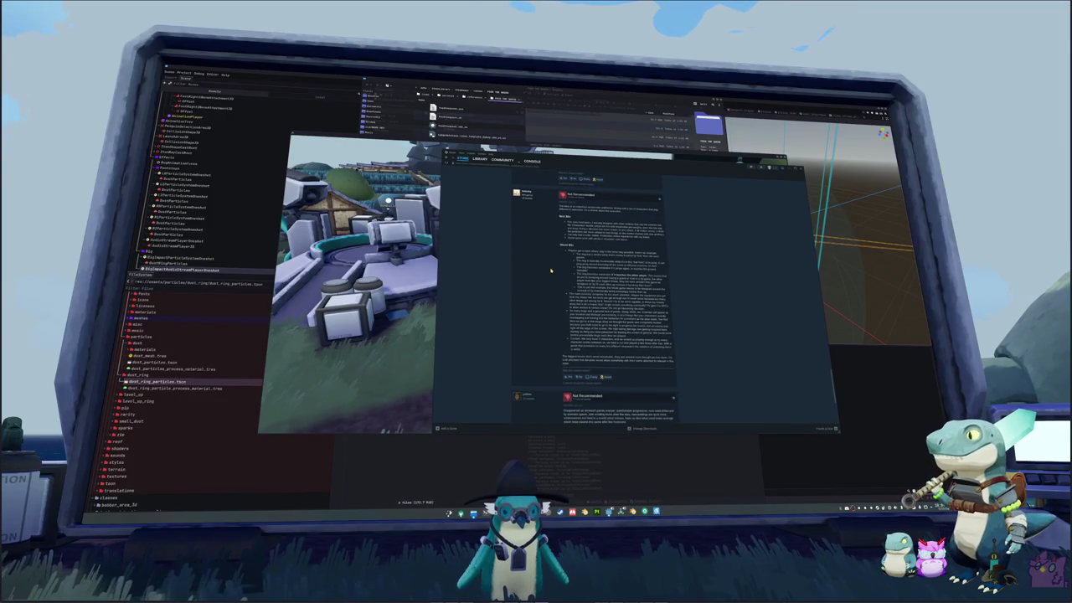
scroll(551, 269, "down", 1)
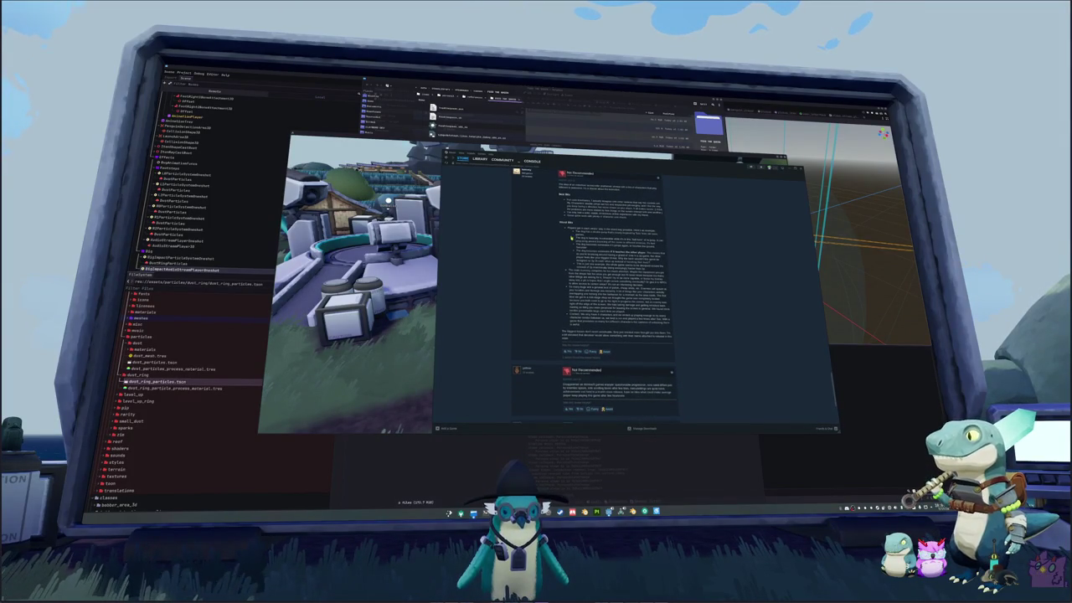
double_click(588, 231)
mouse_move(600, 231)
left_mouse_down()
mouse_move(657, 234)
mouse_move(591, 238)
left_mouse_up()
left_click(590, 238)
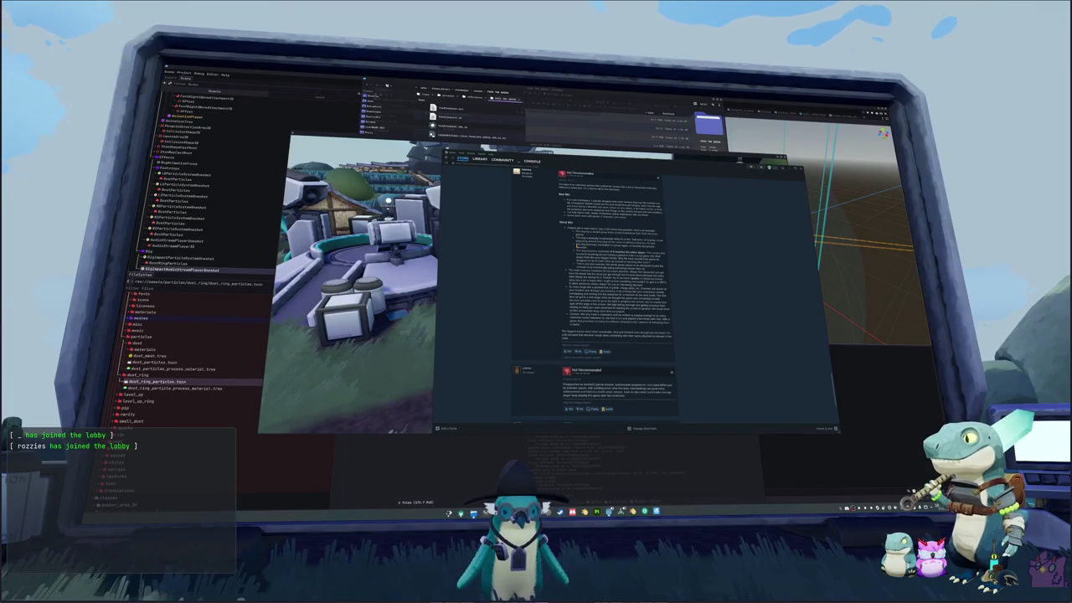
left_click(481, 160)
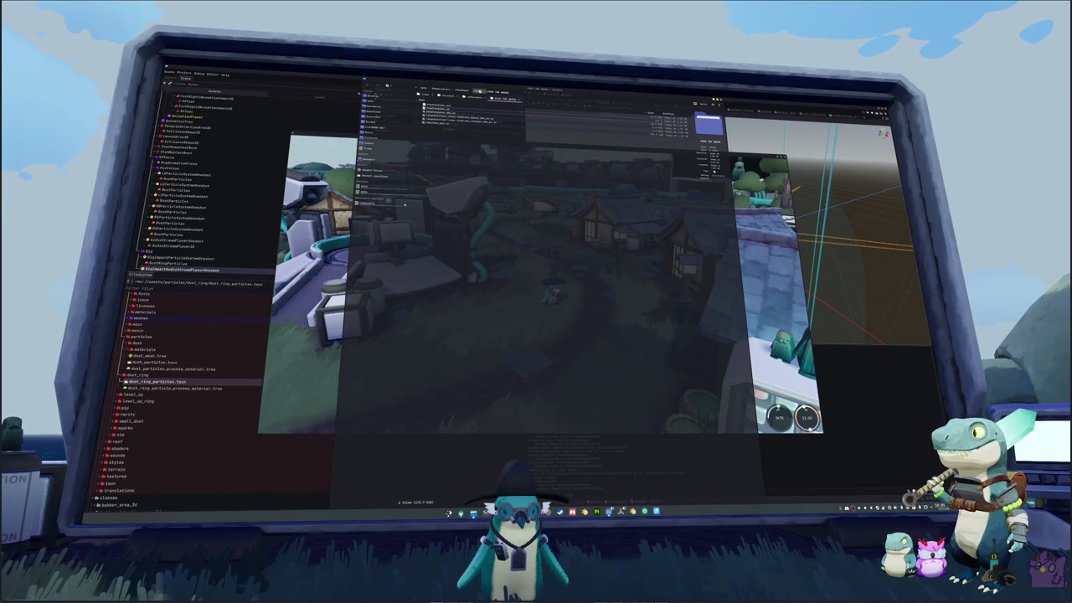
Go up to the all-games folder and select FEED THE DEVER and Feed and Grow Fish
left_click(477, 91)
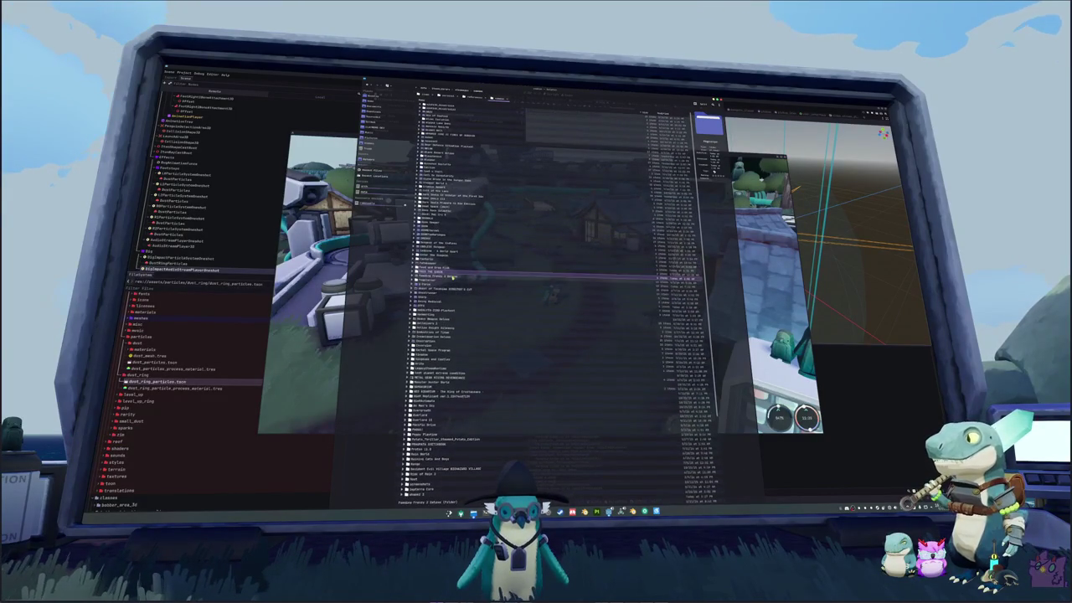
left_click(453, 272)
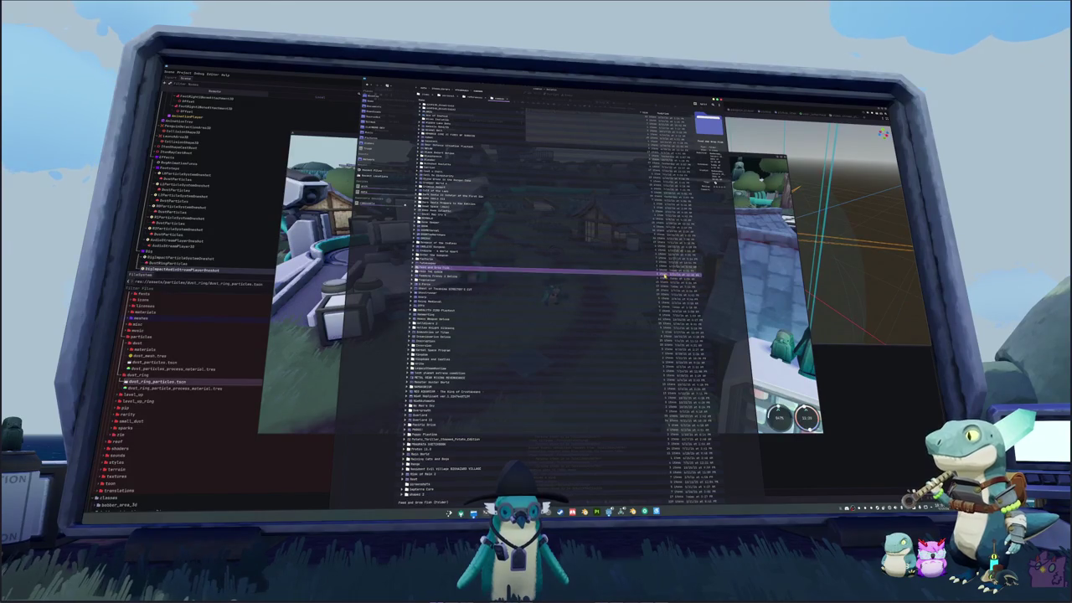
left_click(495, 266)
key("Up")
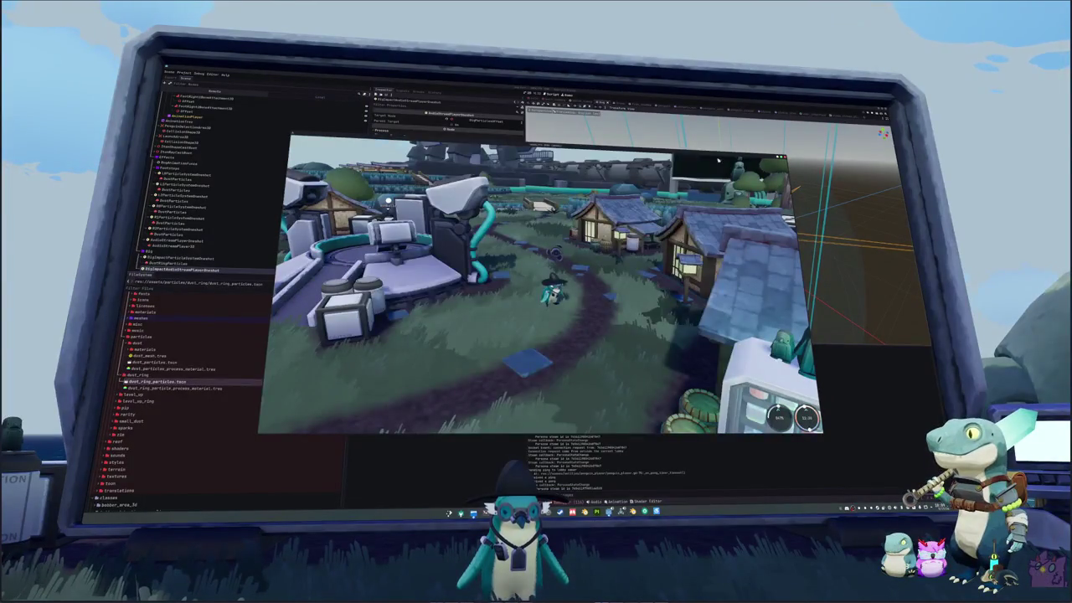
mouse_move(727, 252)
left_mouse_down()
mouse_move(629, 223)
mouse_move(629, 237)
left_mouse_up()
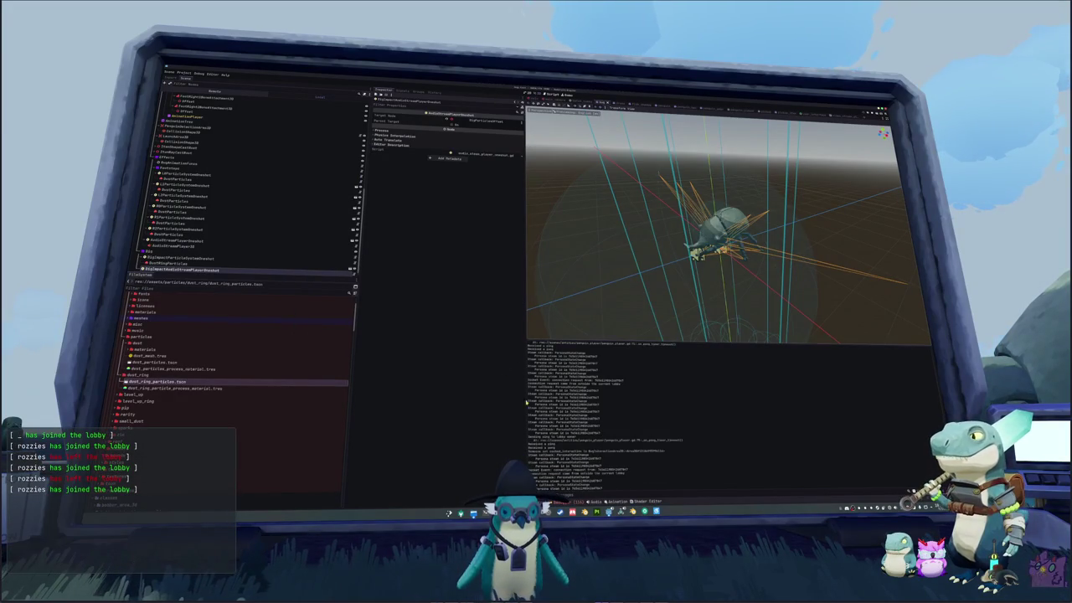
Switch from Godot to the code editor showing the bug's dig-state GDScript
key("alt+Tab")
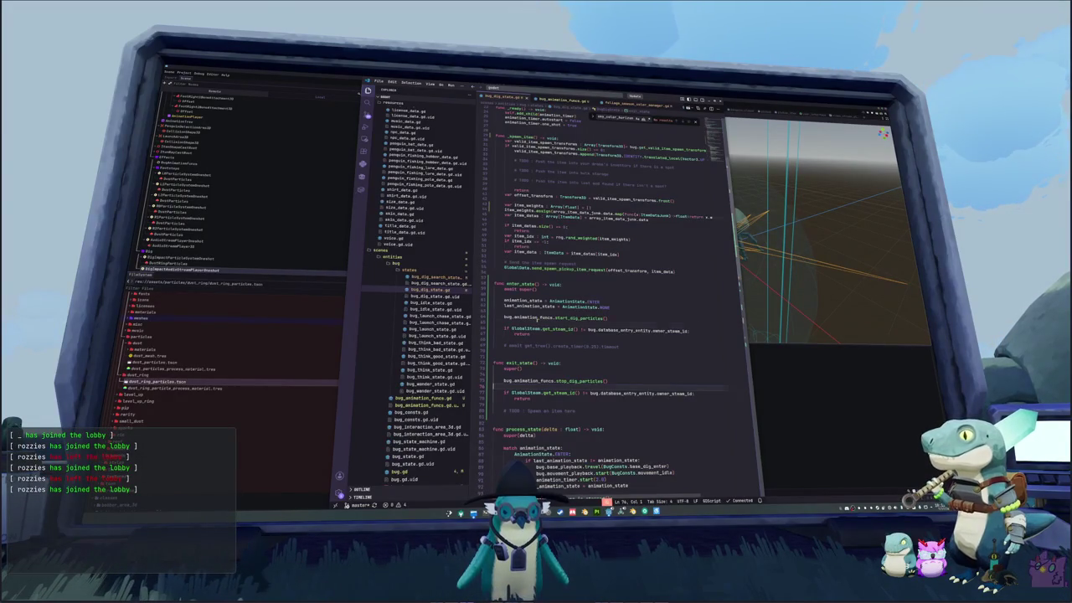
Move start_dig_particles() from enter_state to after animation_timer.start in the DIG branch
left_click(529, 319)
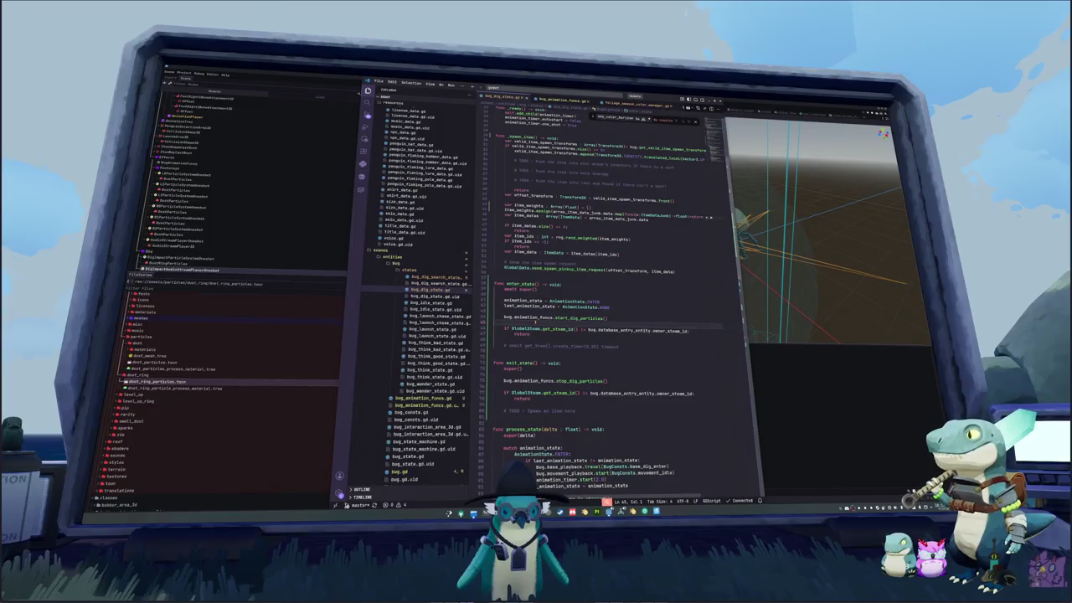
scroll(603, 302, "down", 1)
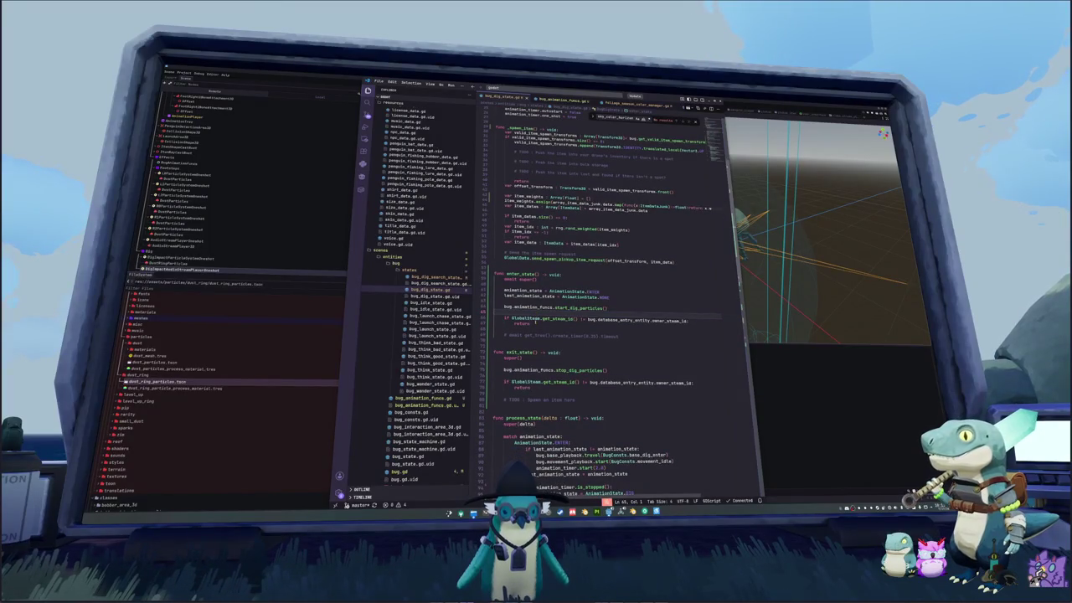
key("shift+Up")
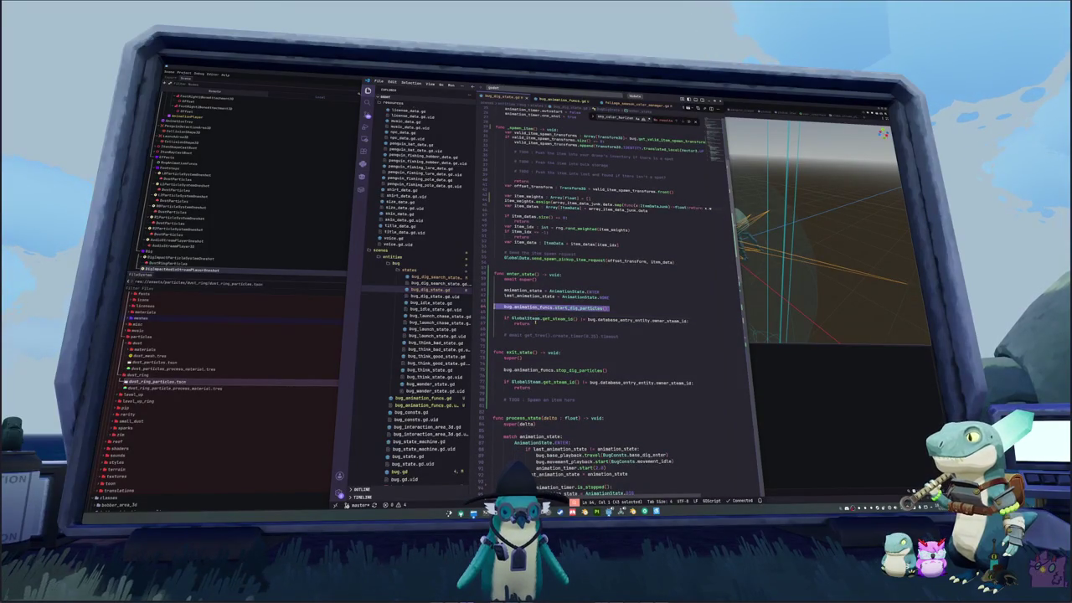
key("BackSpace")
key("Down")
key("Down")
key("Down")
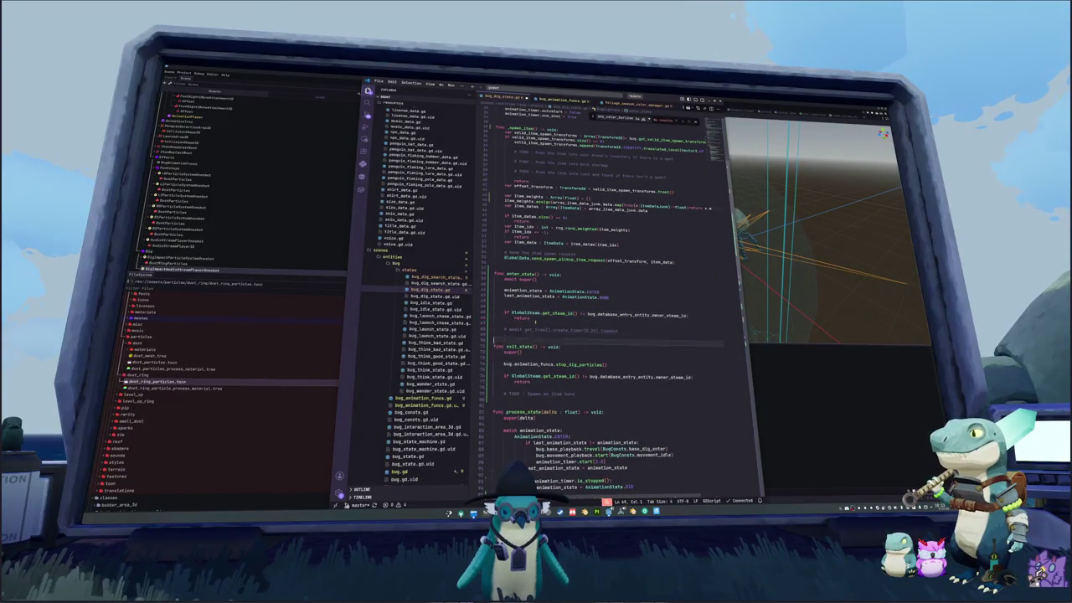
key("Down")
key("Down")
key("Down")
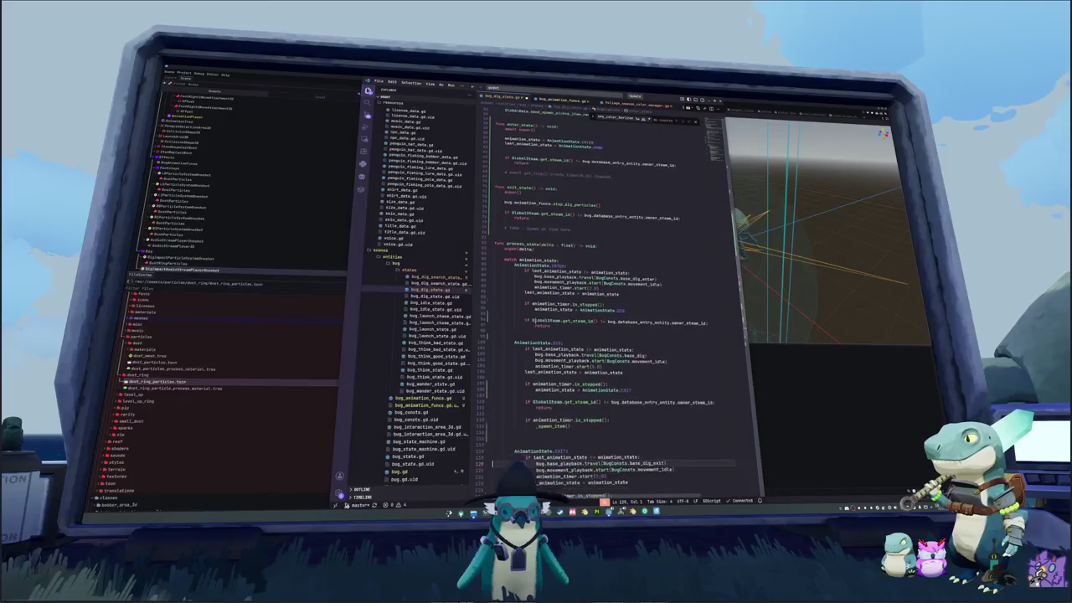
key("Up")
key("Up")
key("Up")
key("Up")
key("Up")
key("Up")
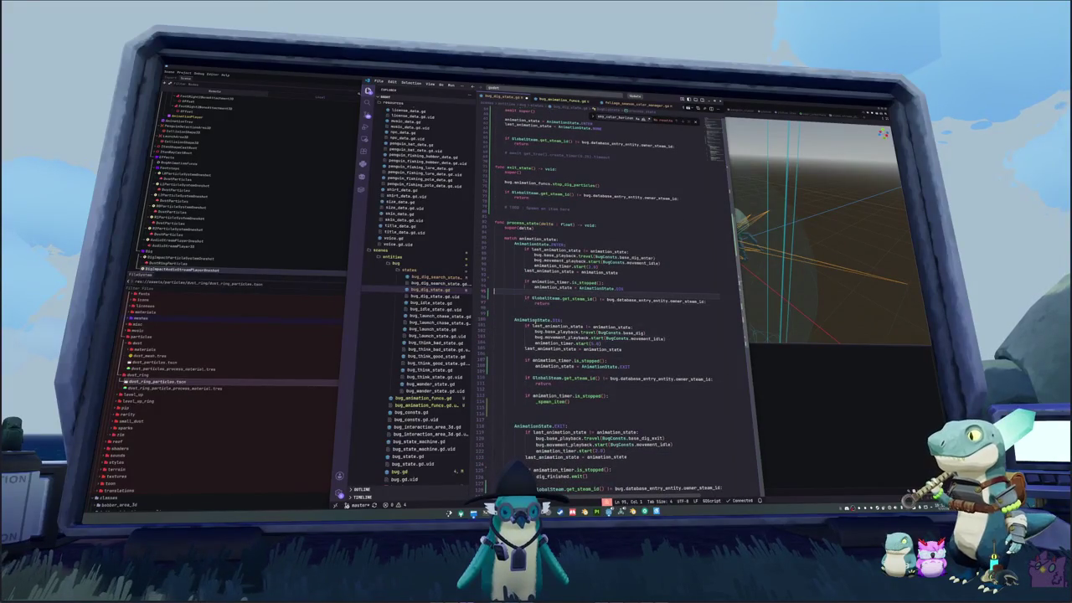
key("Up")
key("Up")
key("Up")
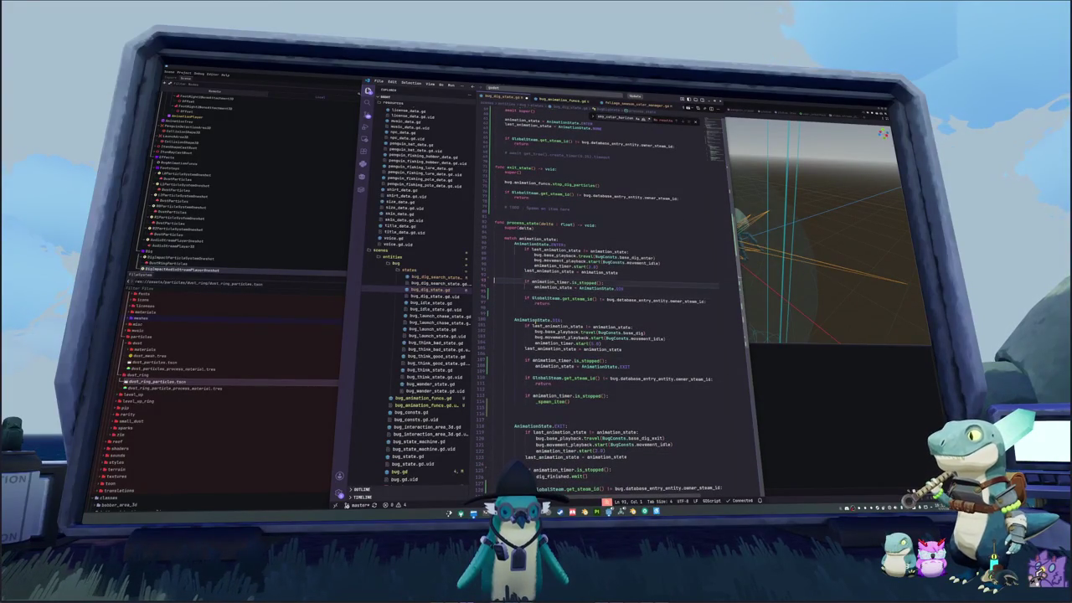
key("Up")
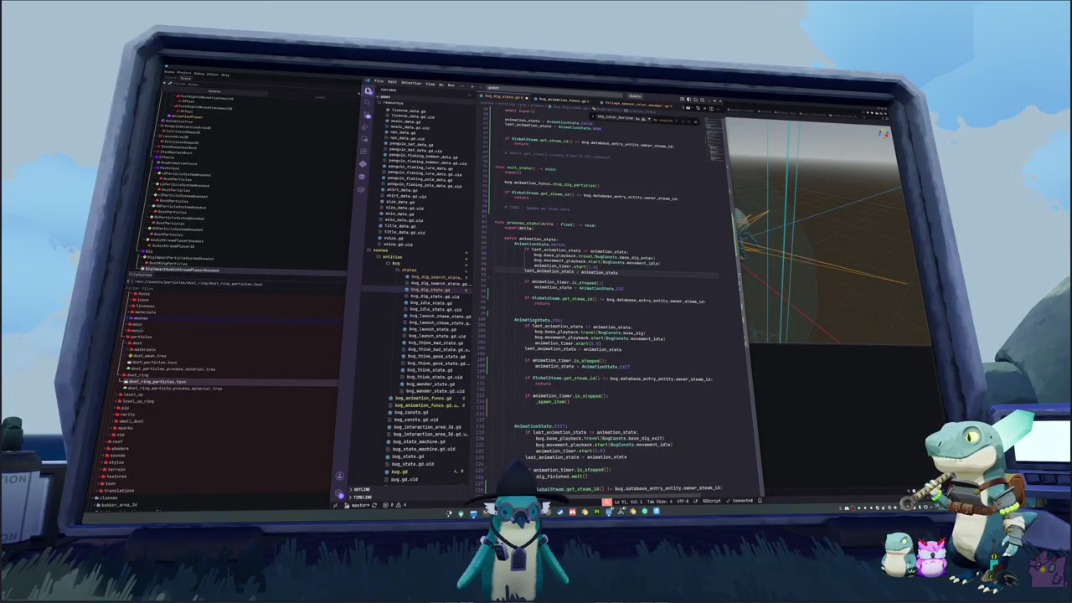
key("Return")
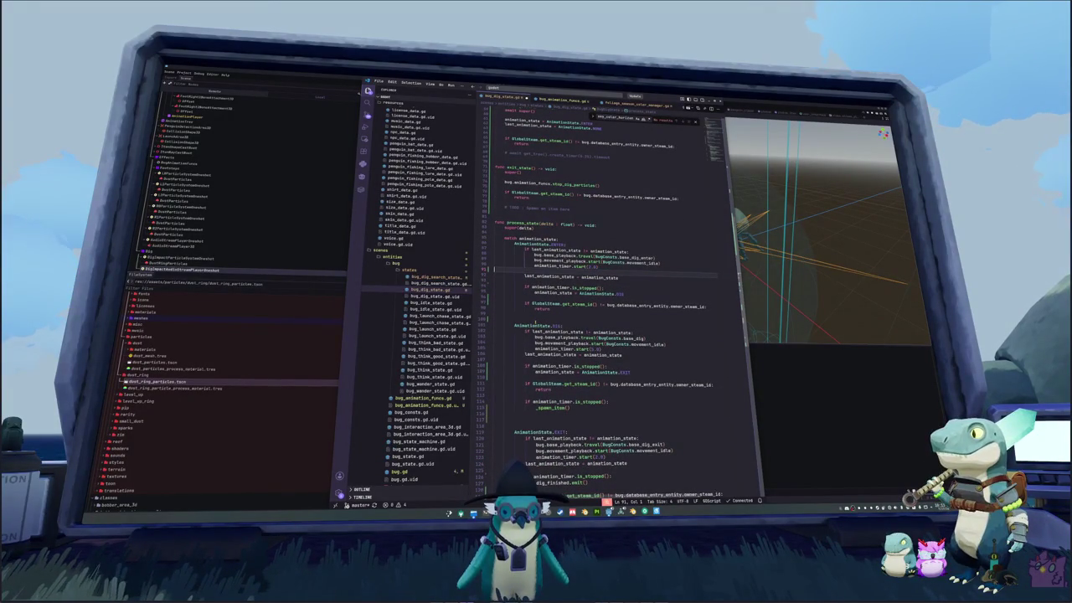
key("Delete")
key("Down")
key("Down")
key("Down")
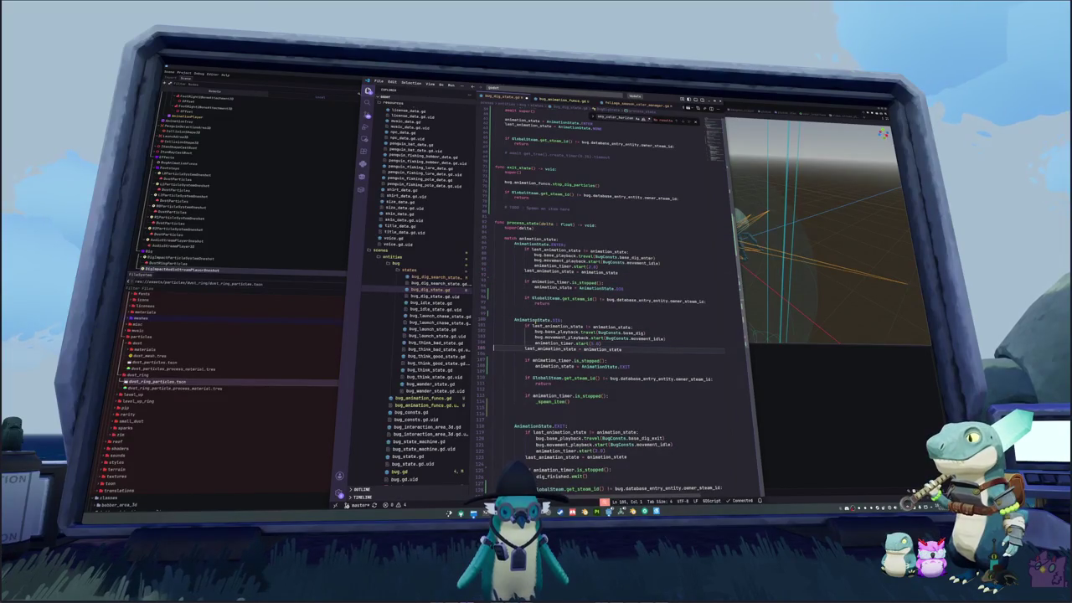
key("ctrl+v")
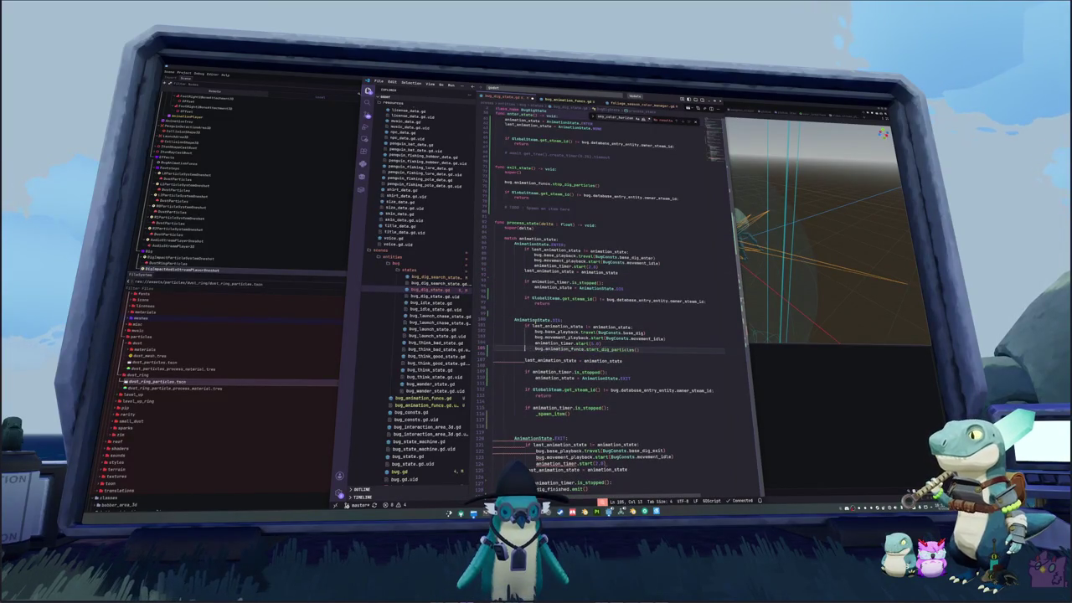
key("End")
key("Delete")
scroll(603, 301, "up", 2)
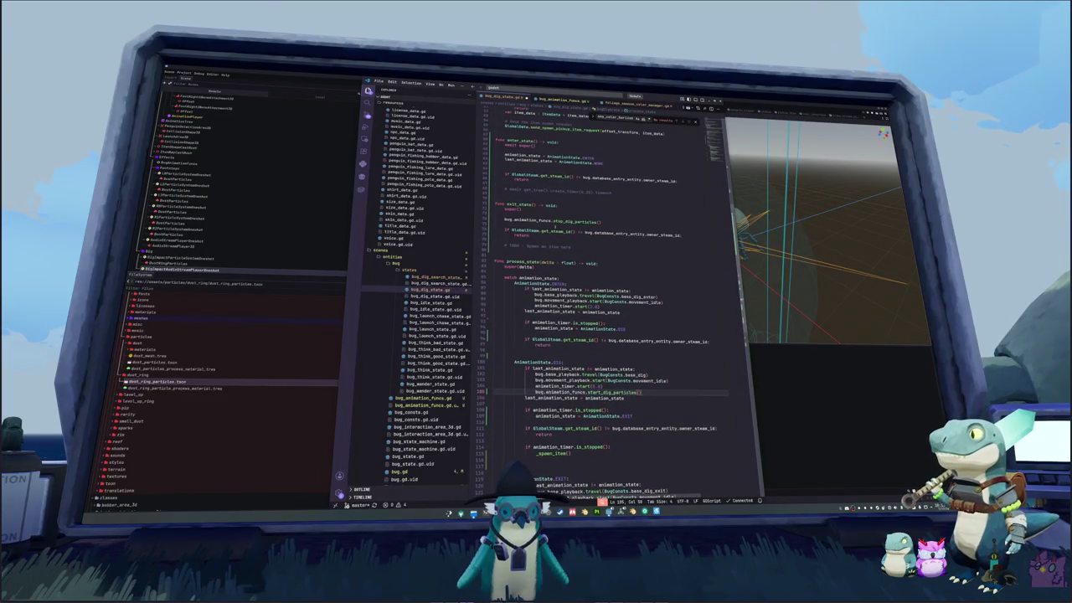
Move stop_dig_particles() from exit_state into the EXIT branch, then run the game with F5
left_click(505, 221)
key("ctrl+x")
scroll(603, 302, "down", 2)
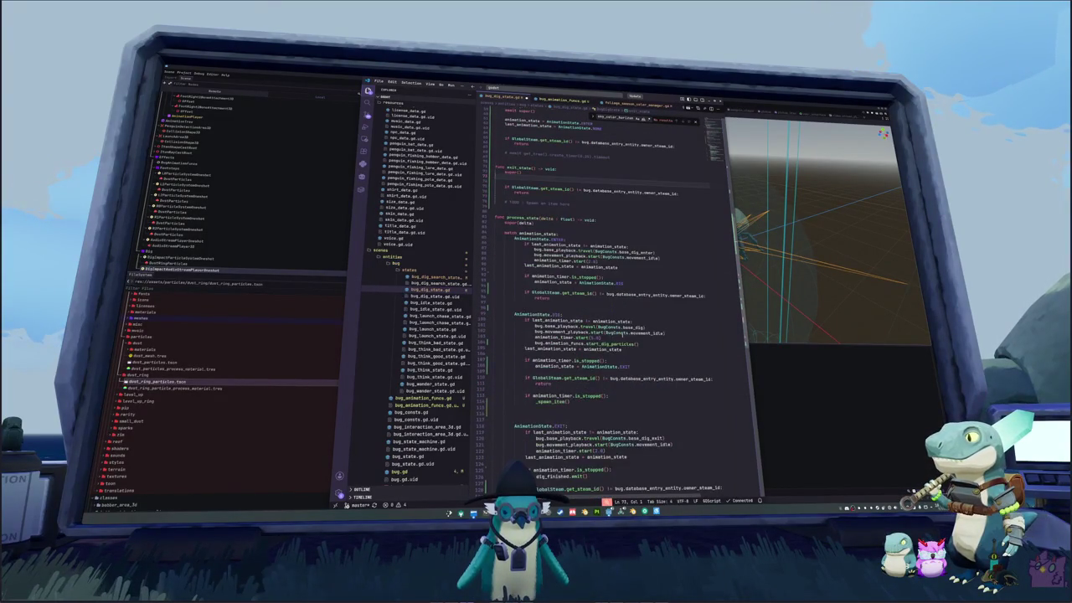
left_click(642, 344)
scroll(637, 368, "down", 2)
left_click(615, 406)
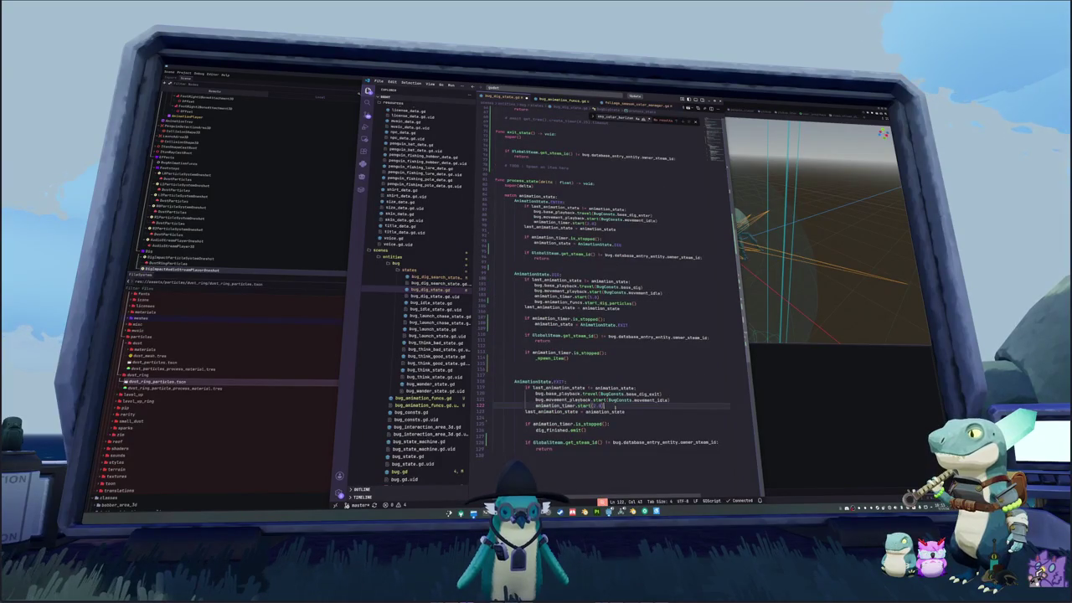
key("Return")
key("ctrl+v")
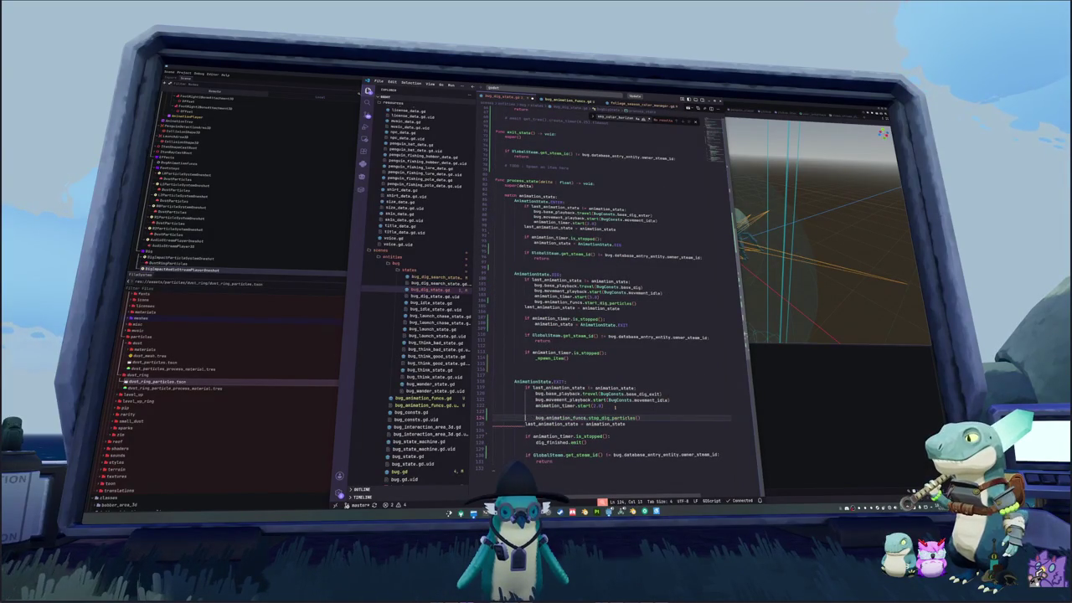
key("BackSpace")
left_click(766, 444)
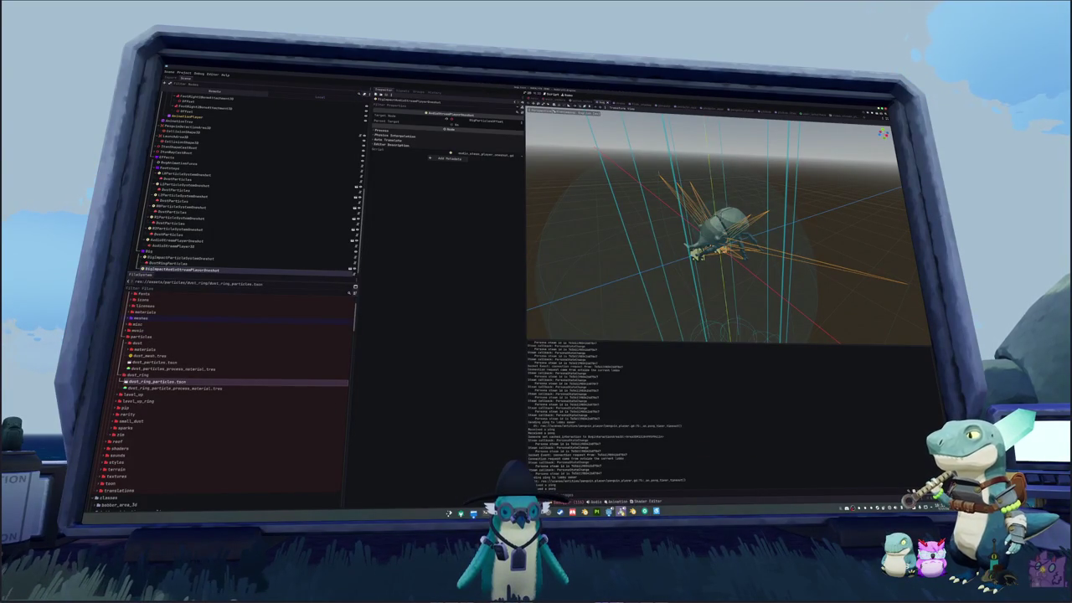
key("F5")
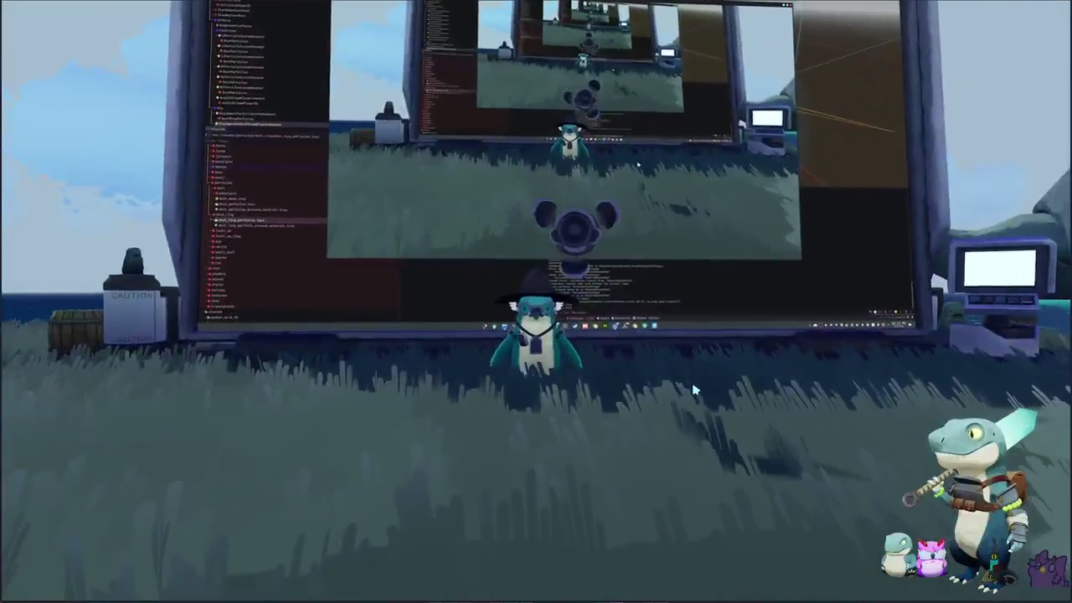
Scroll through the inventory's Penguin cosmetics list, then close the menu
key("Tab")
left_click(549, 14)
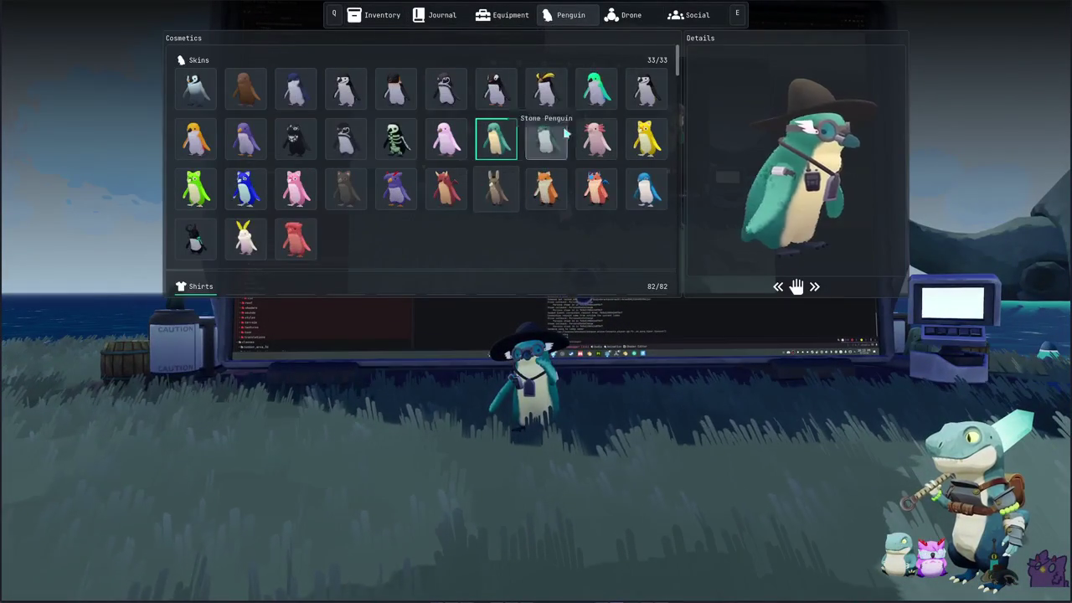
scroll(521, 194, "down", 5)
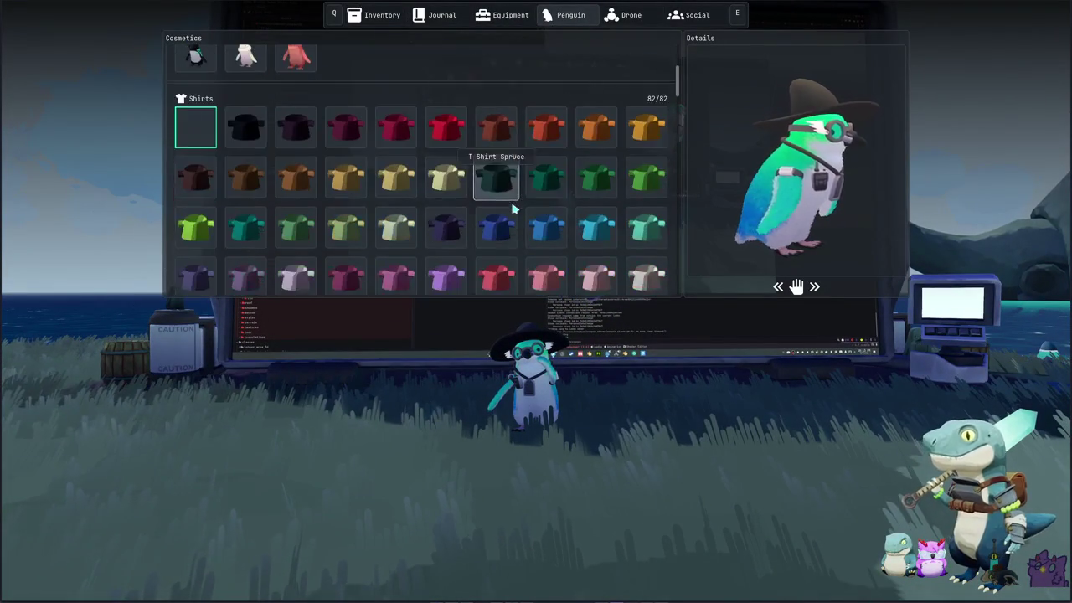
scroll(494, 205, "up", 2)
scroll(335, 205, "down", 9)
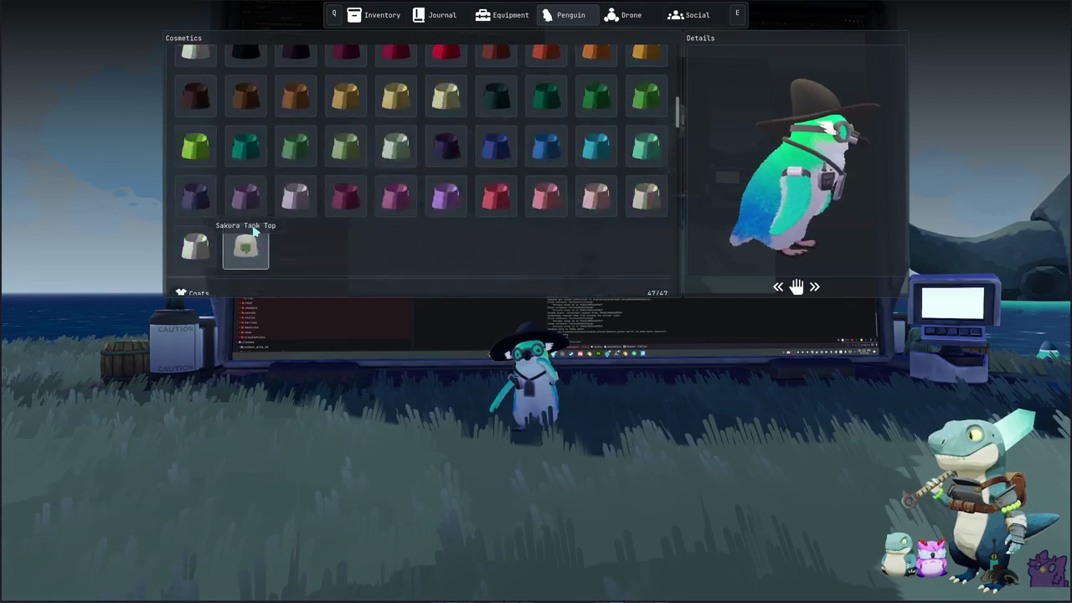
scroll(216, 191, "down", 3)
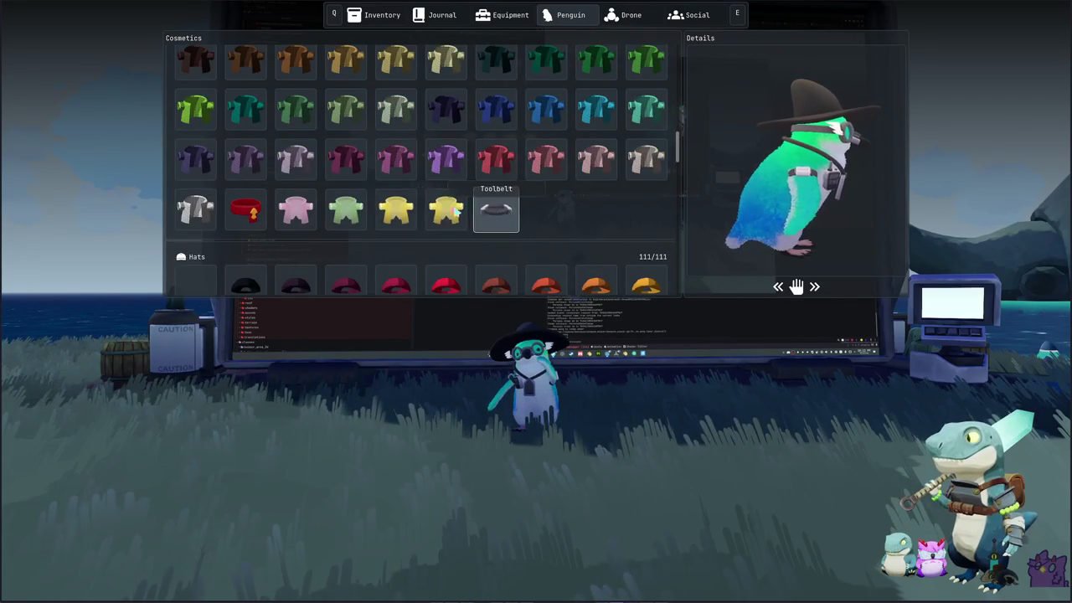
scroll(209, 219, "down", 1)
scroll(293, 218, "down", 3)
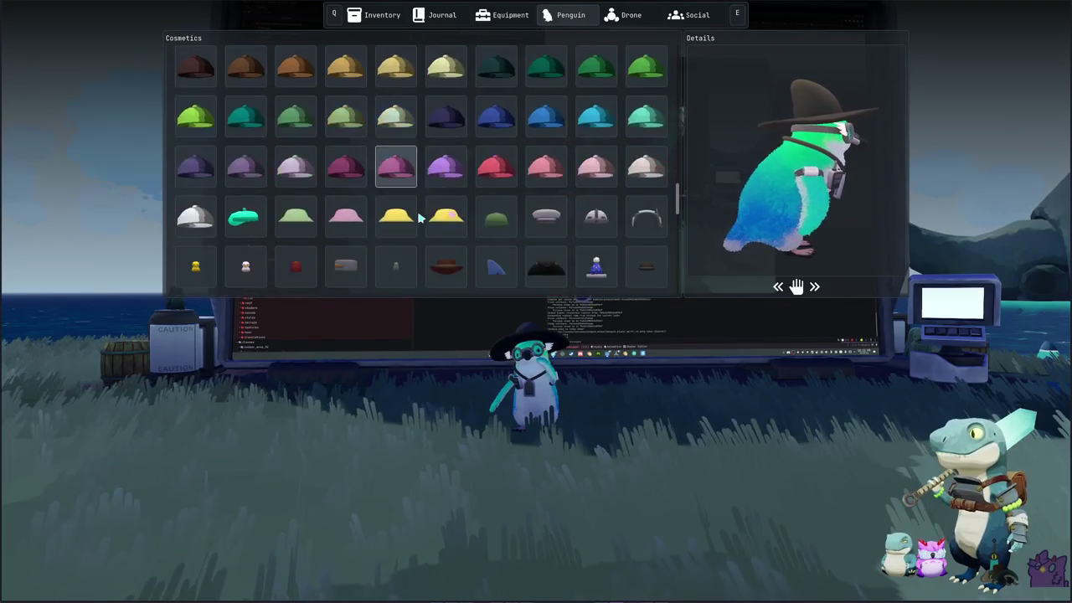
scroll(455, 220, "down", 10)
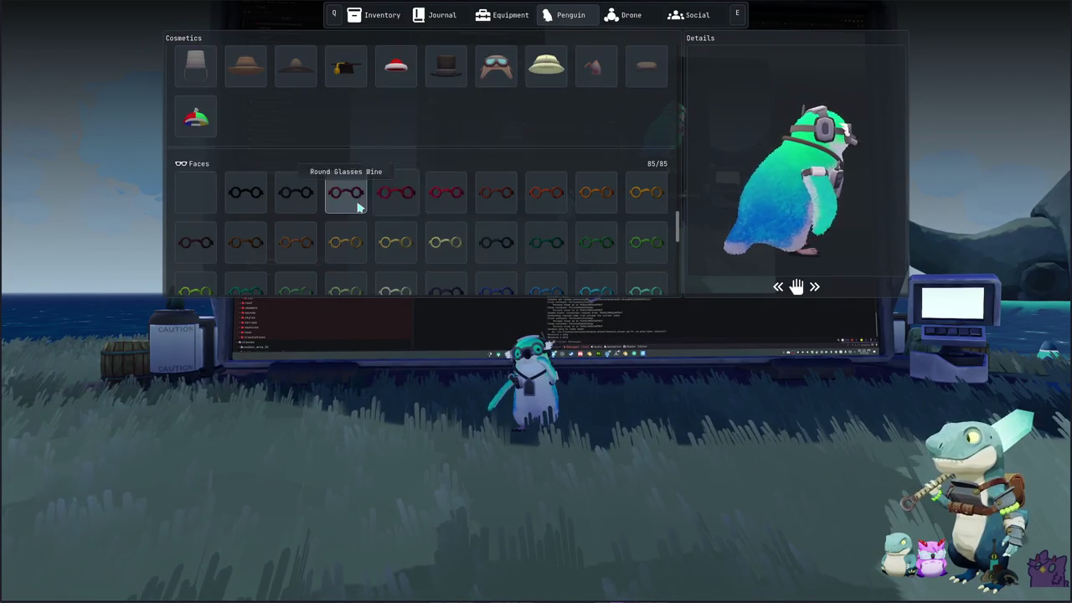
scroll(357, 207, "down", 1)
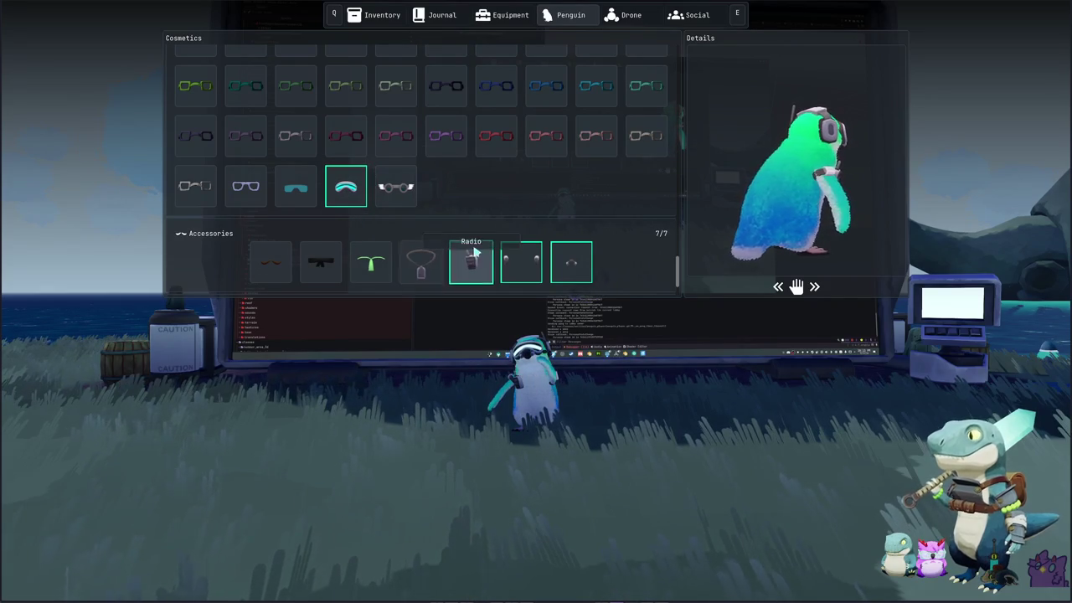
key("Escape")
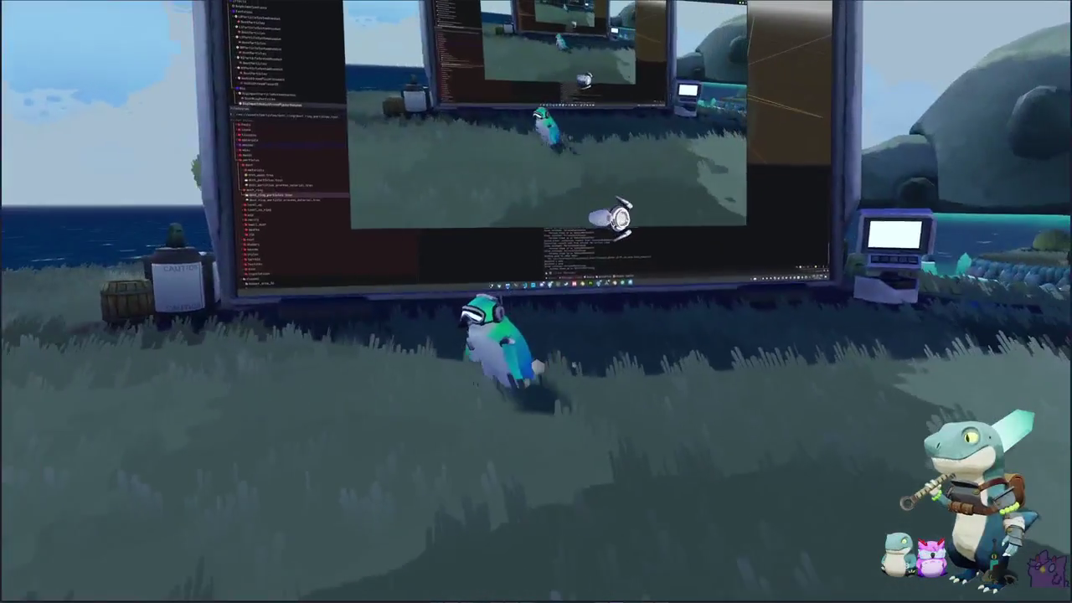
Walk the penguin left, back, then right and forward toward the village well
key("a")
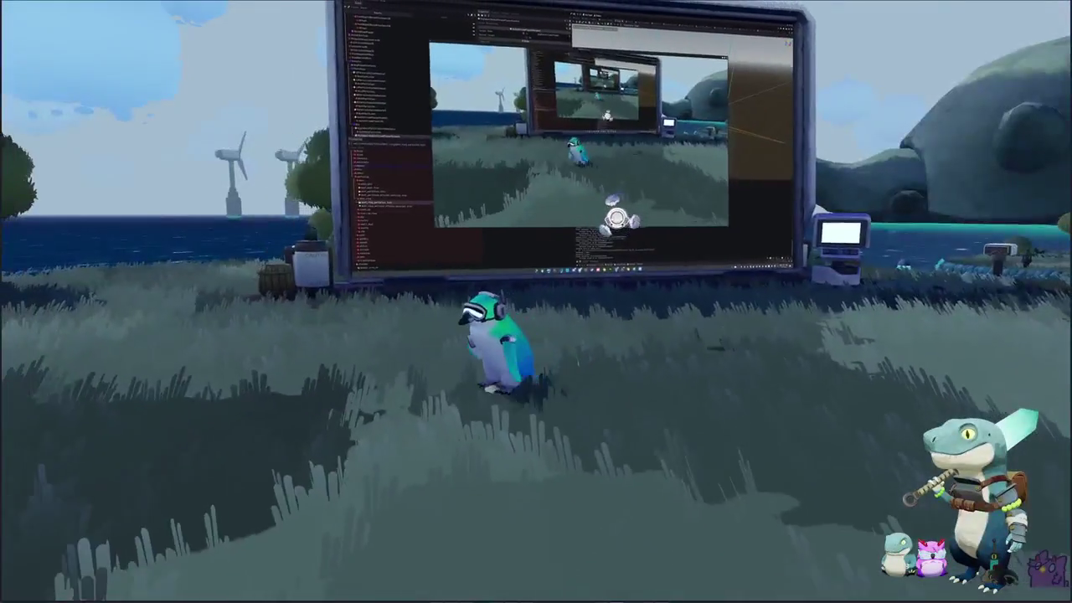
key("s")
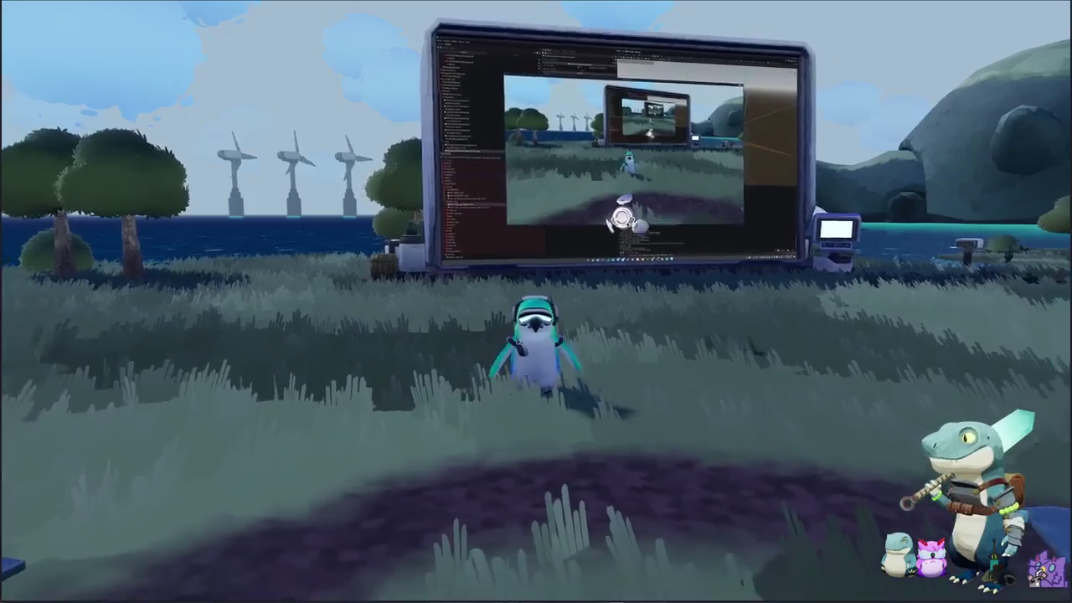
key("d")
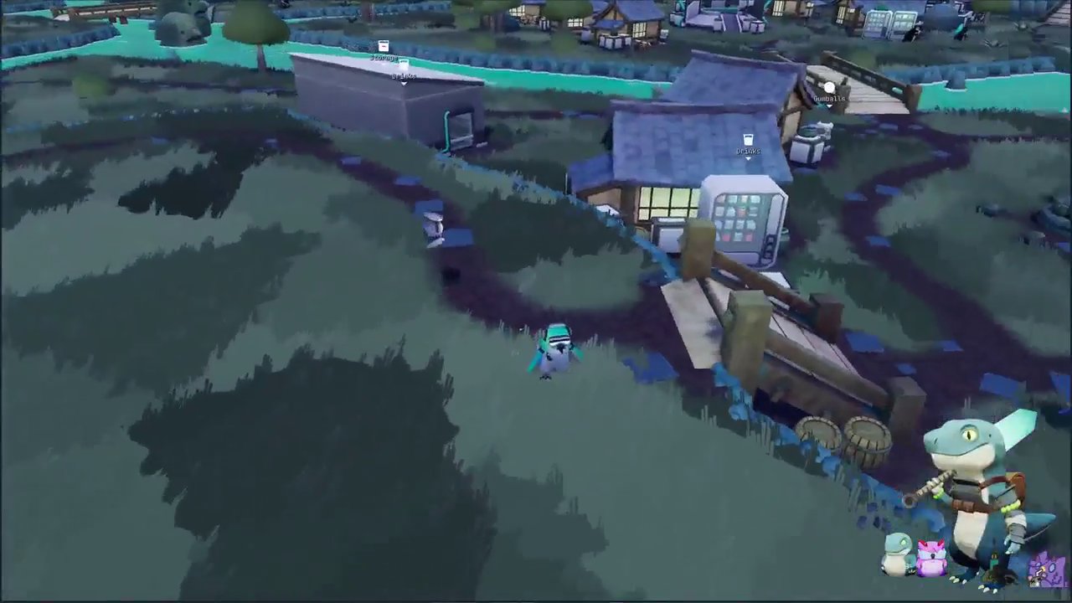
key("d")
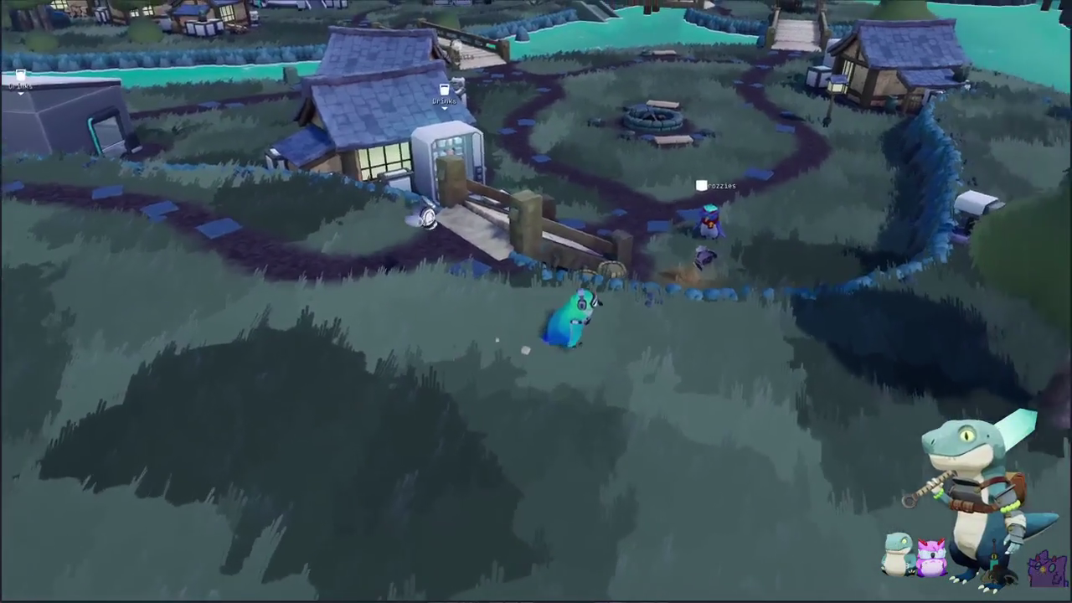
key("w")
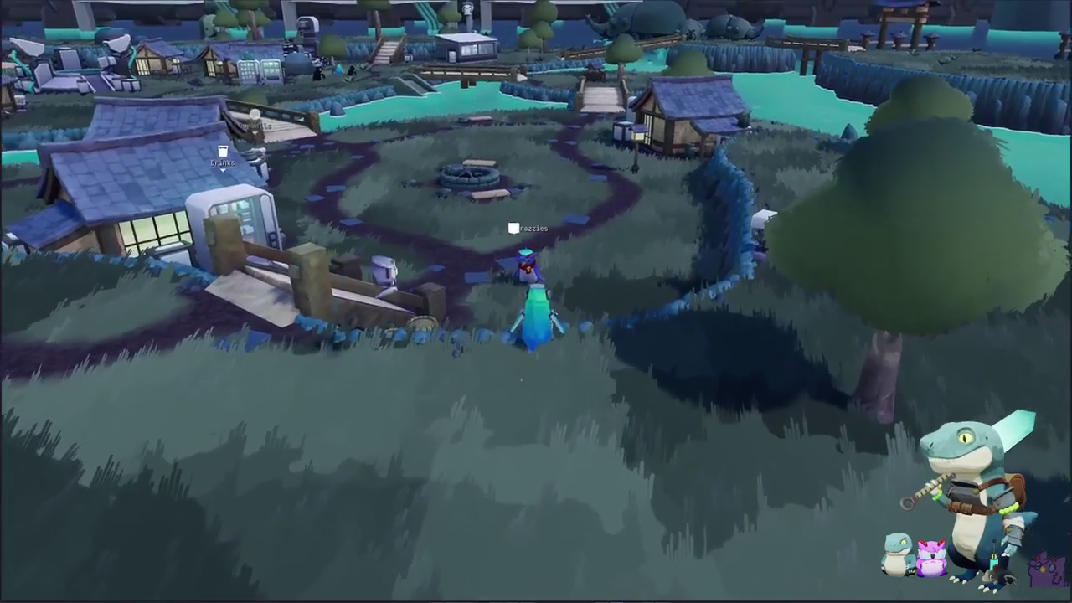
Switch the held tool to the hook, use it, then bring up the inventory
key("Tab")
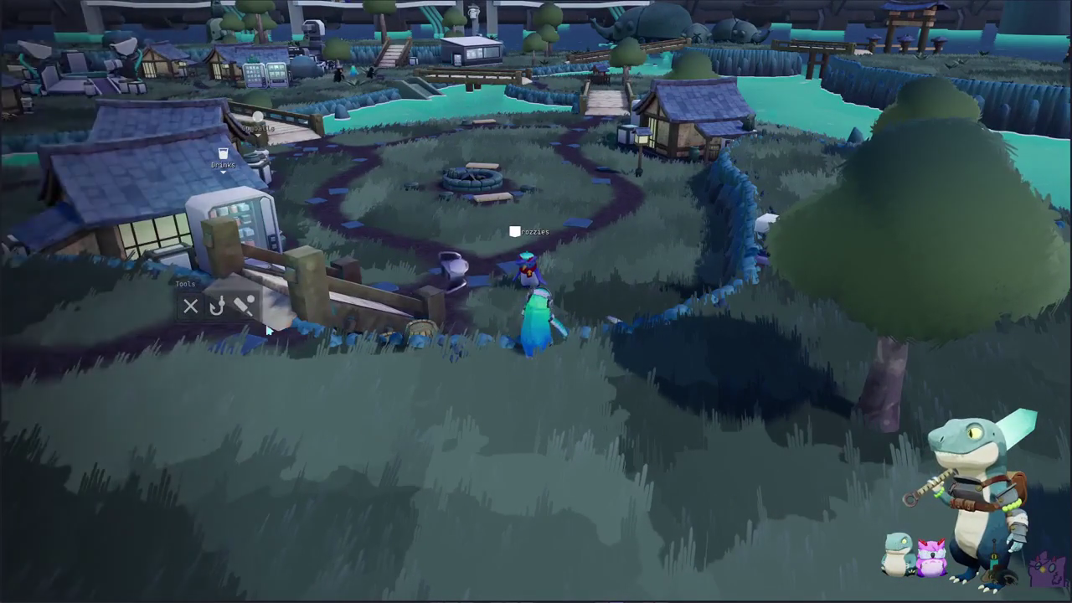
key("Tab")
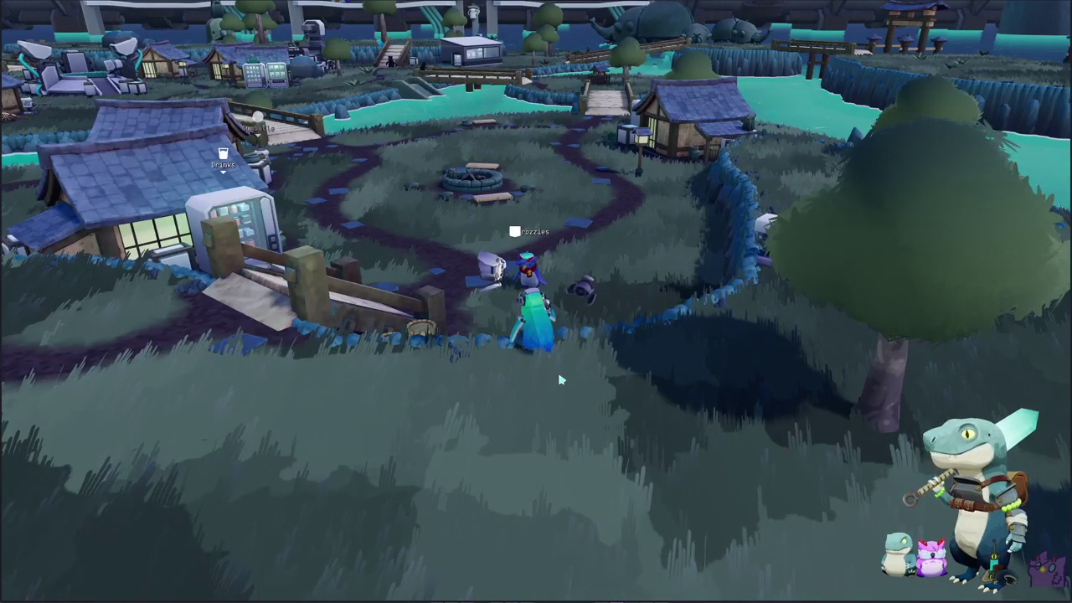
key("1")
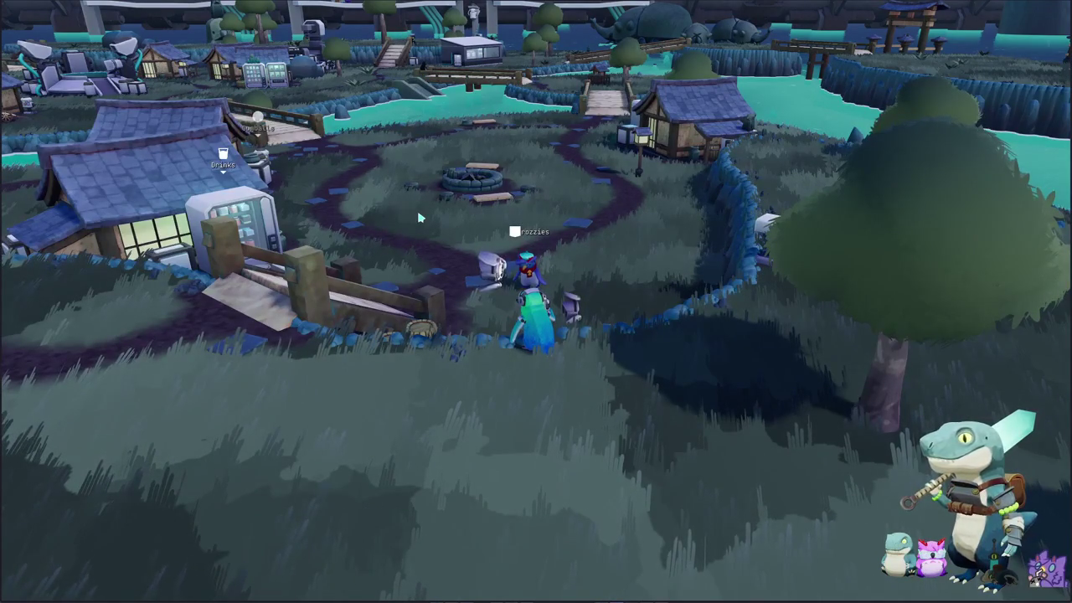
key("Tab")
Equip the Armbands accessory from the Penguin cosmetics list and close the menu
left_click(569, 15)
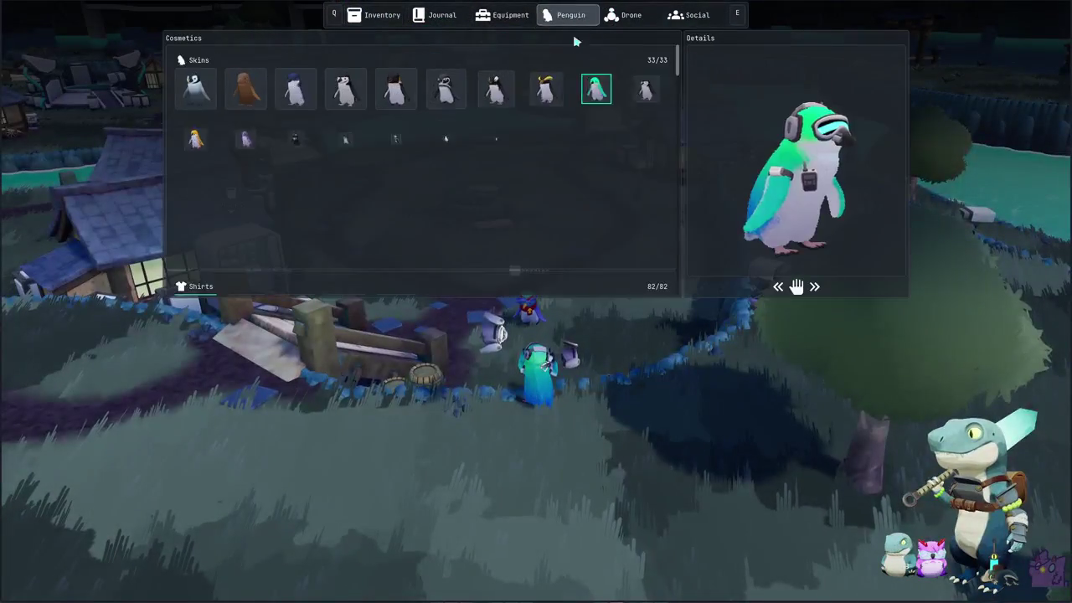
scroll(548, 109, "down", 10)
scroll(537, 161, "down", 2)
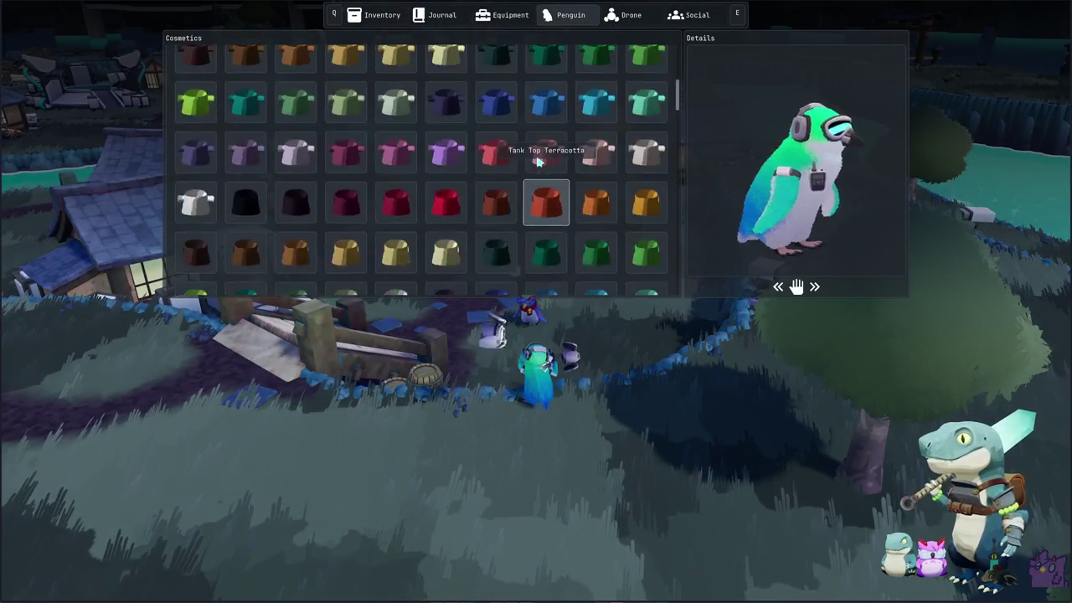
scroll(536, 168, "up", 3)
scroll(512, 220, "down", 8)
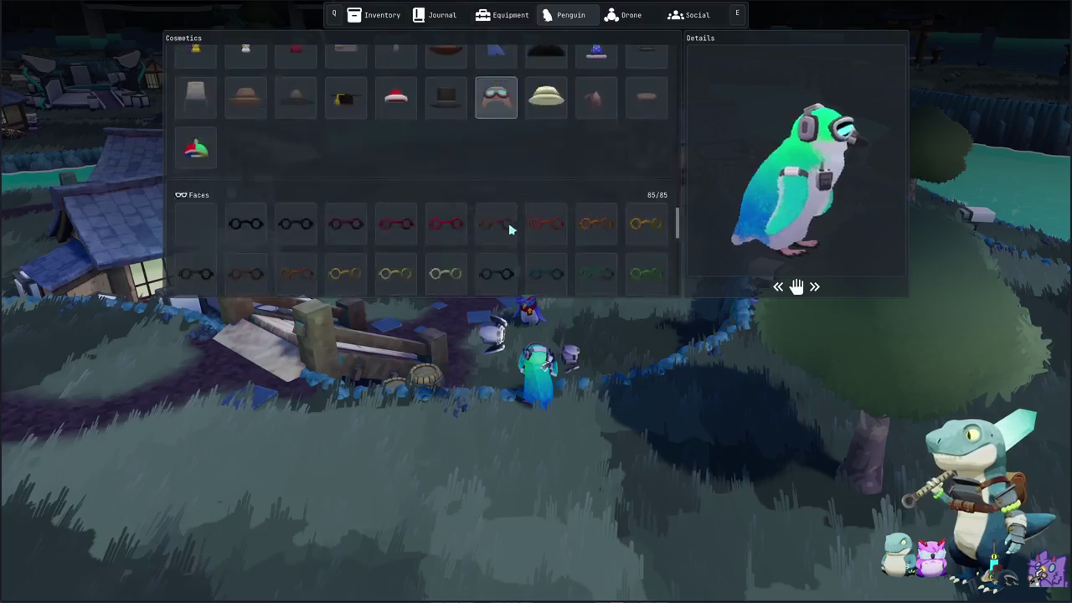
scroll(509, 228, "down", 10)
left_click(528, 196)
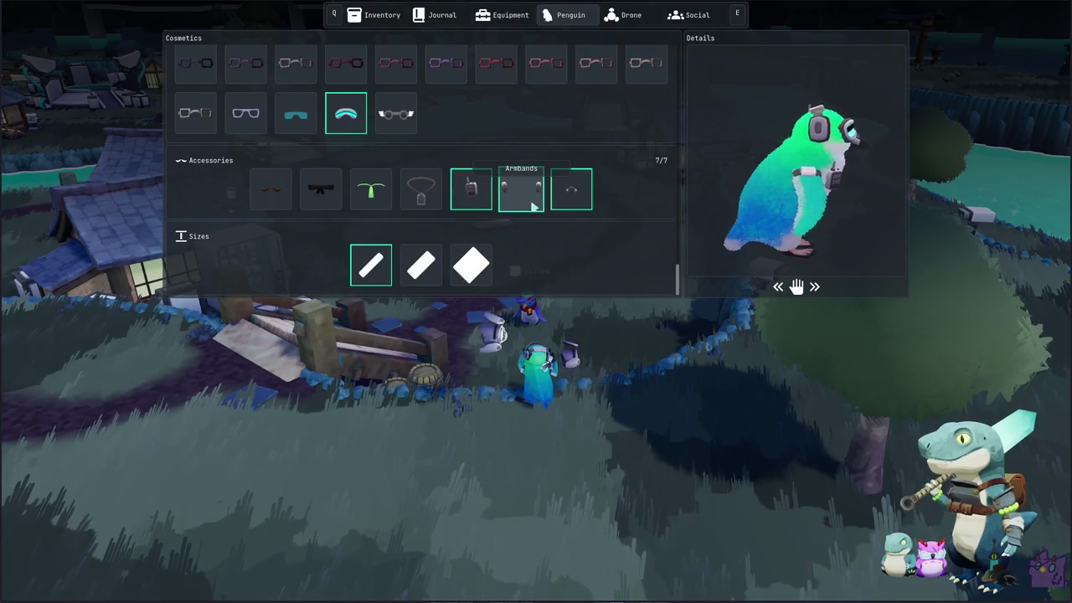
key("Tab")
key("Tab")
scroll(543, 209, "up", 5)
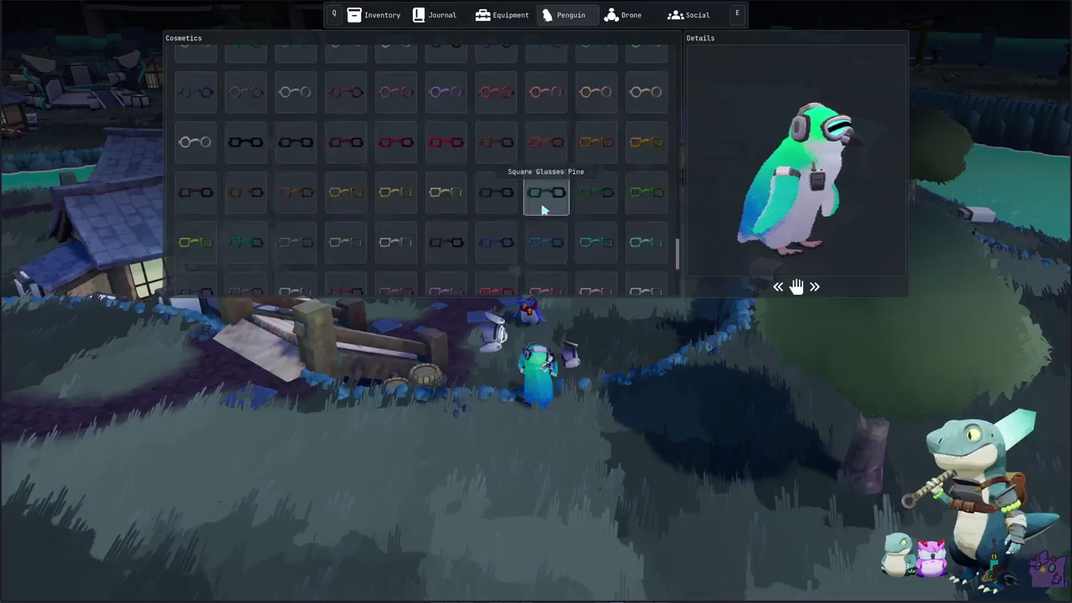
scroll(543, 209, "down", 5)
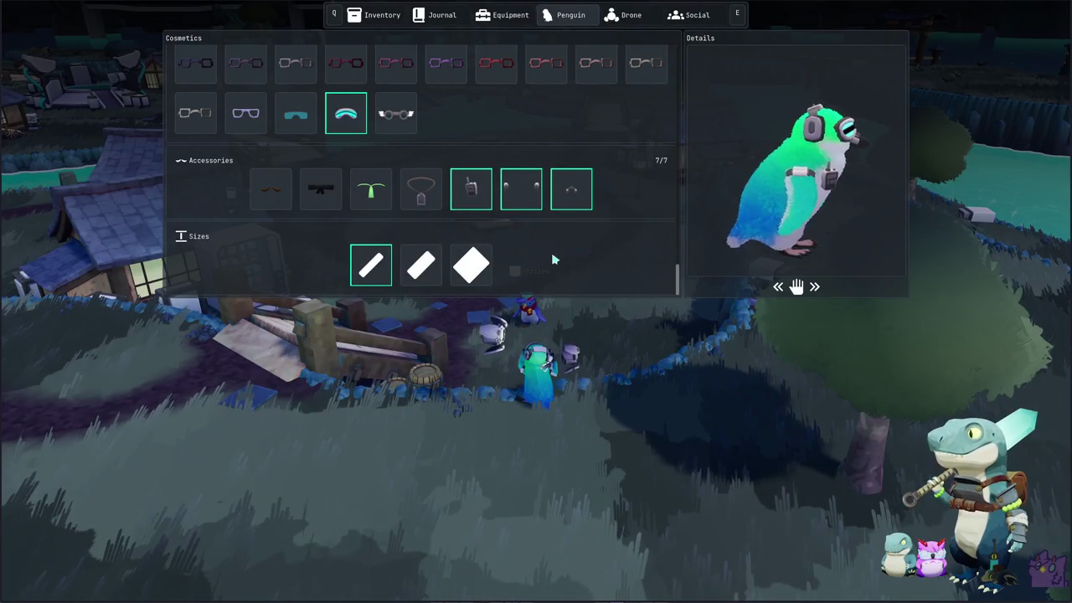
key("Tab")
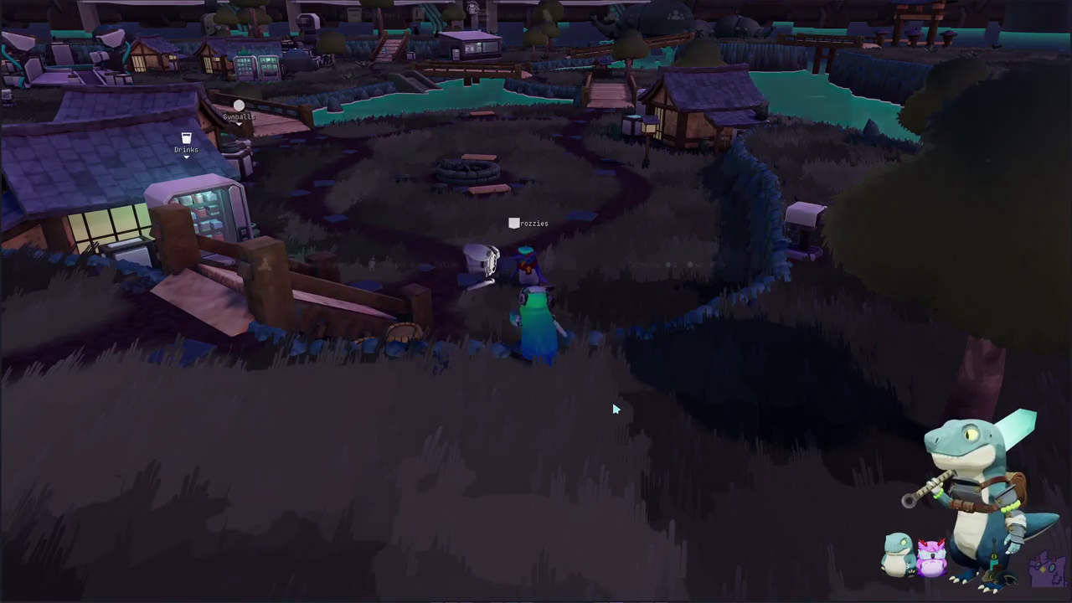
Open the inventory menu after waiting by the well
key("Tab")
Browse the Penguin cosmetics list, then close the menu
left_click(573, 15)
scroll(553, 145, "down", 10)
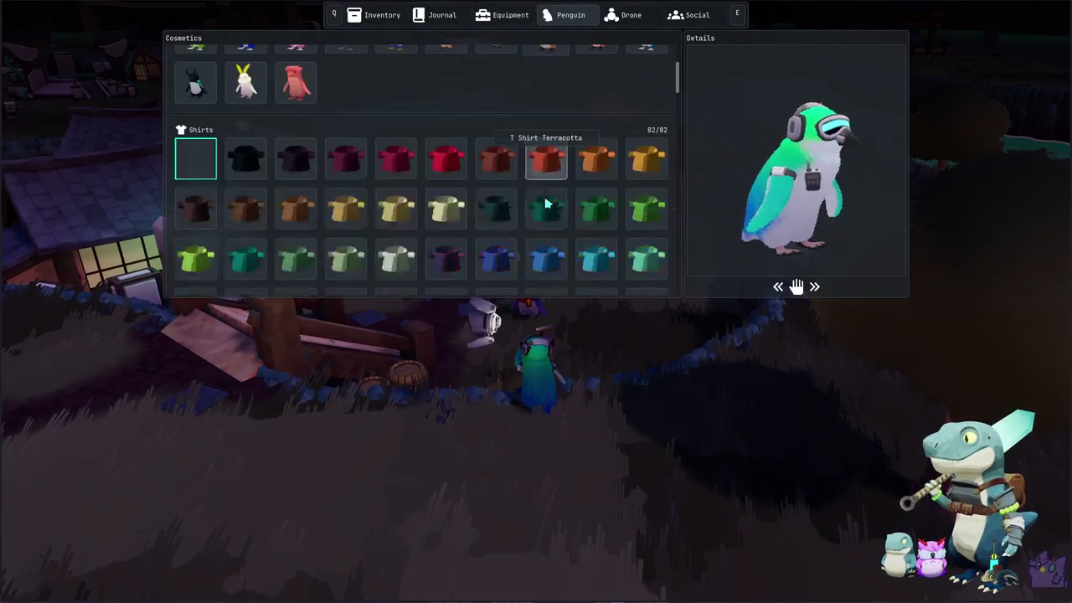
scroll(371, 226, "down", 10)
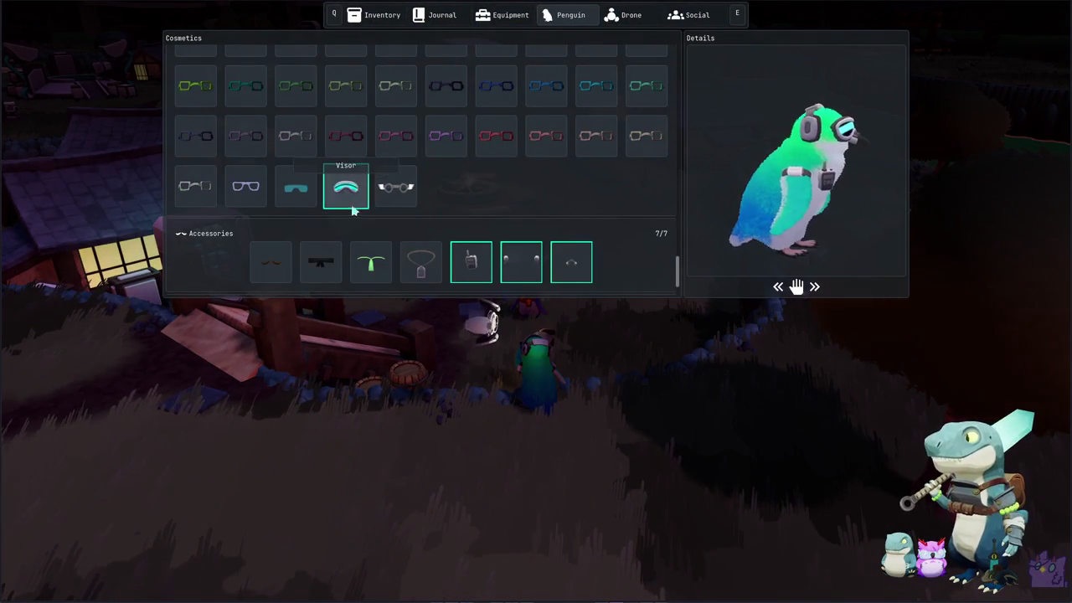
scroll(251, 180, "up", 8)
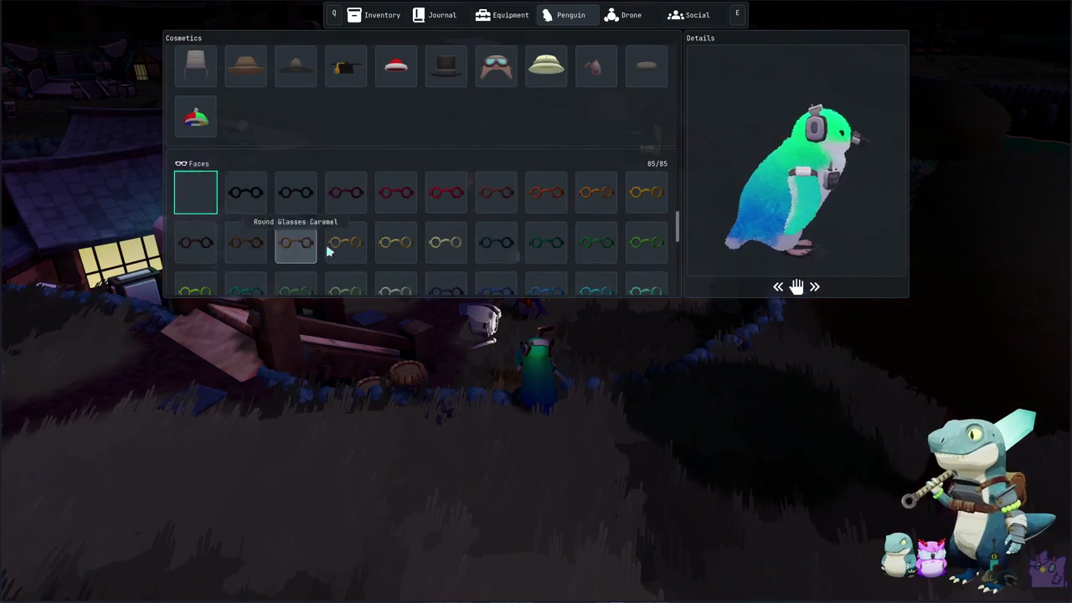
key("Escape")
Reopen the Penguin cosmetics, remove the headphones, and close the menu
key("Tab")
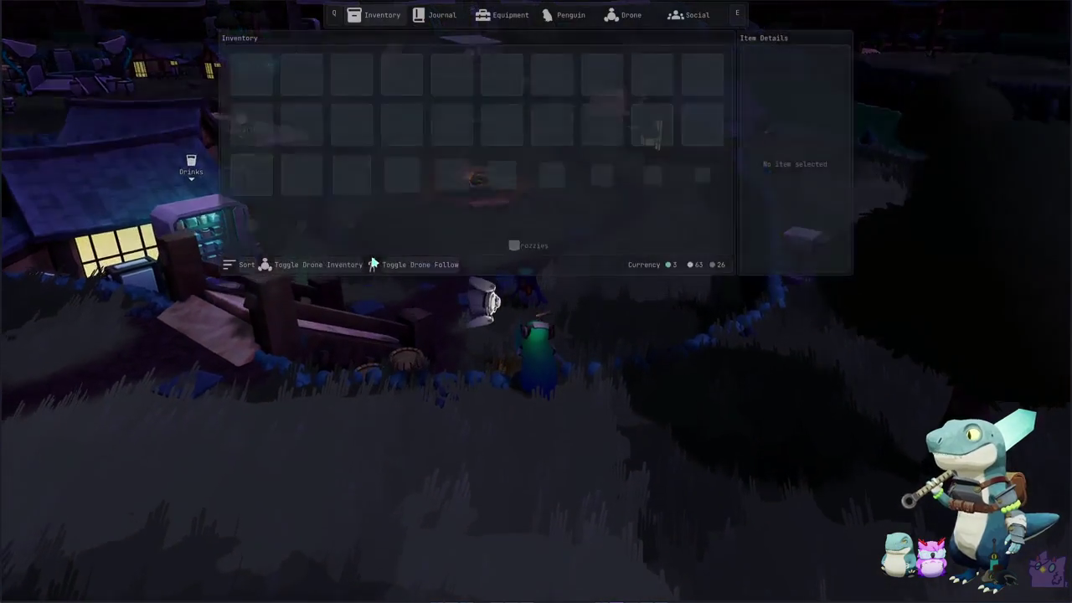
left_click(563, 15)
scroll(557, 174, "down", 5)
scroll(557, 174, "down", 10)
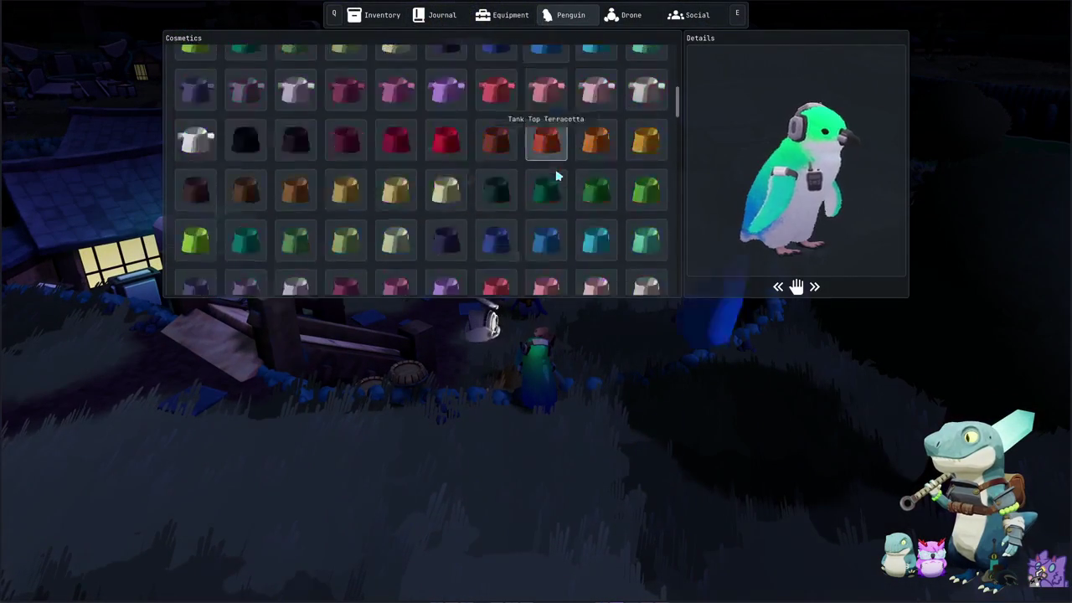
scroll(546, 192, "down", 3)
scroll(546, 193, "up", 6)
left_click(195, 104)
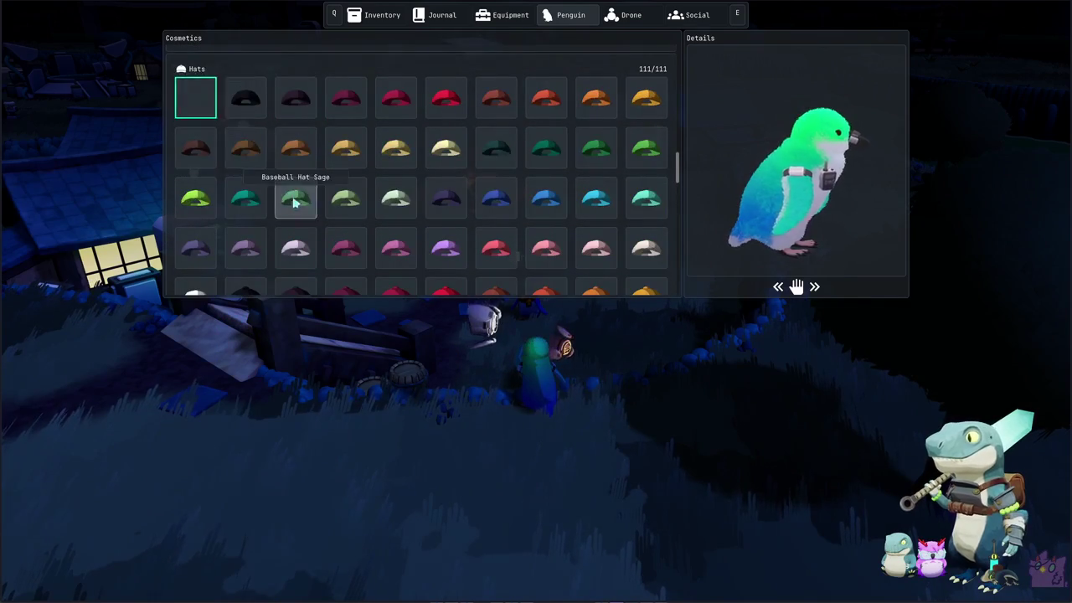
scroll(297, 201, "down", 10)
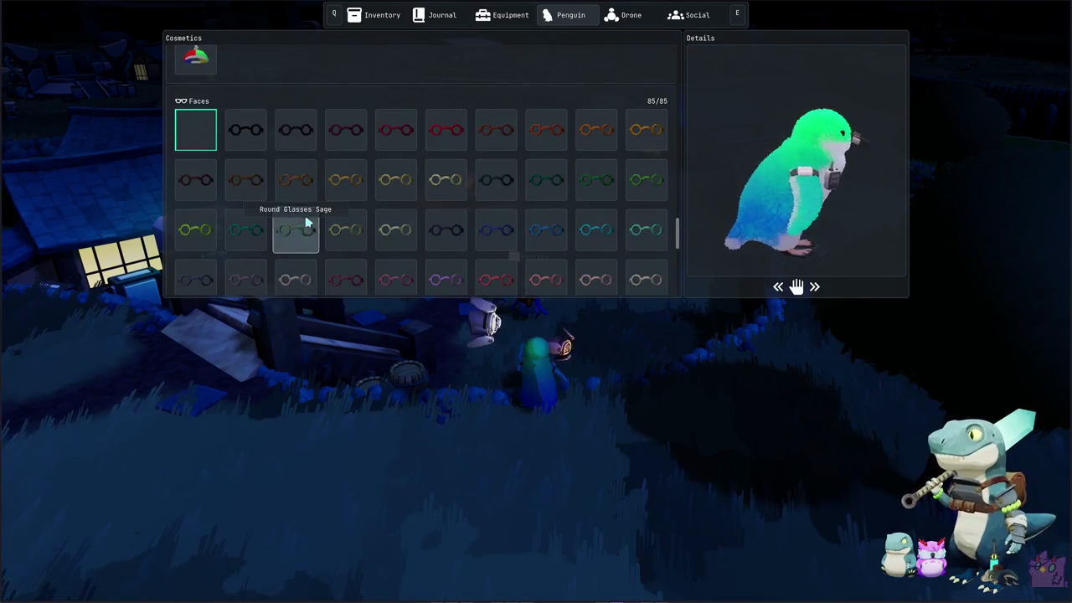
scroll(301, 220, "down", 8)
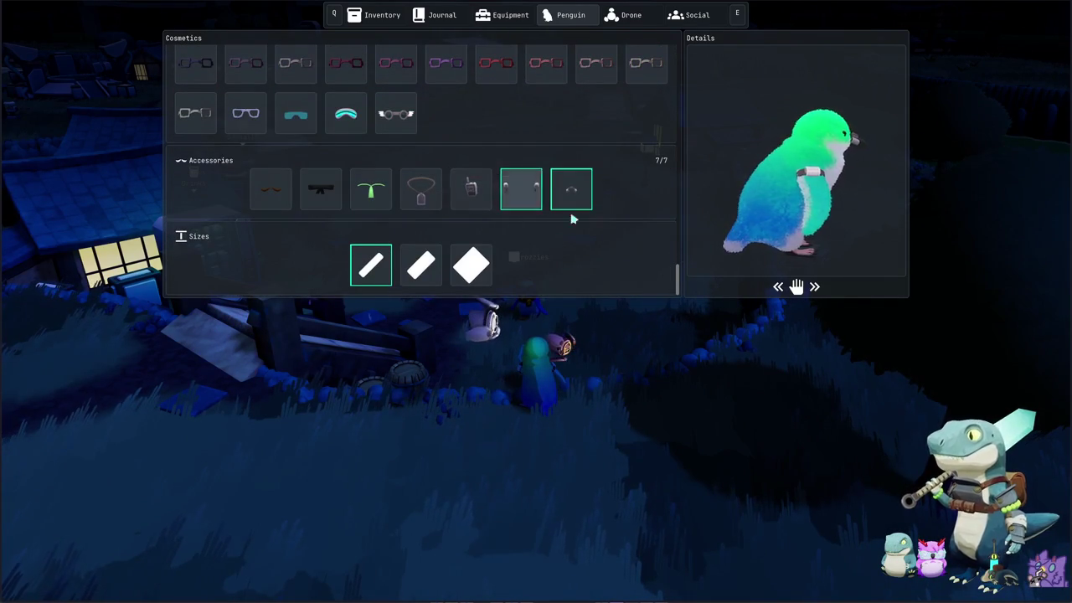
key("Escape")
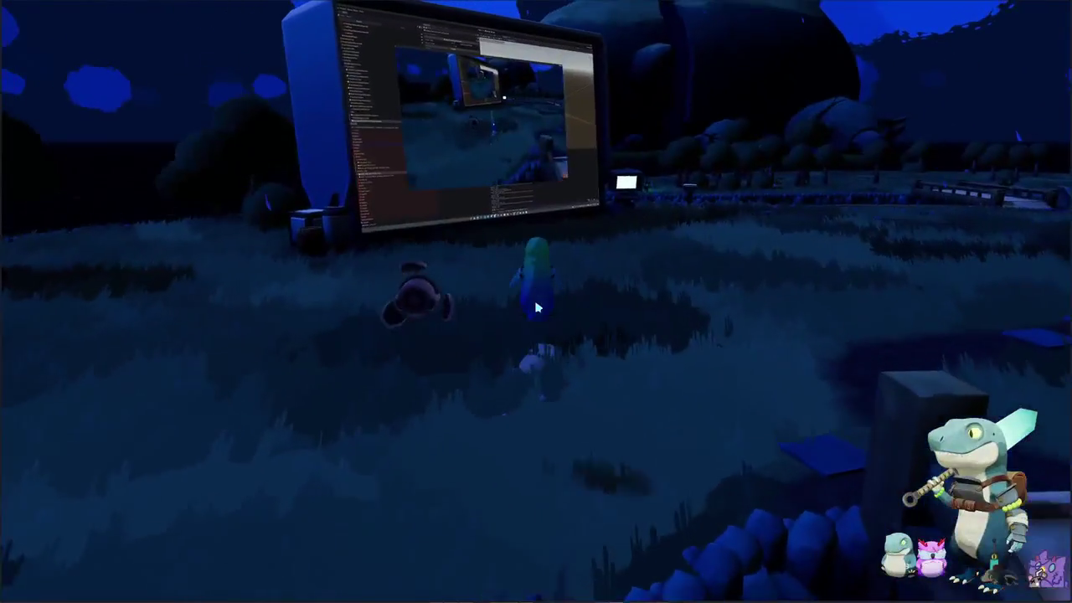
Open the game menu once the penguin is back in the field
key("Tab")
Equip the wide-brimmed hat, Phwee Goggles and two more accessories, then close the menu
key("e")
key("e")
key("e")
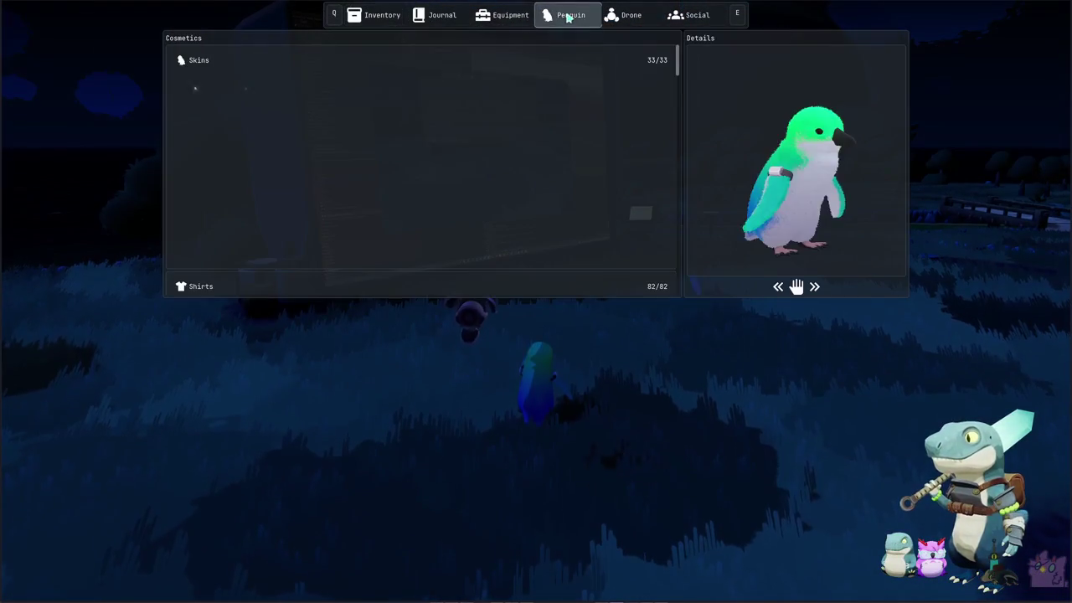
scroll(550, 146, "down", 10)
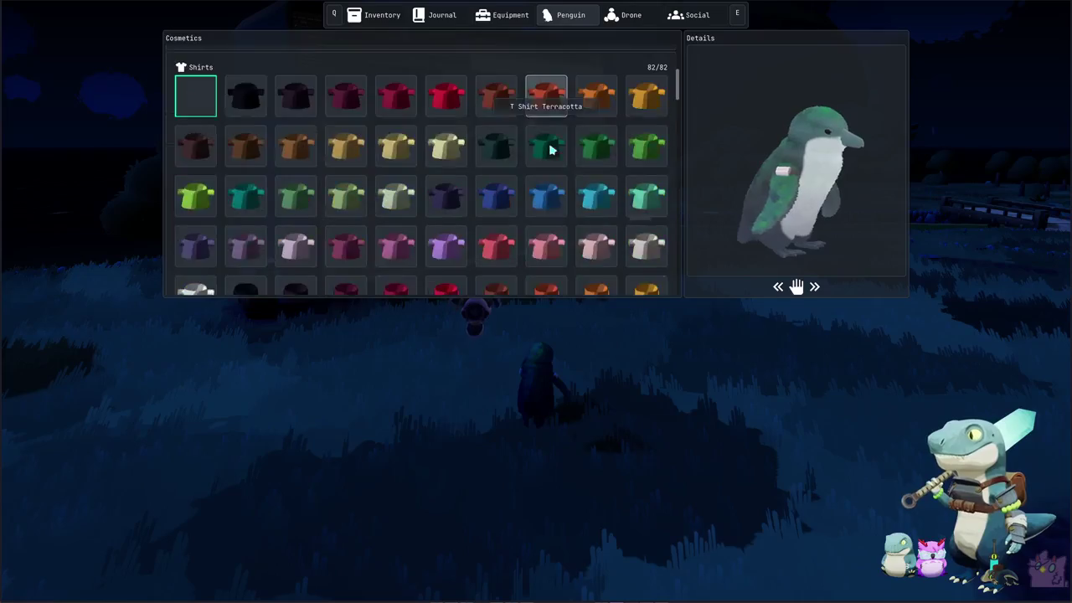
scroll(407, 183, "down", 10)
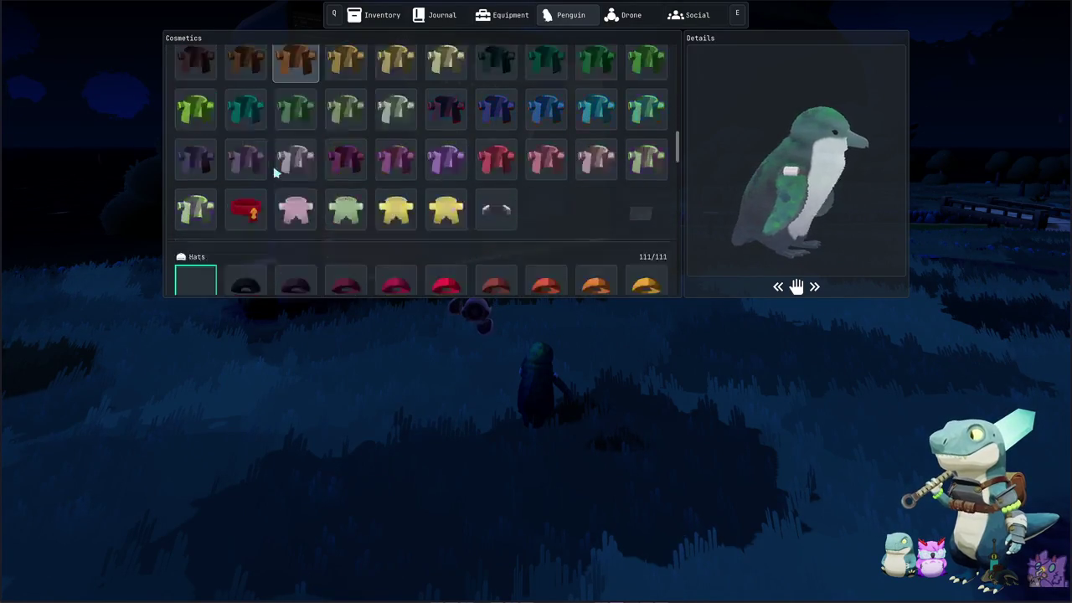
scroll(509, 177, "up", 1)
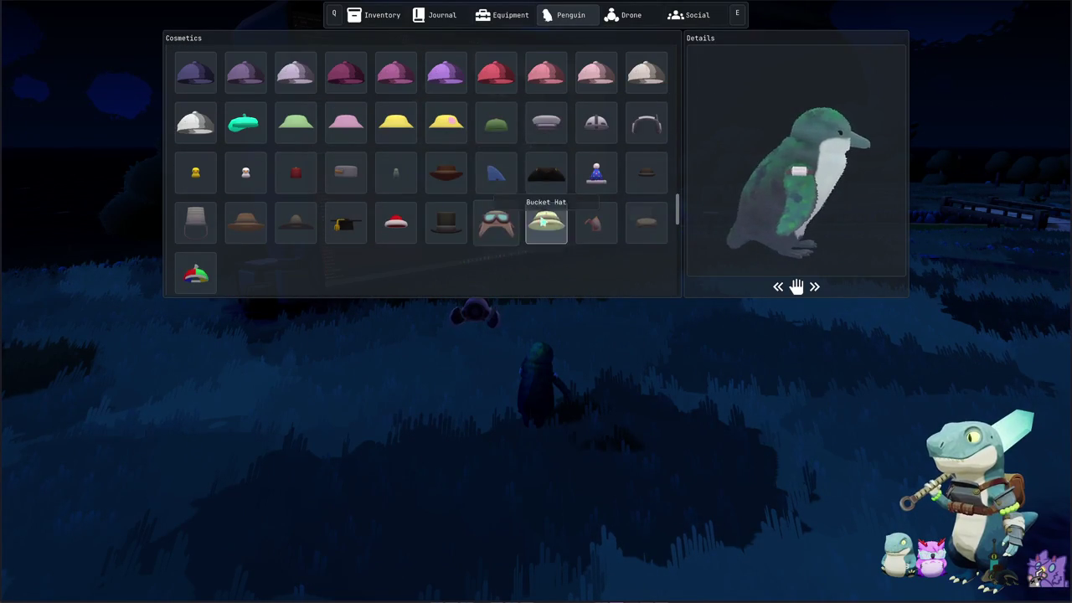
left_click(296, 226)
scroll(330, 227, "down", 5)
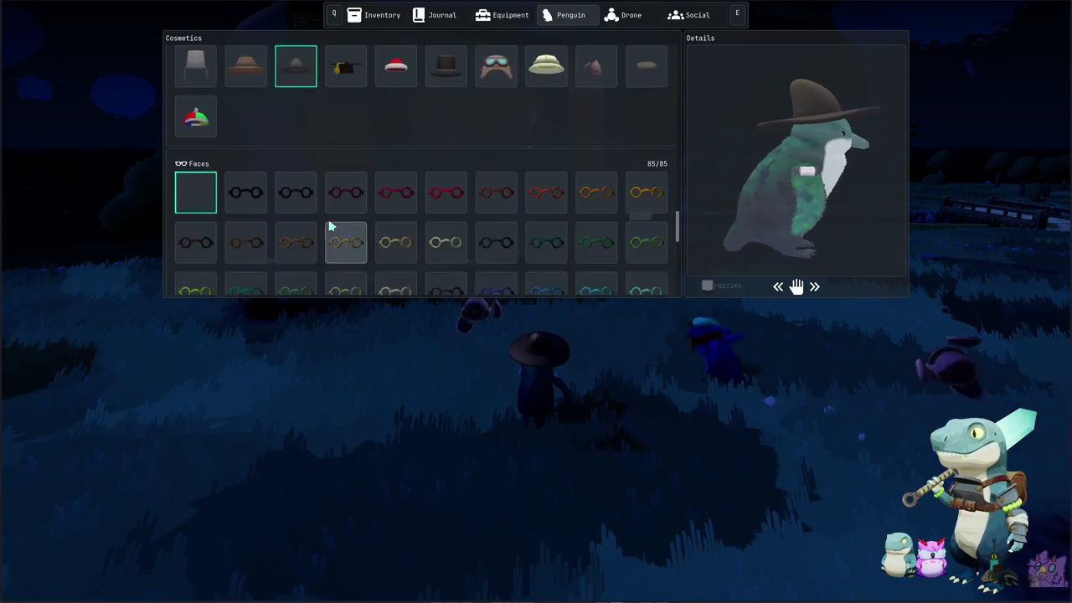
scroll(329, 226, "down", 3)
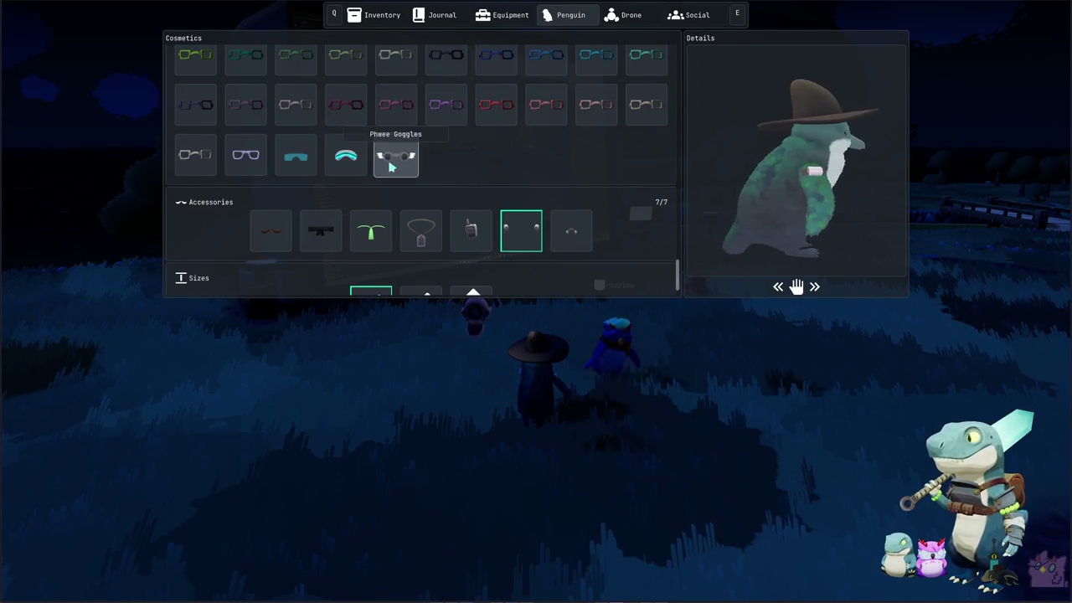
left_click(396, 113)
left_click(571, 190)
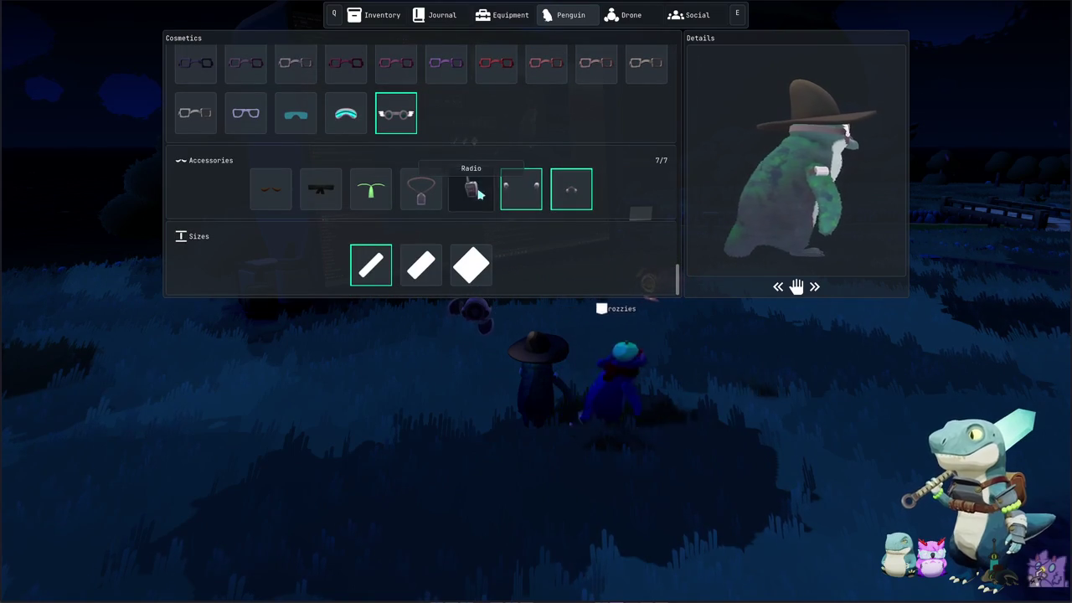
left_click(472, 190)
key("Escape")
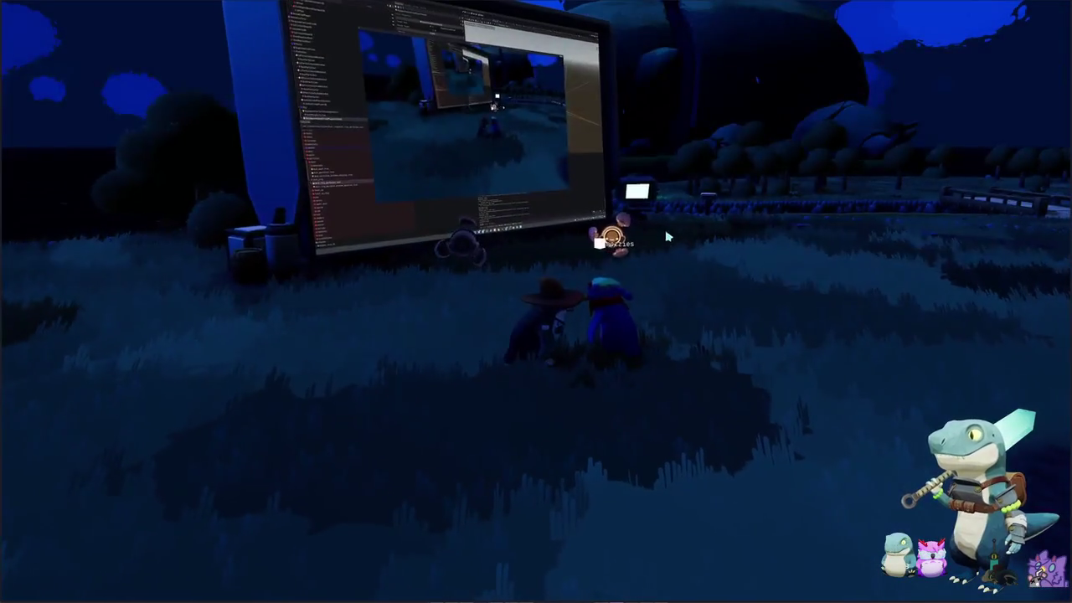
Walk the penguin left and forward until it stands beneath the big screen
key("a")
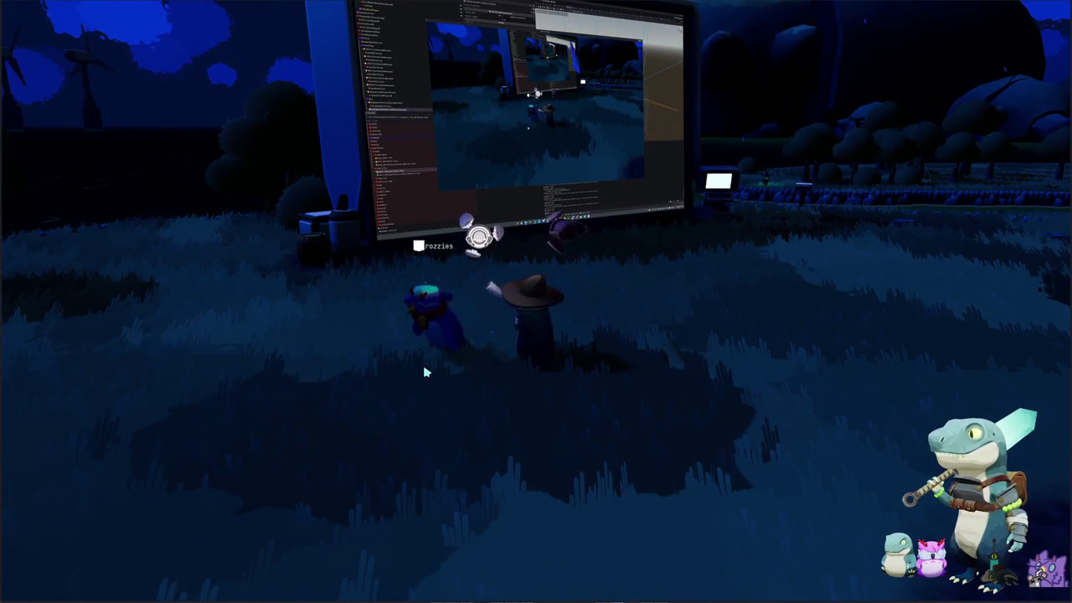
key("w")
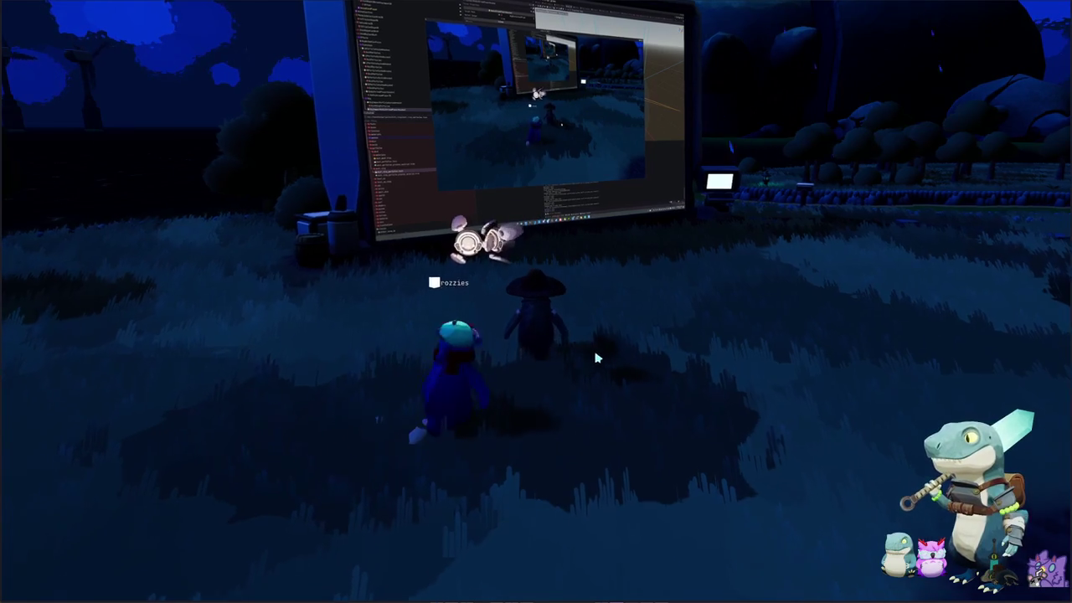
key("w")
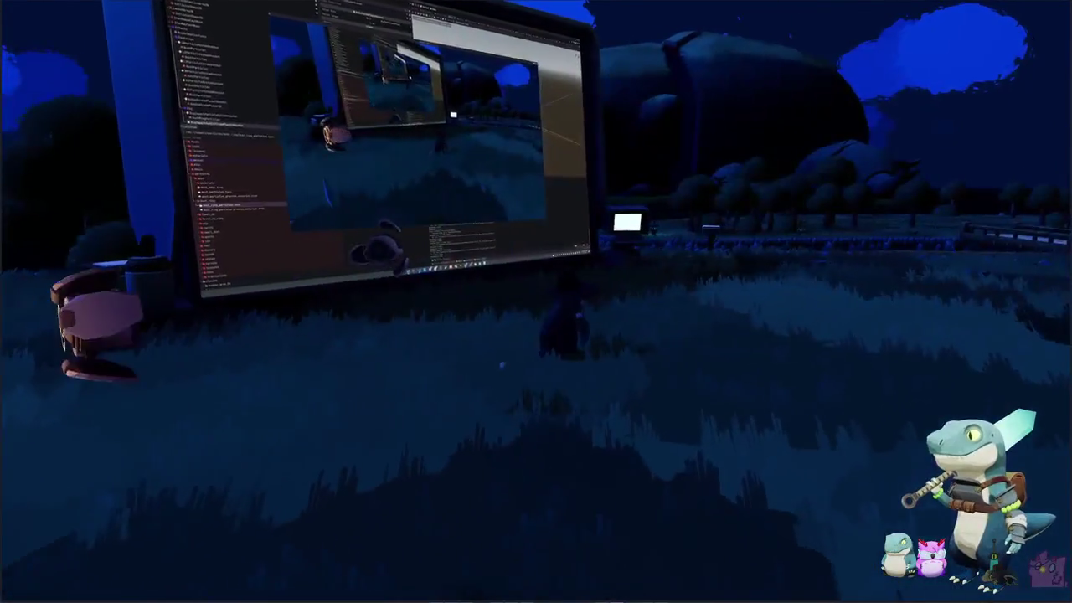
key("w")
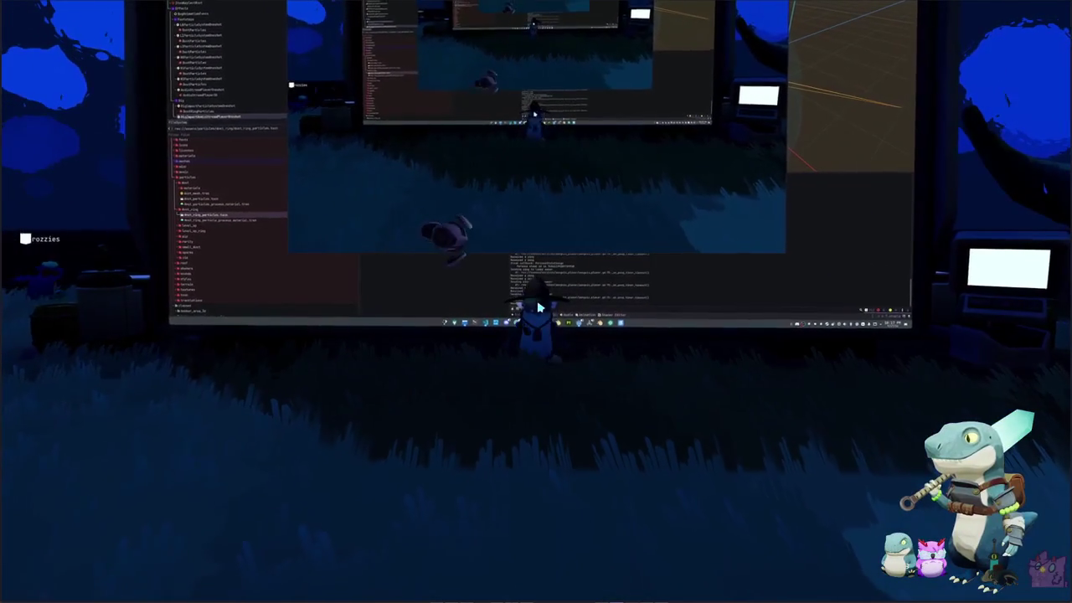
scroll(742, 390, "down", 3)
scroll(536, 301, "up", 5)
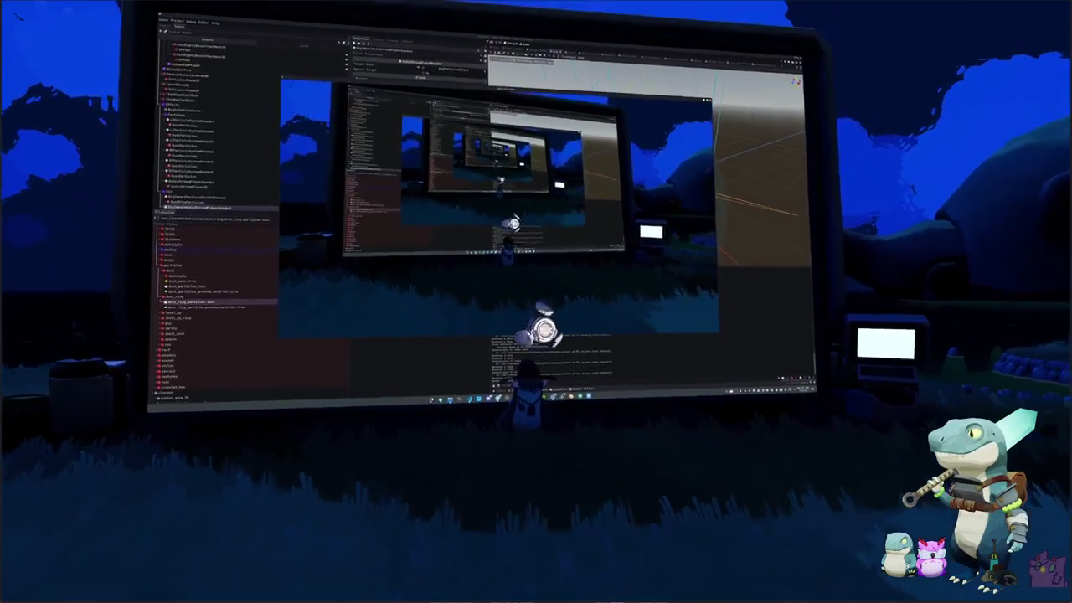
Stop the running penguin game with F8 and close another running application from the taskbar
scroll(536, 302, "down", 5)
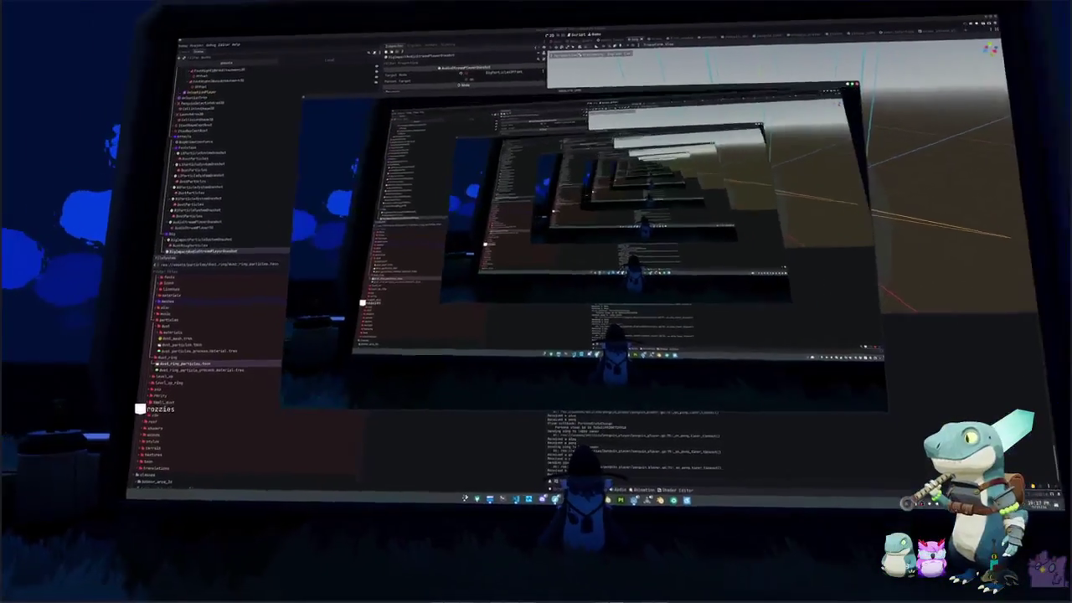
scroll(533, 596, "up", 3)
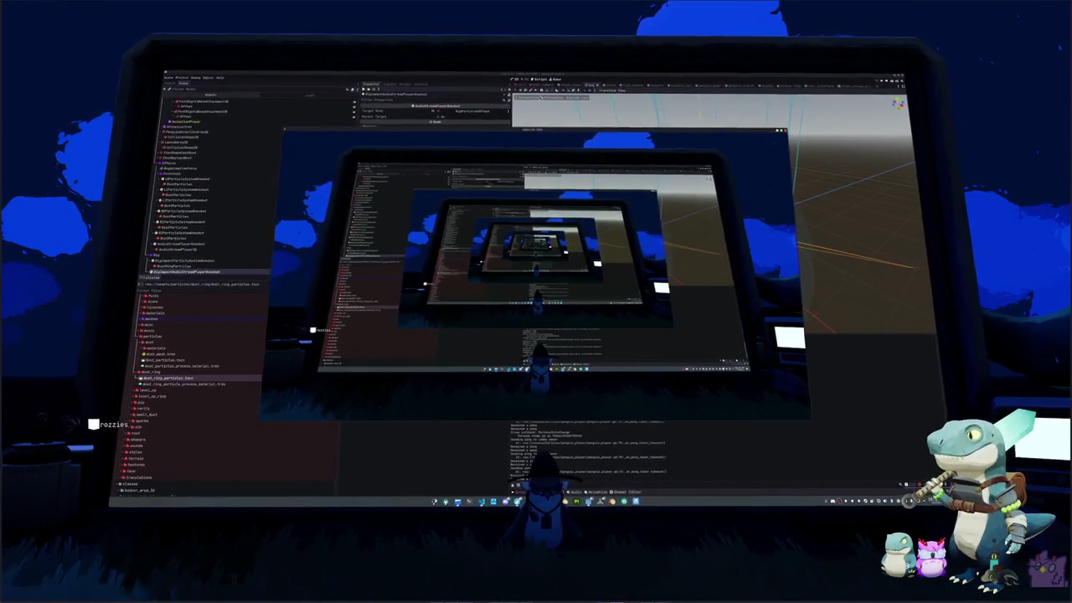
key("F8")
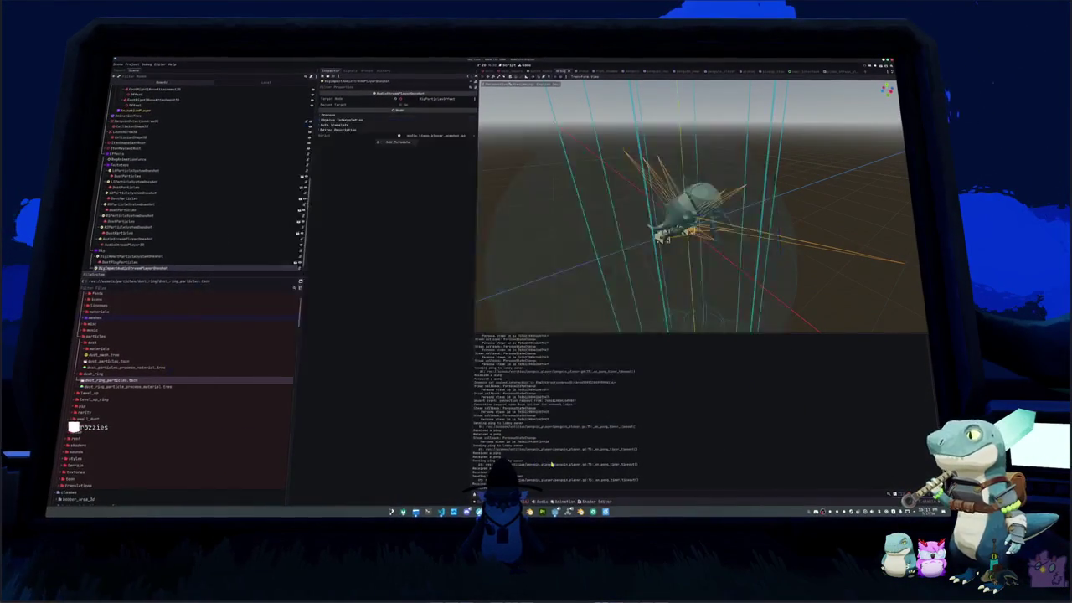
scroll(558, 276, "down", 3)
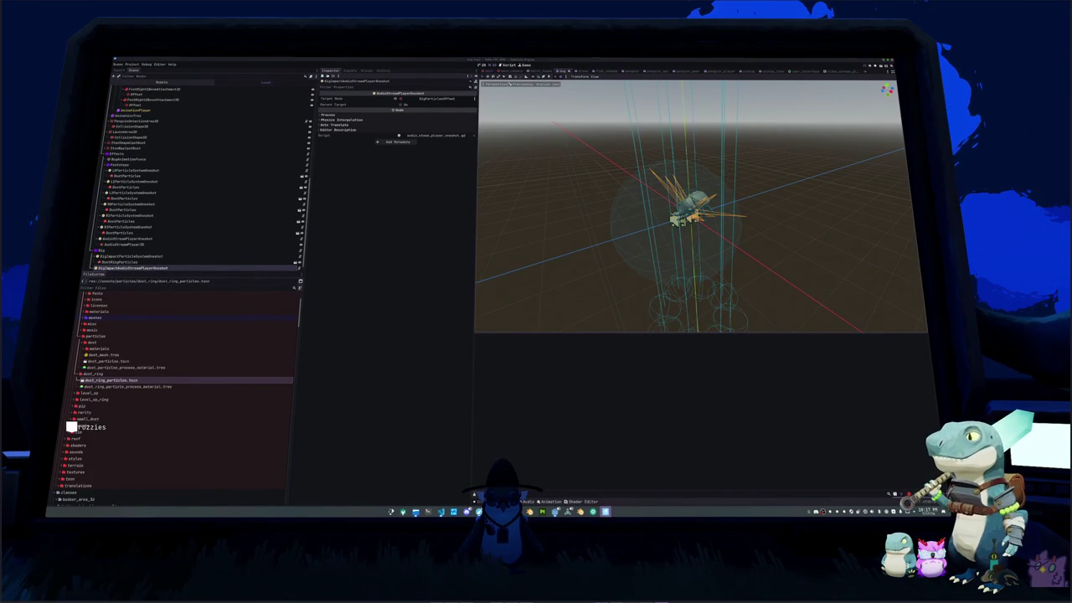
left_click(615, 501)
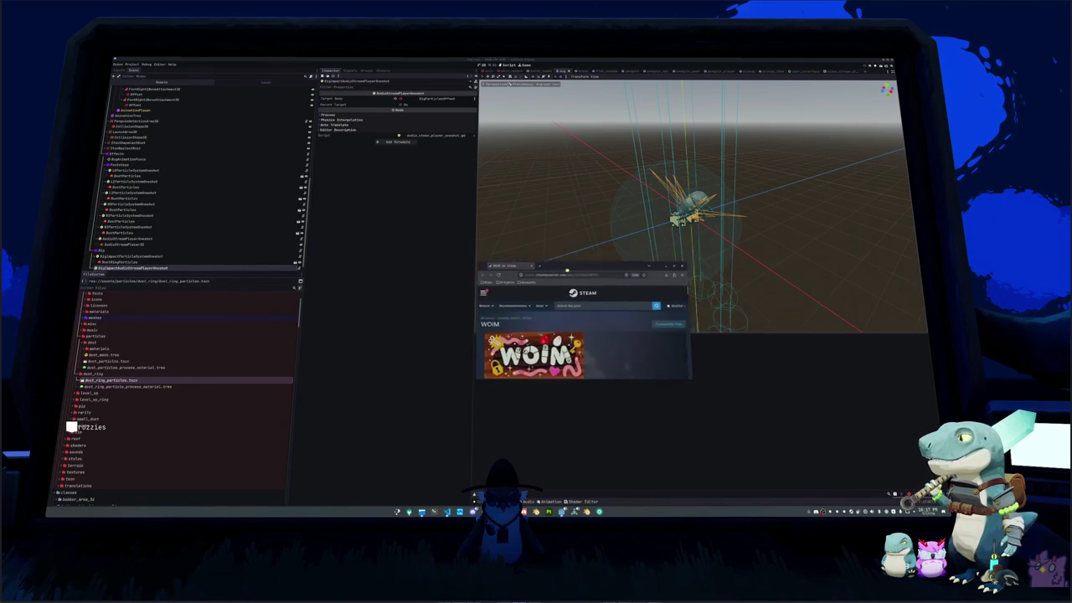
Browse the WOIM Steam store page and its screenshots, then close the Steam window
left_click(319, 459)
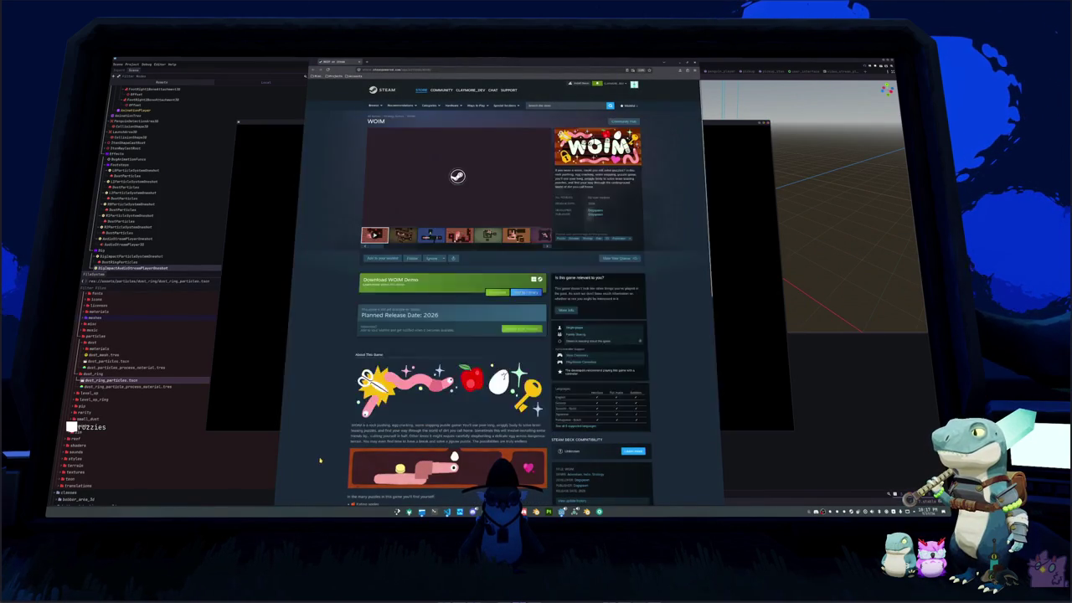
scroll(334, 300, "down", 5)
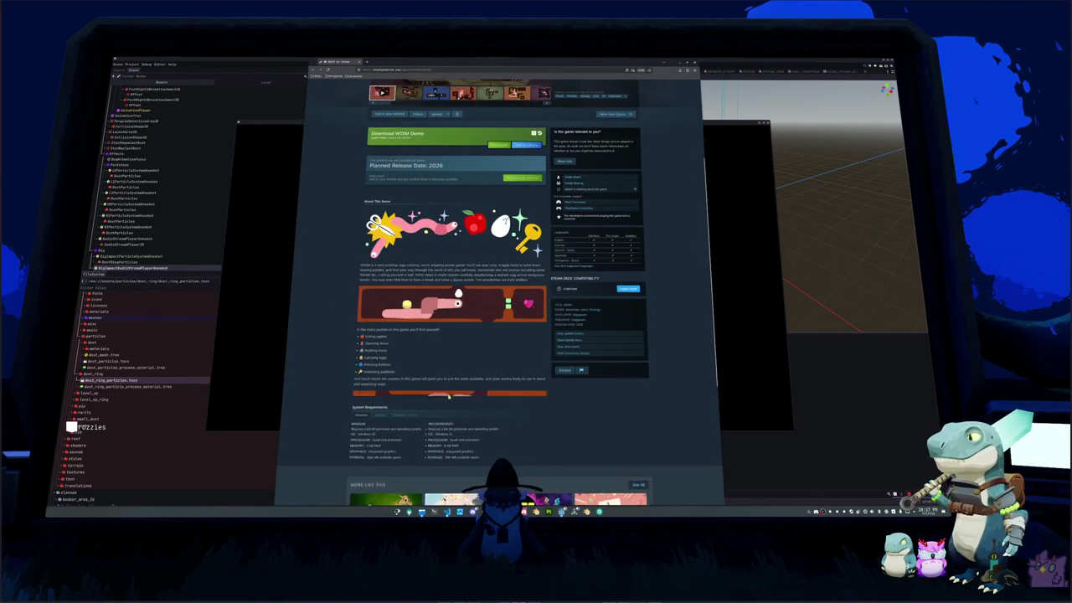
scroll(332, 384, "up", 2)
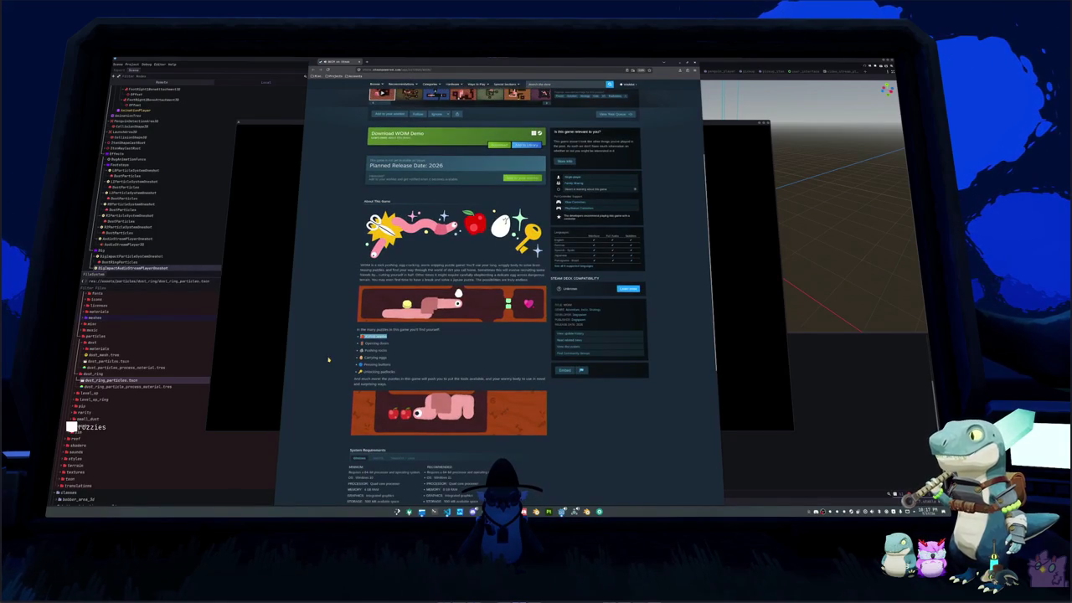
scroll(349, 377, "up", 1)
scroll(352, 378, "down", 3)
scroll(345, 386, "up", 2)
scroll(343, 390, "up", 5)
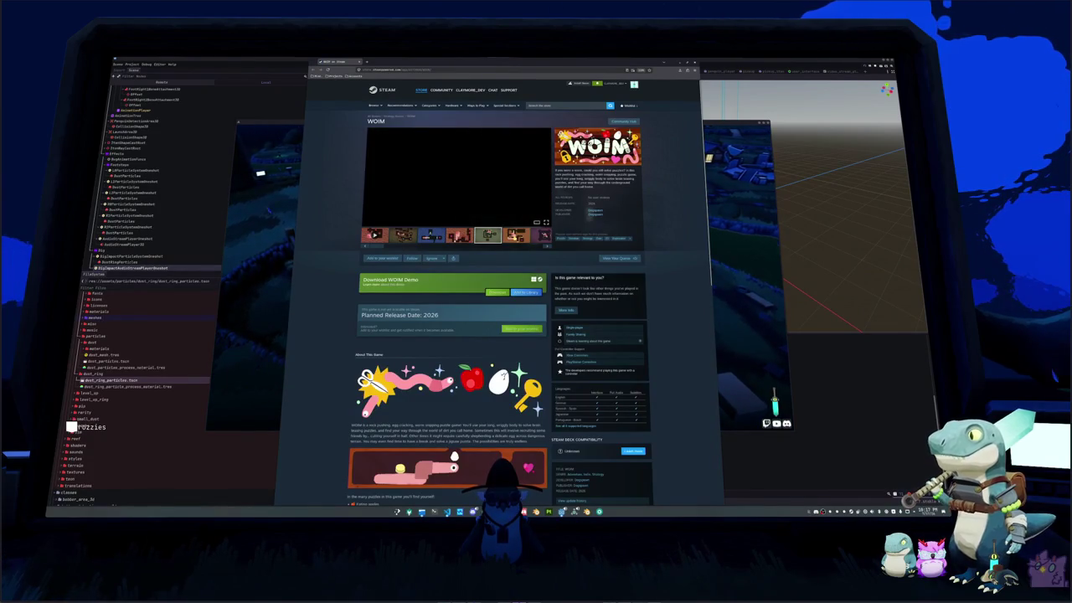
left_click(551, 246)
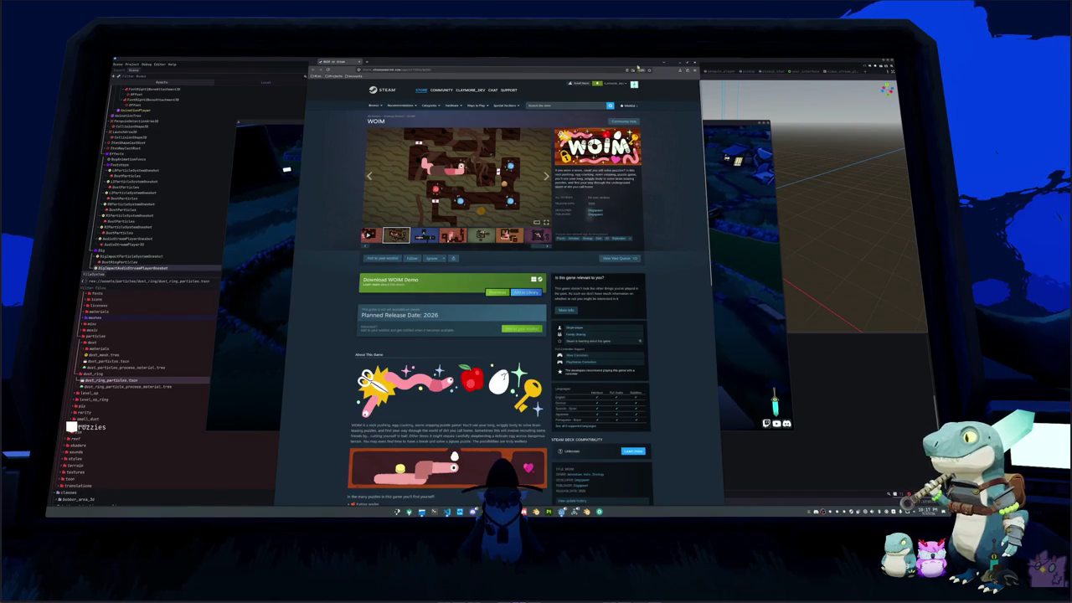
left_click(694, 63)
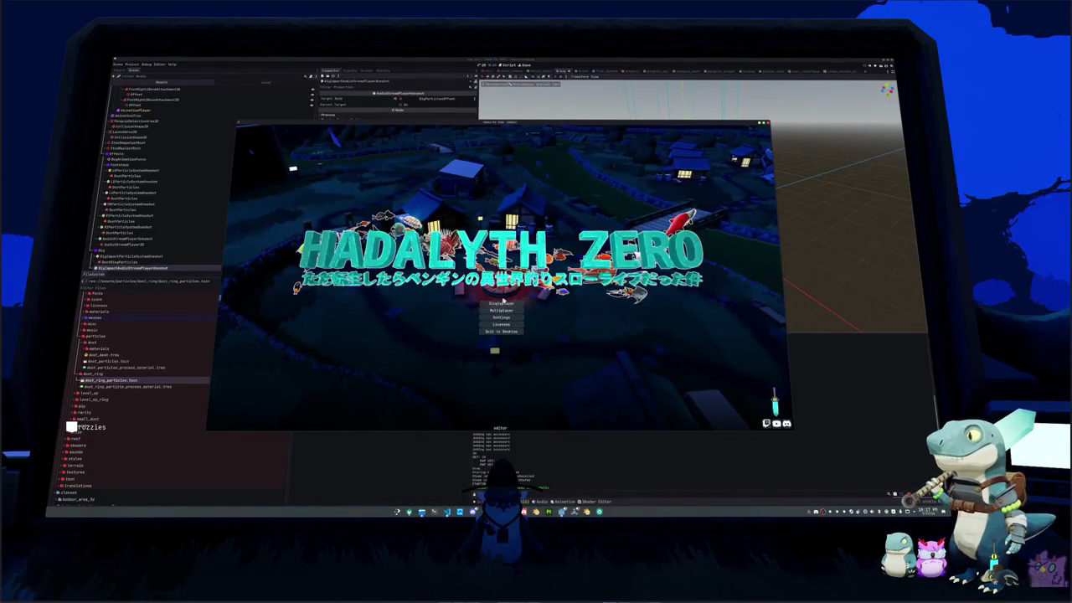
Start a singleplayer game and pet the bug twice, landing the timing marker at centre
left_click(503, 303)
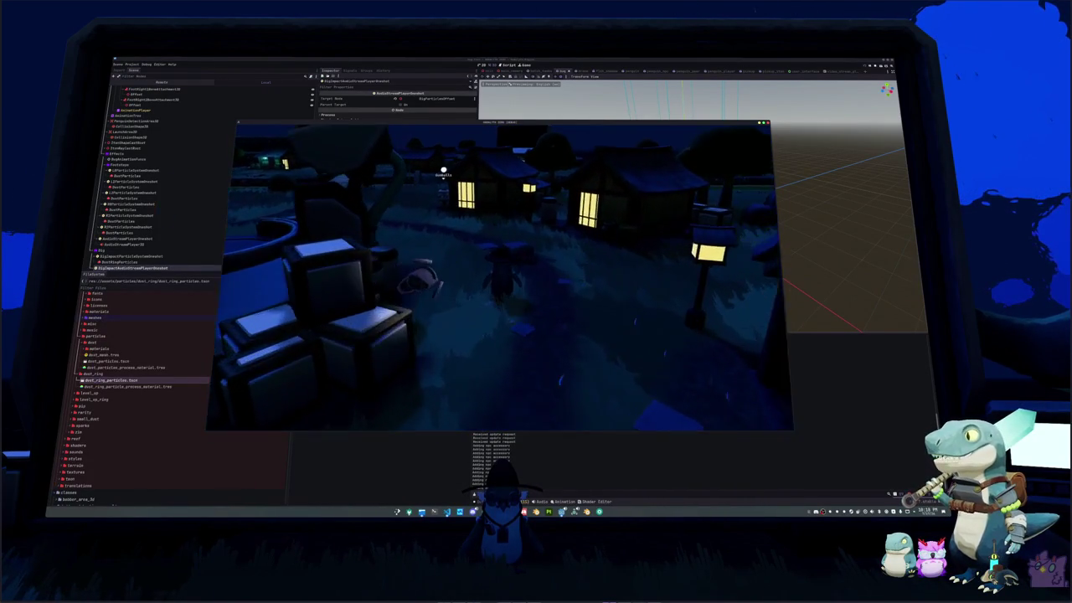
key("e")
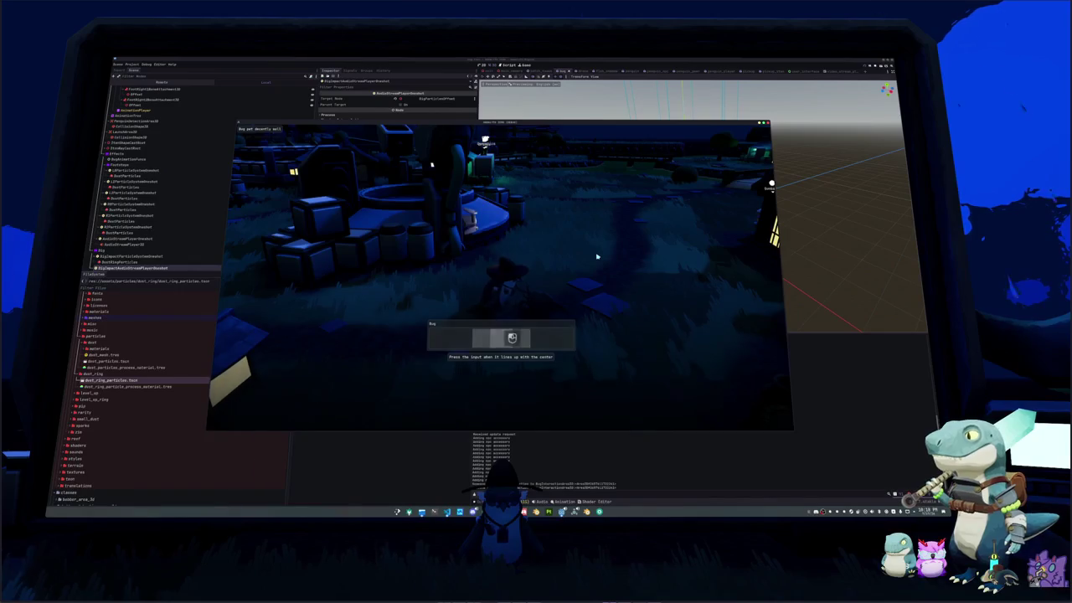
left_click(597, 257)
key("f")
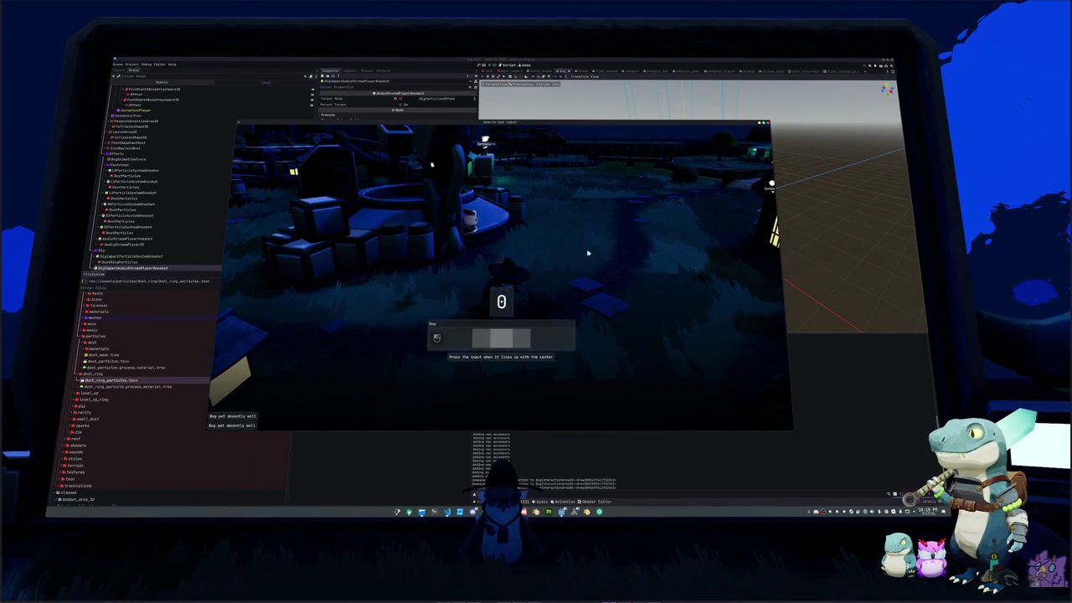
left_click(587, 253)
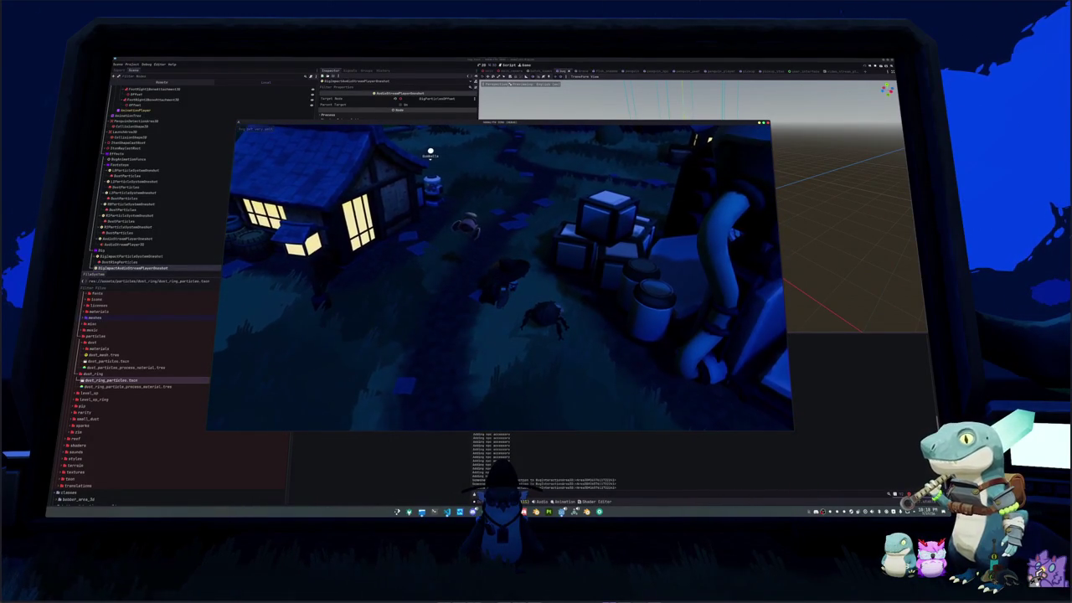
Pick up the Rat Soda Can and pet the bug twice in the timing minigame
key("e")
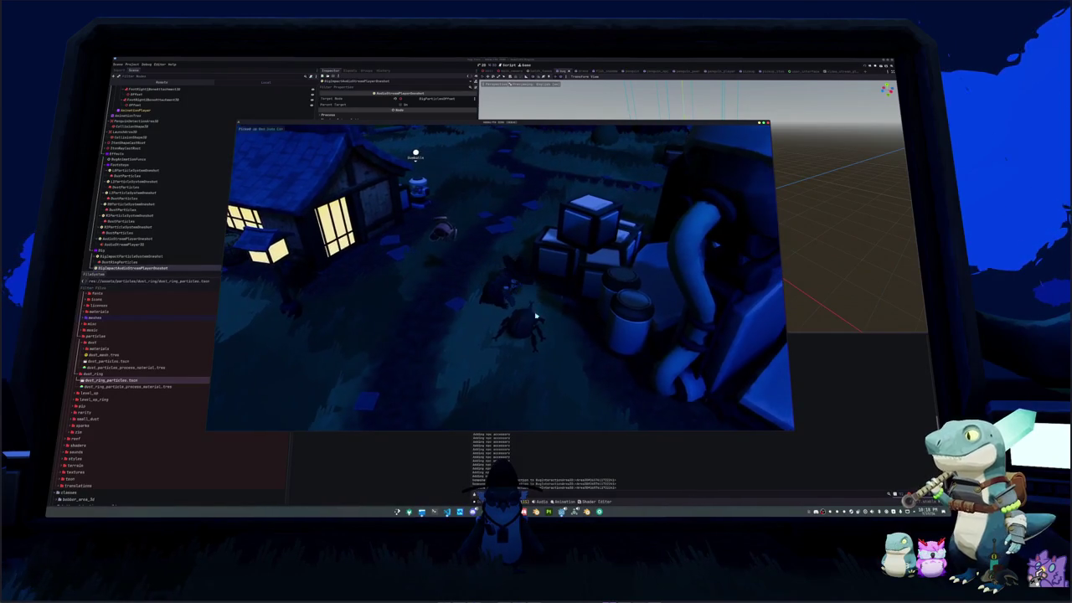
key("e")
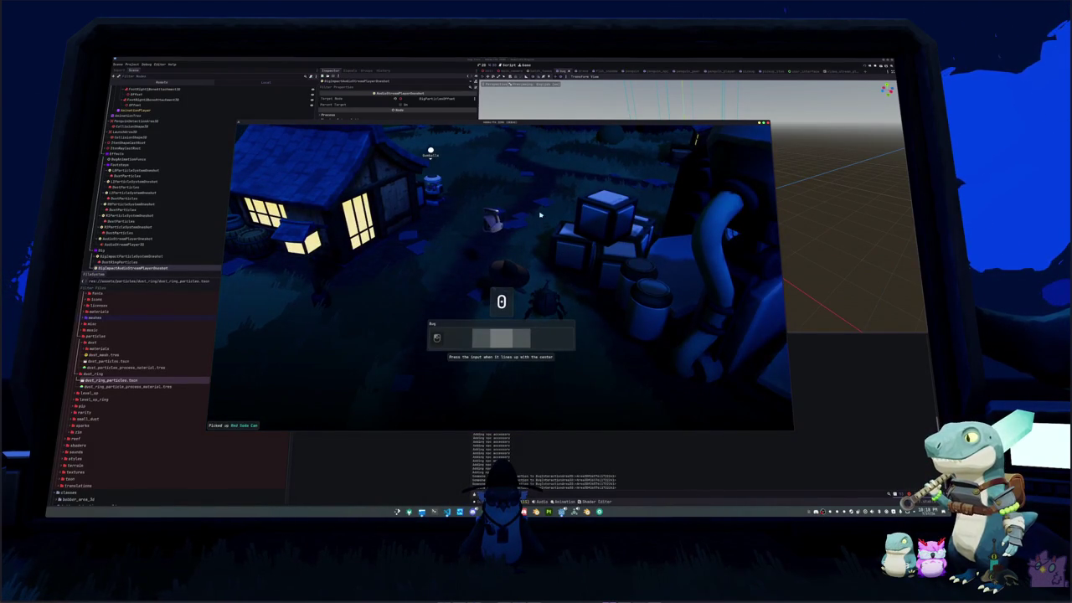
key("e")
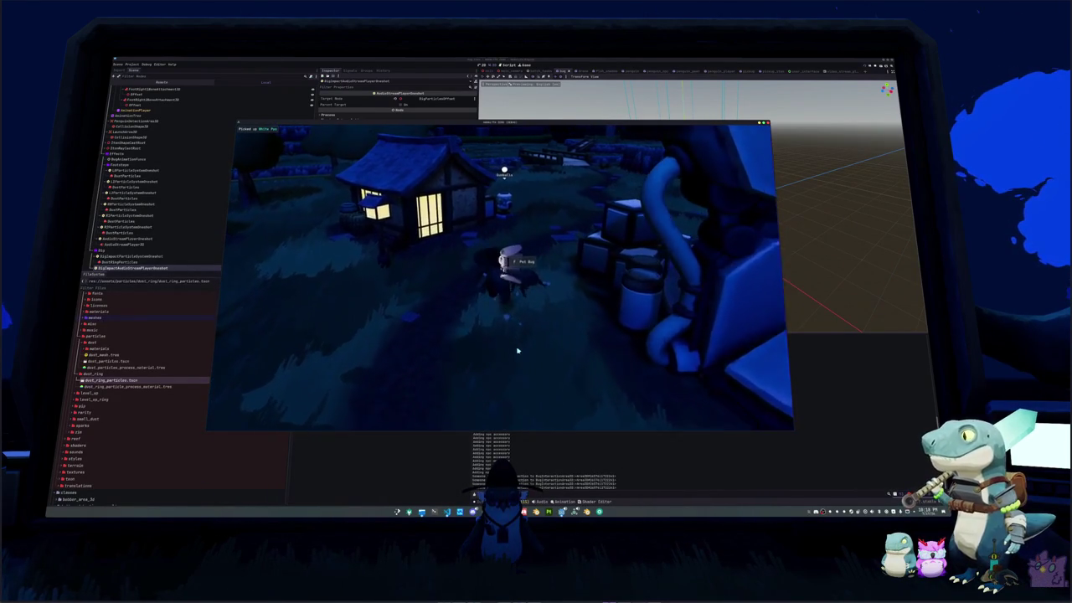
key("e")
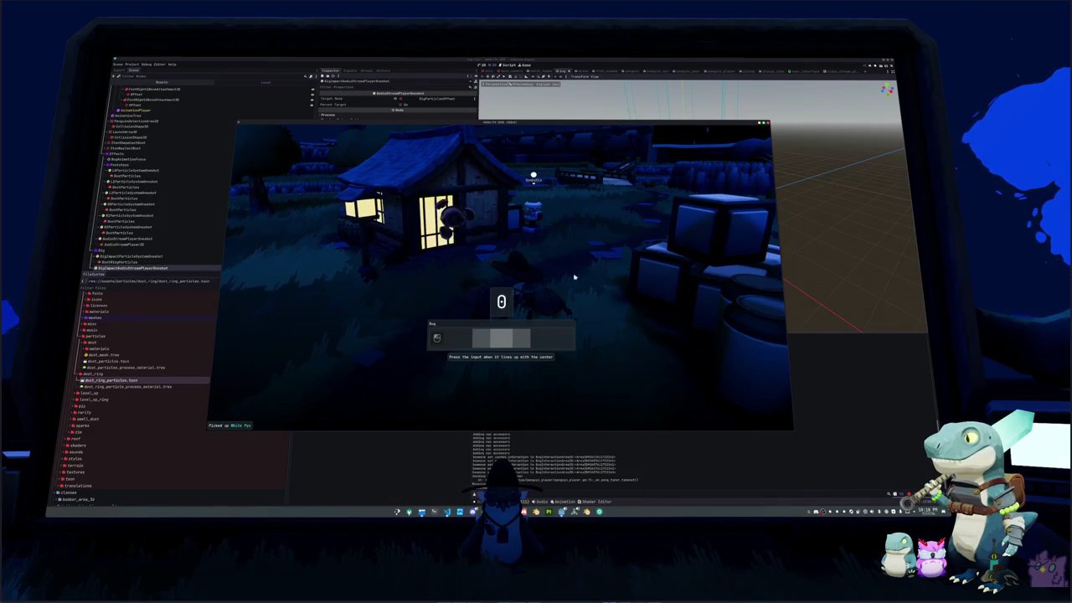
key("e")
Check the inventory menu and the game's audio settings, then back out to the pause menu
key("Tab")
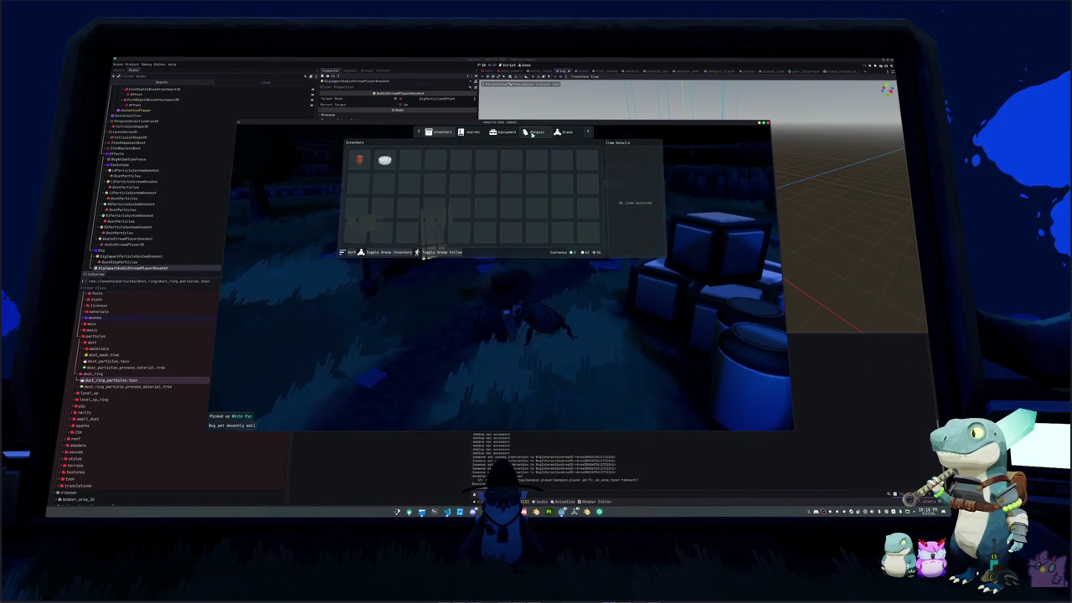
key("Tab")
key("Escape")
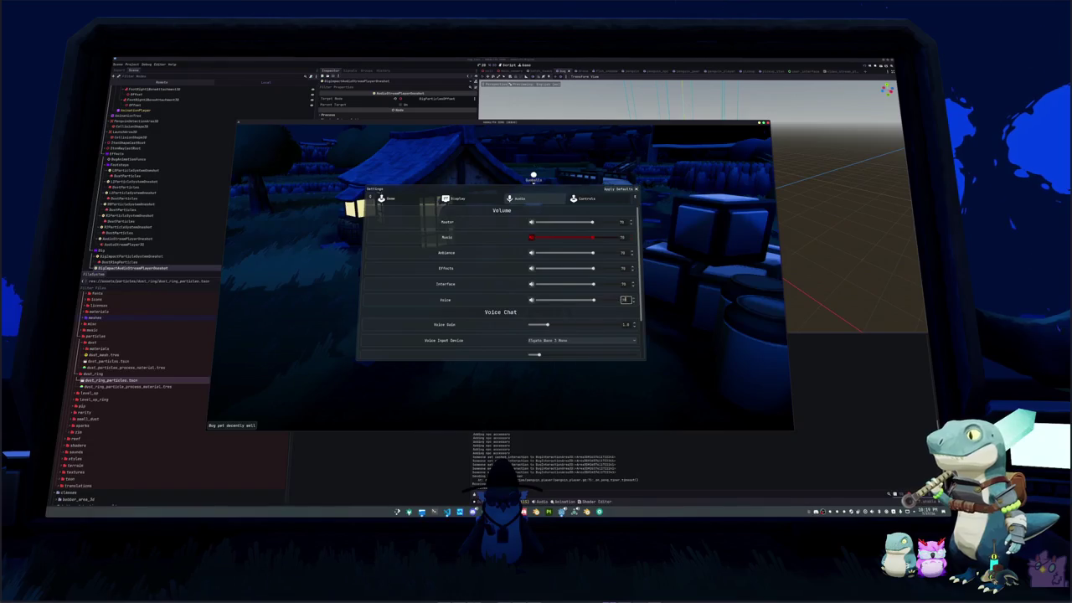
key("Escape")
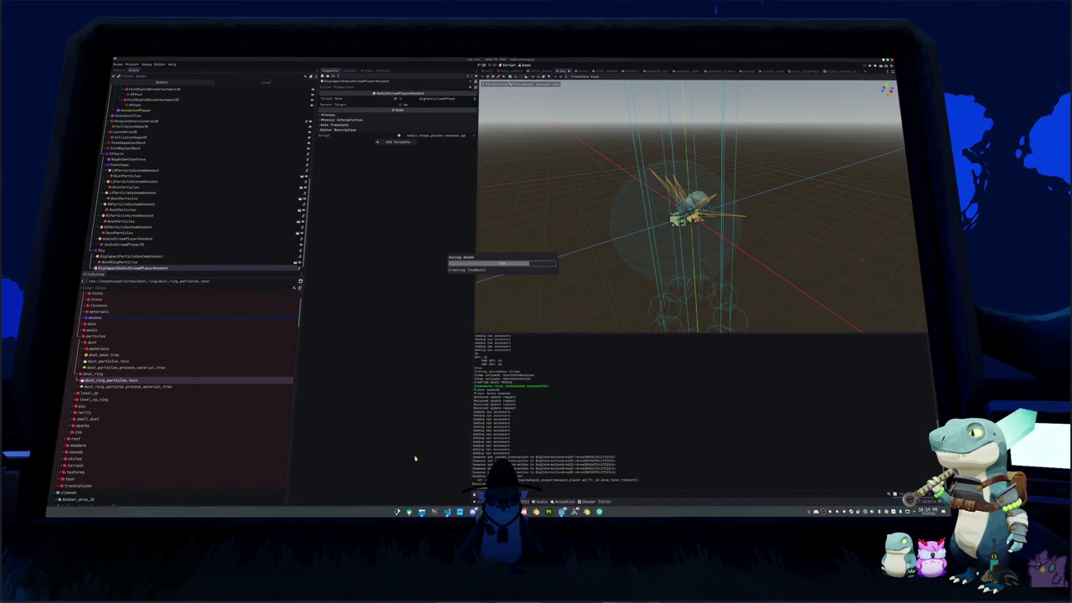
Turn on Playing for the AudioStreamPlayer3D node to preview its sound, then run the project
scroll(209, 247, "down", 1)
left_click(155, 248)
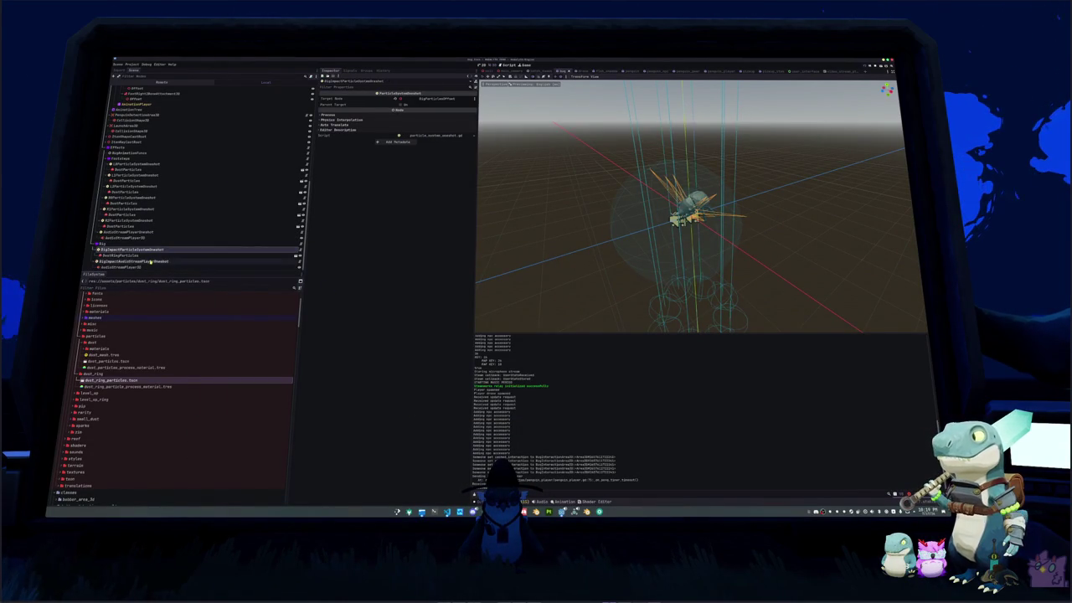
left_click(142, 268)
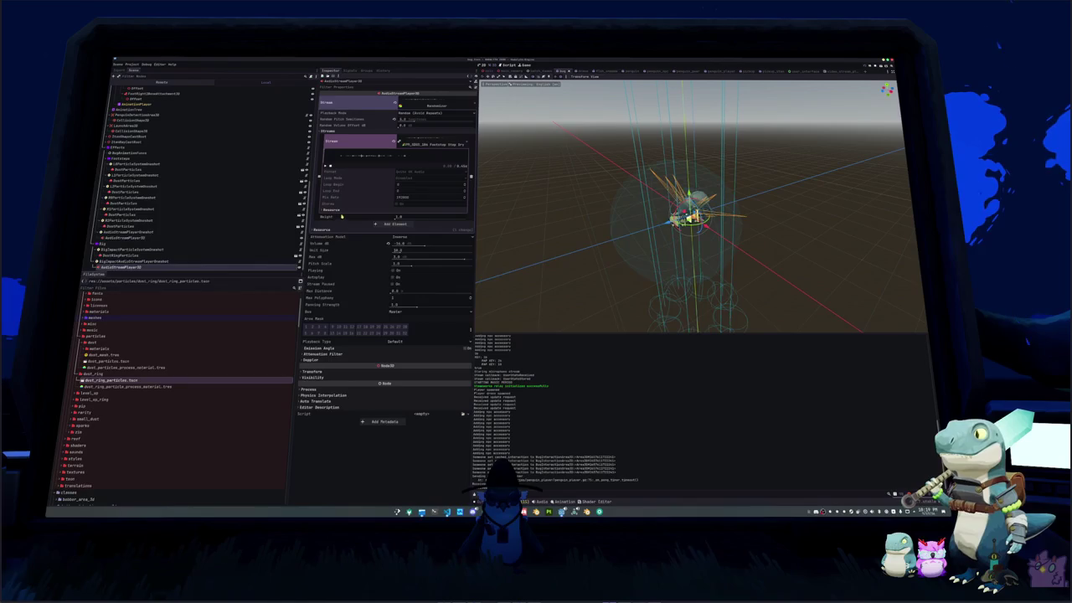
left_click(392, 270)
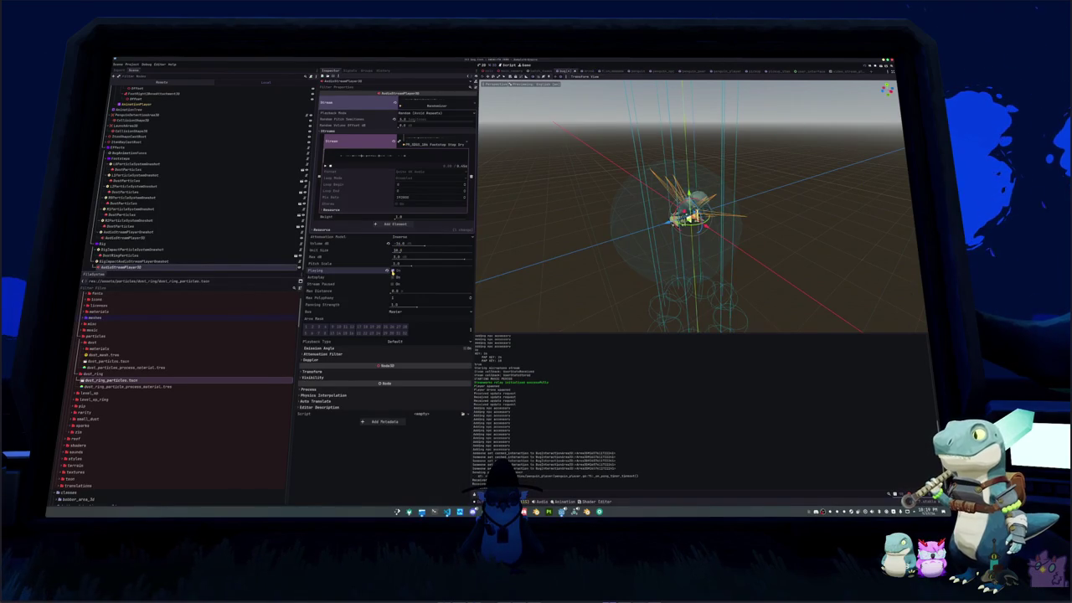
key("F5")
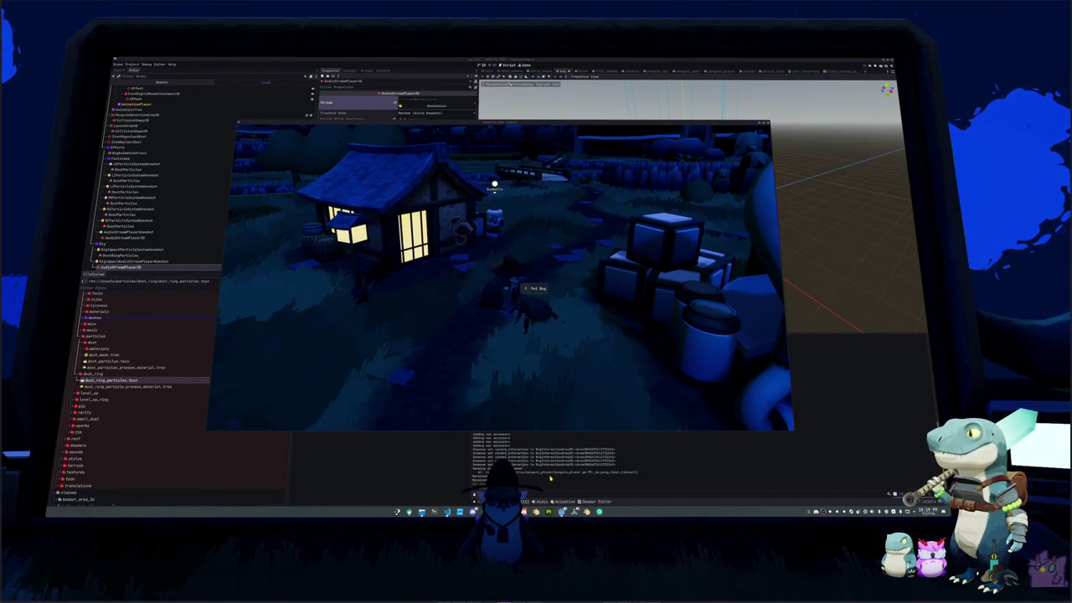
Return to the running game and pet the bug for a 'Bug pet very well!' result
key("F8")
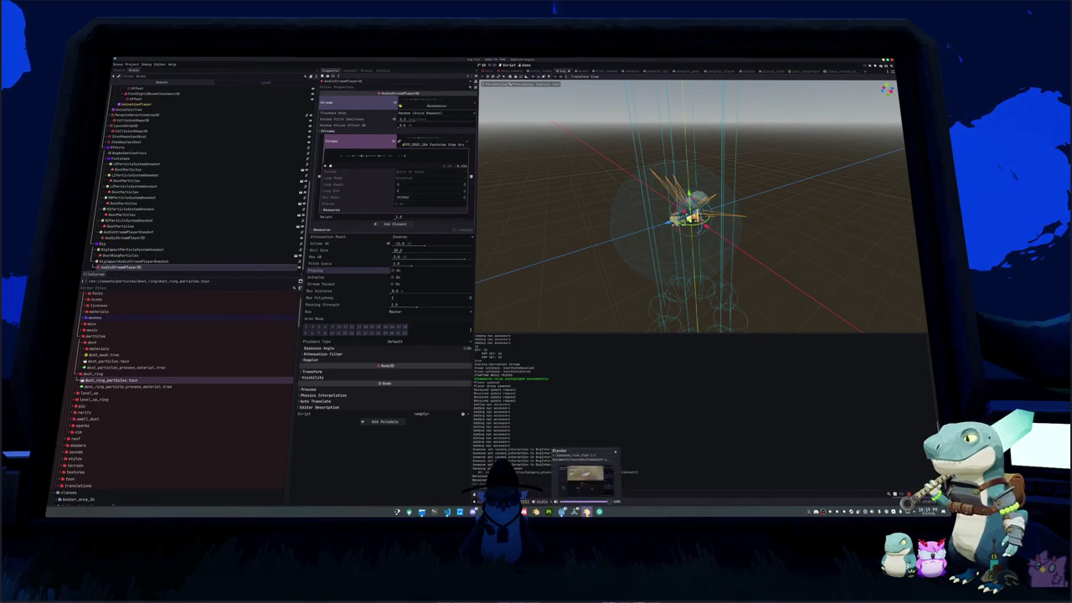
mouse_move(473, 512)
mouse_move(561, 512)
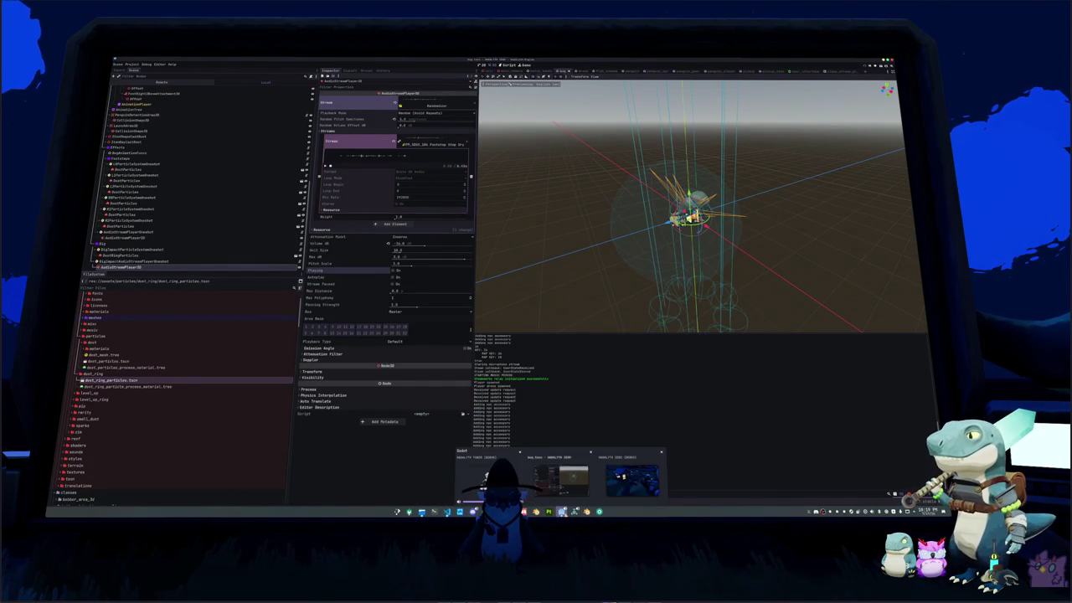
left_click(633, 479)
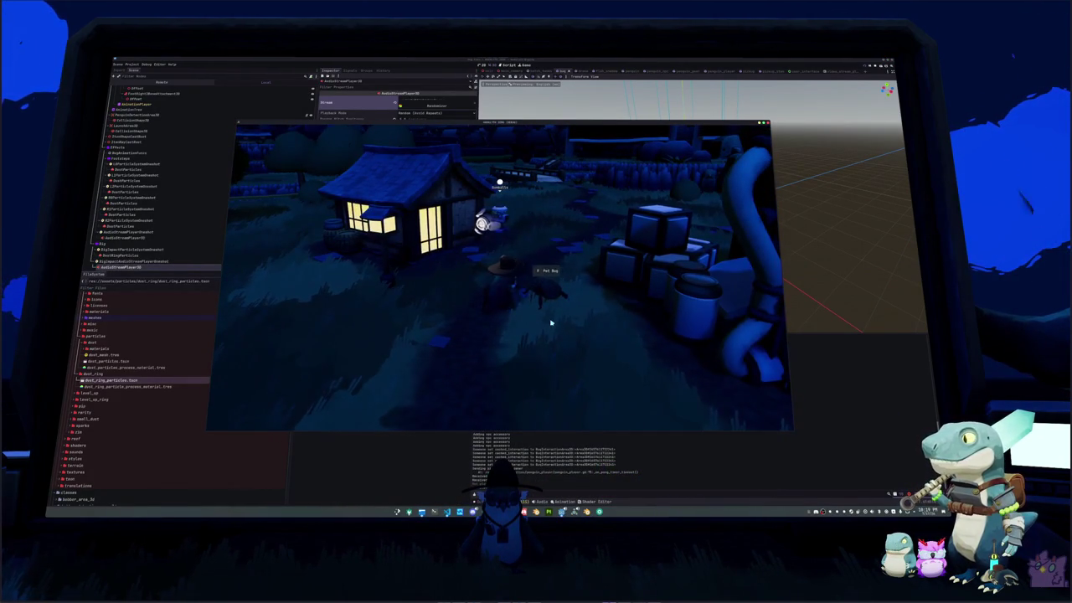
key("e")
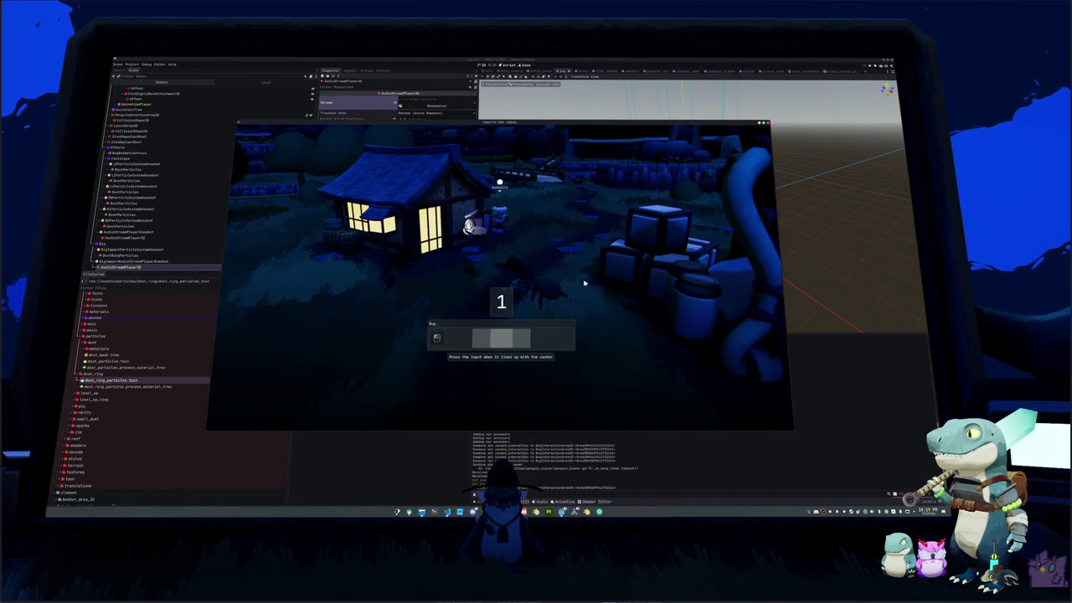
key("e")
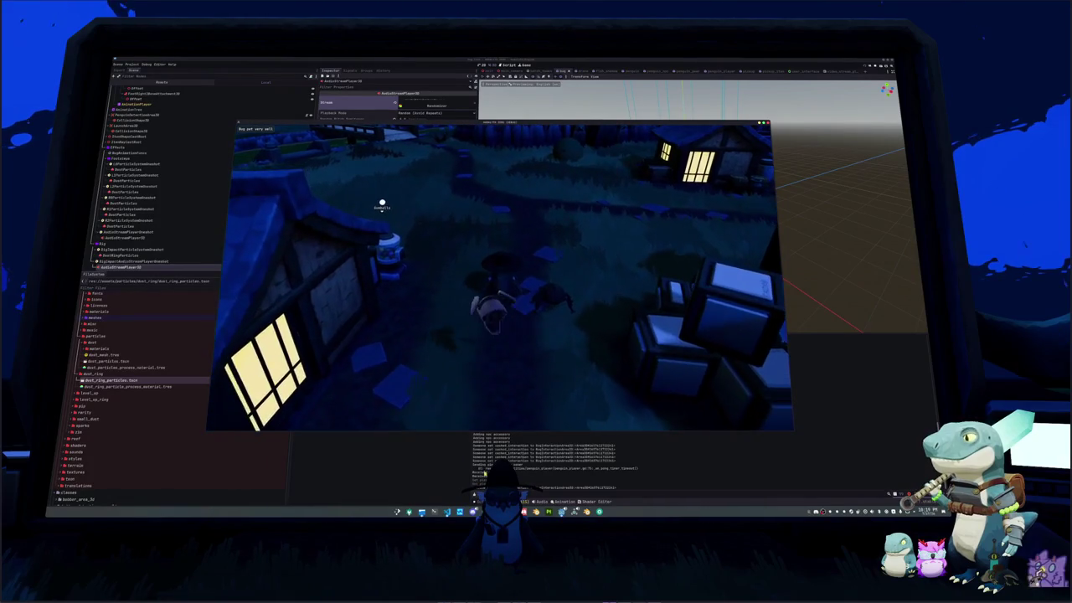
key("alt+Tab")
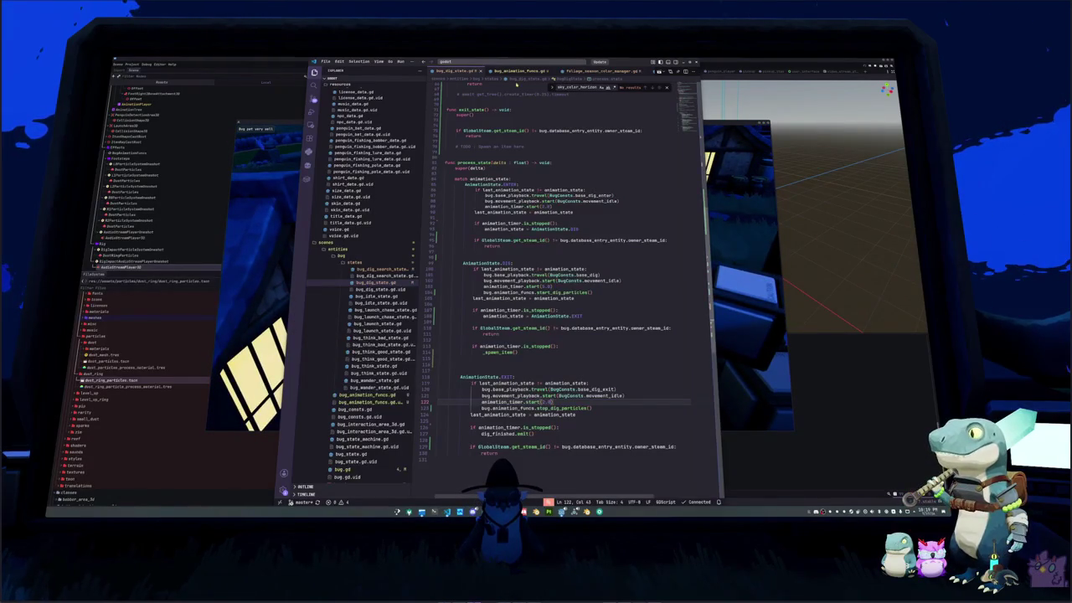
Open penguin_interaction_bug_pet_good_state.gd, then view the neutral and bad bug-pet state scripts
left_click(527, 61)
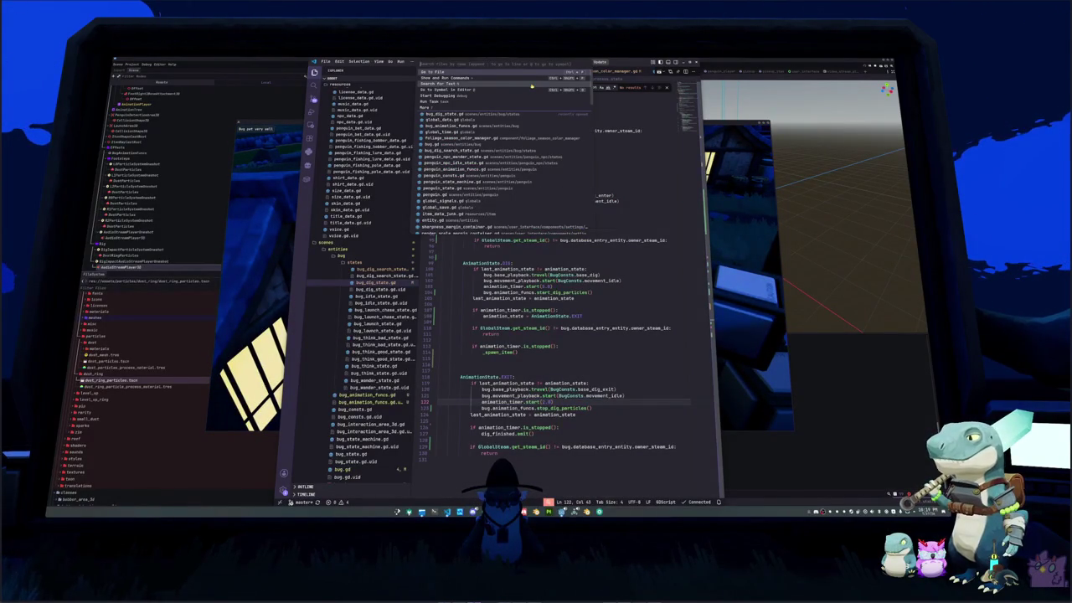
type("penguin_pa")
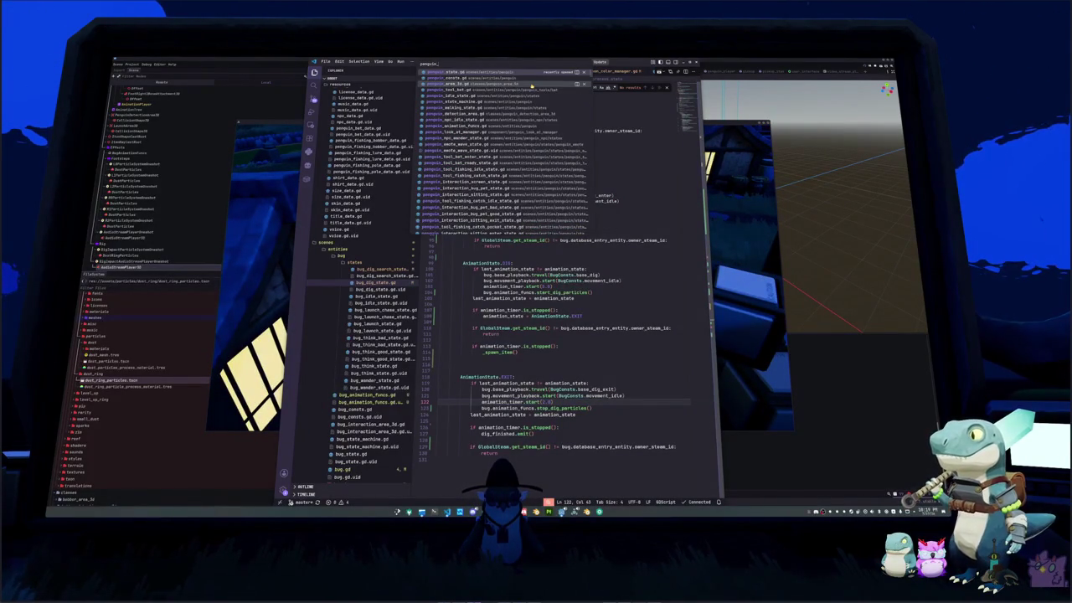
type("t_good")
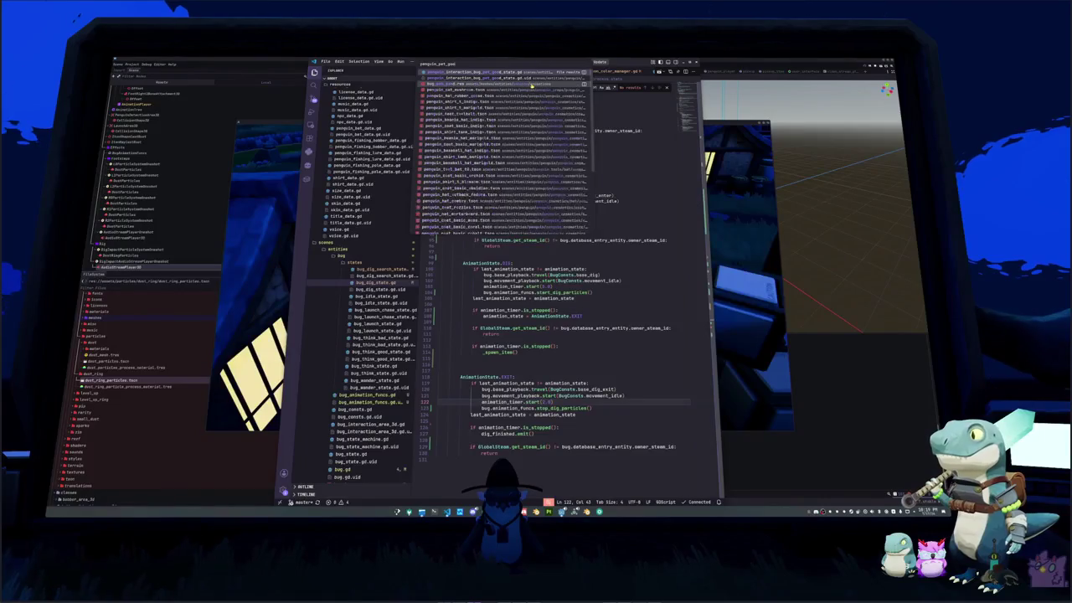
key("Return")
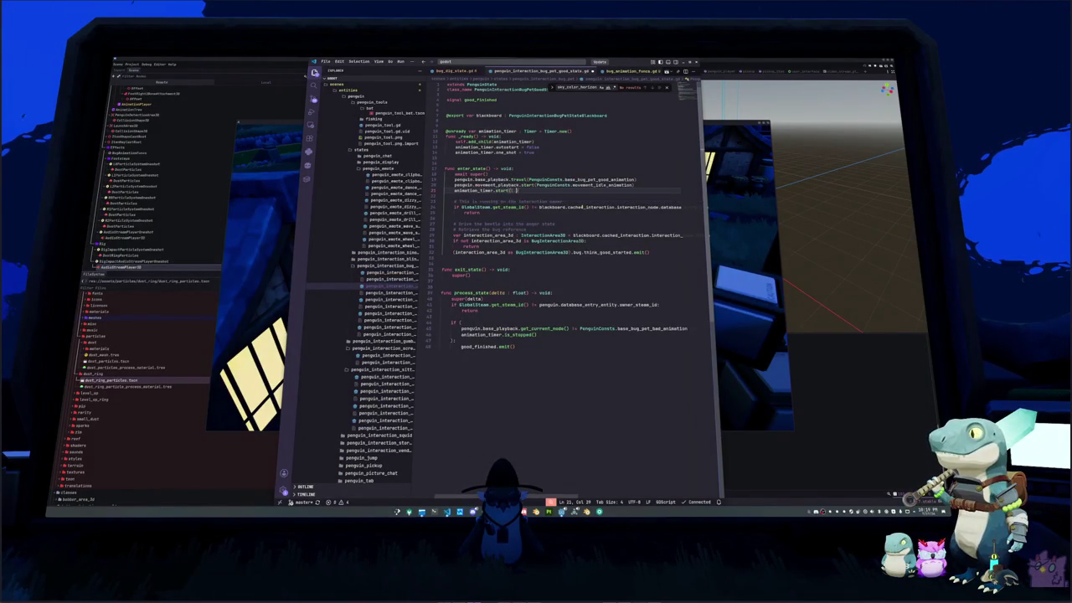
mouse_move(417, 286)
left_mouse_down()
mouse_move(486, 286)
mouse_move(465, 285)
left_mouse_up()
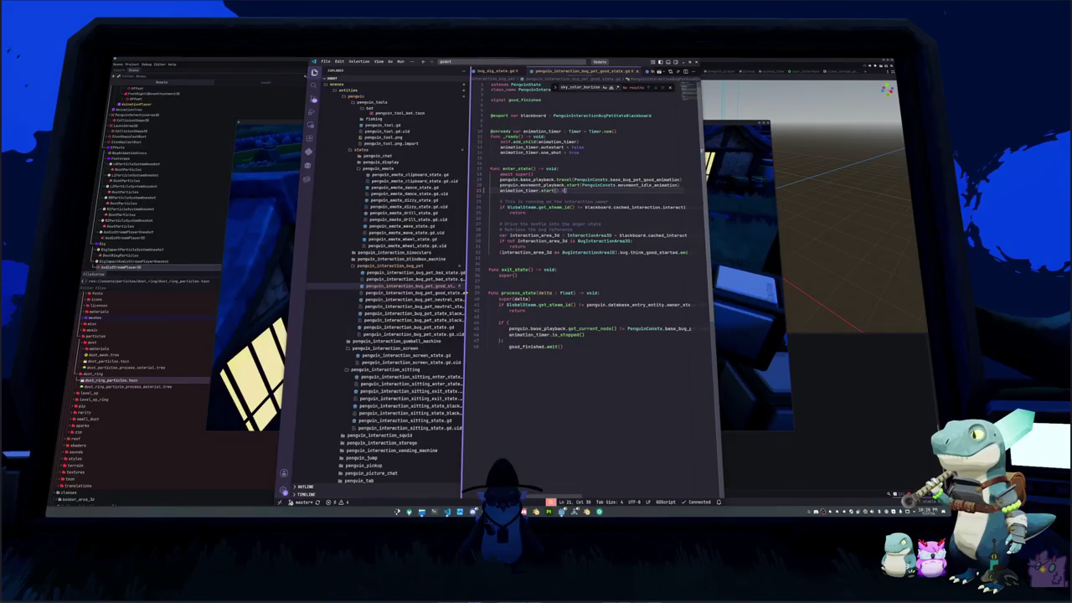
left_click(425, 299)
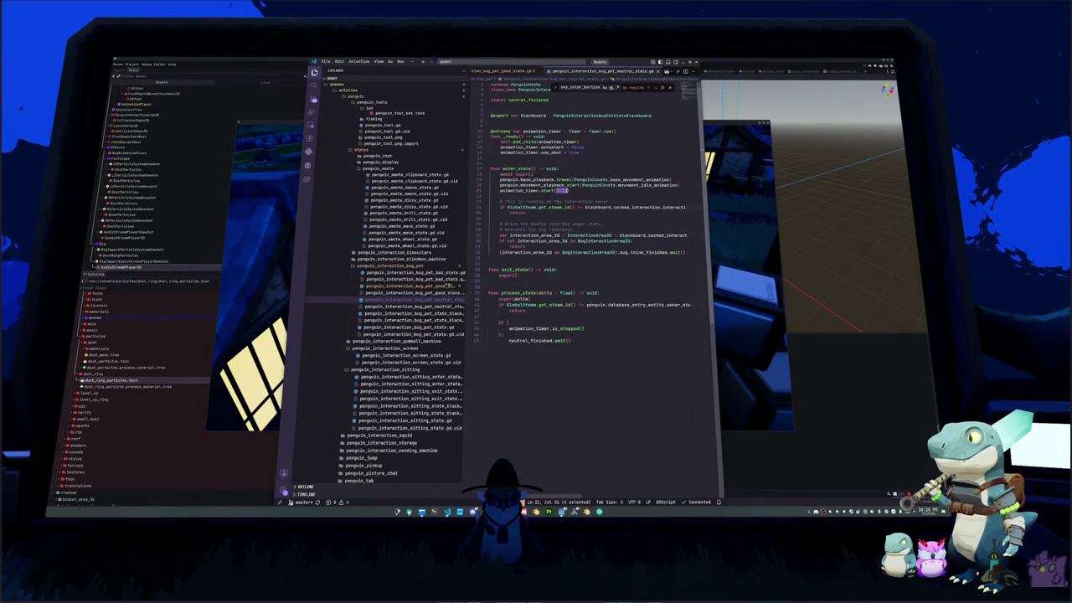
left_click(447, 285)
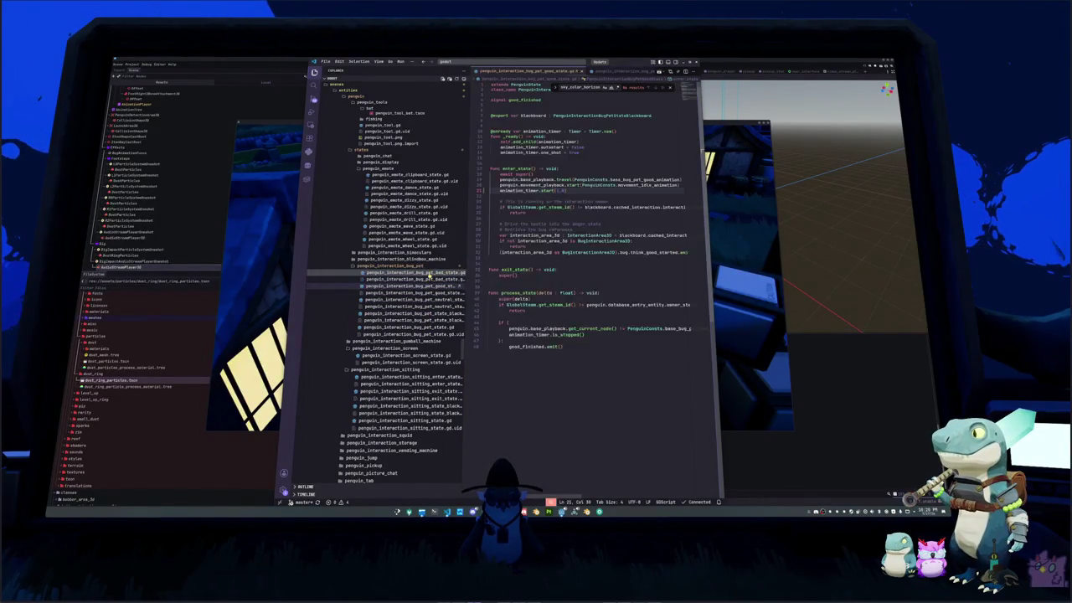
left_click(429, 273)
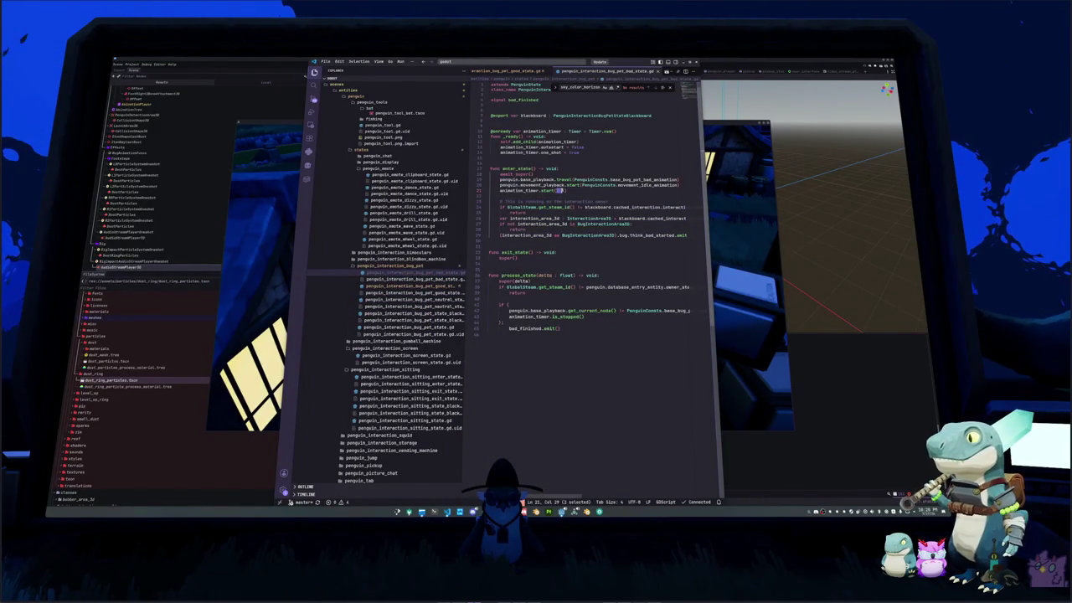
left_click(723, 207)
Pick up the Green Soda Can and pet the bug by the crates, scoring 'pet poorly'
key("e")
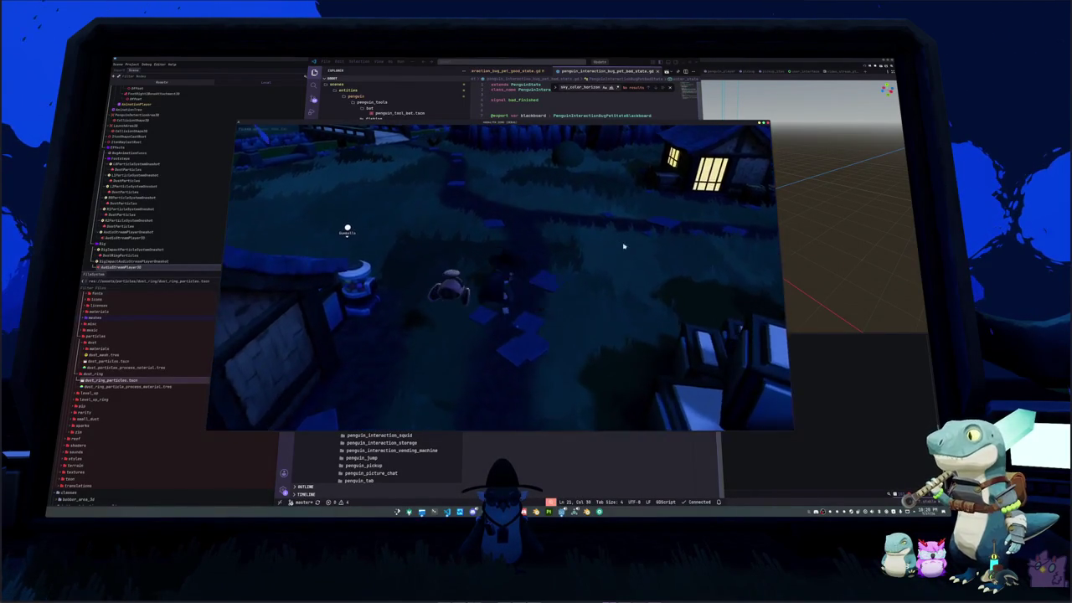
key("w")
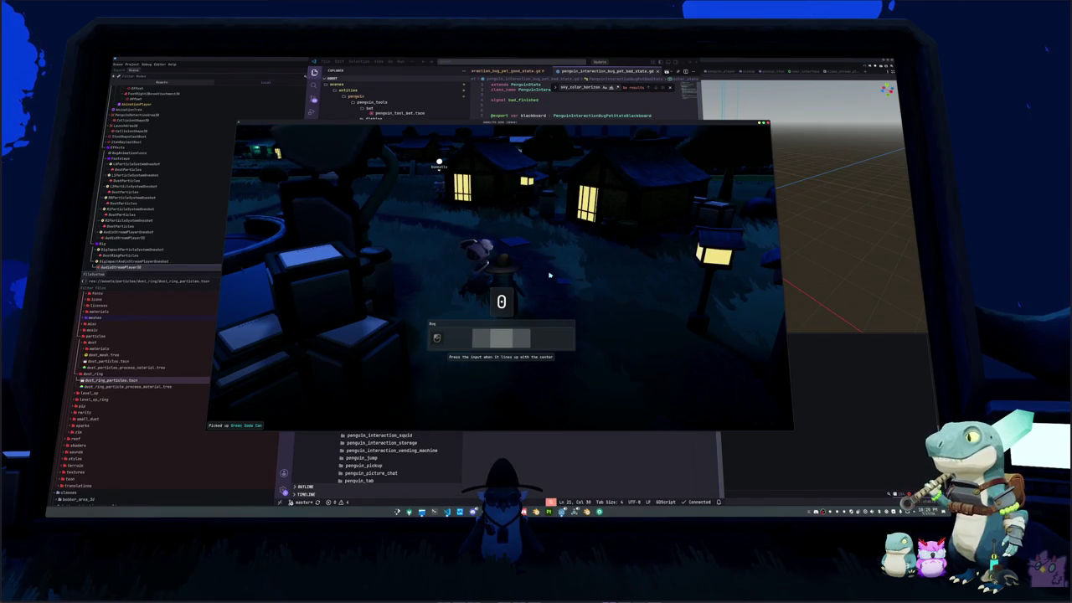
left_click(549, 275)
key("w")
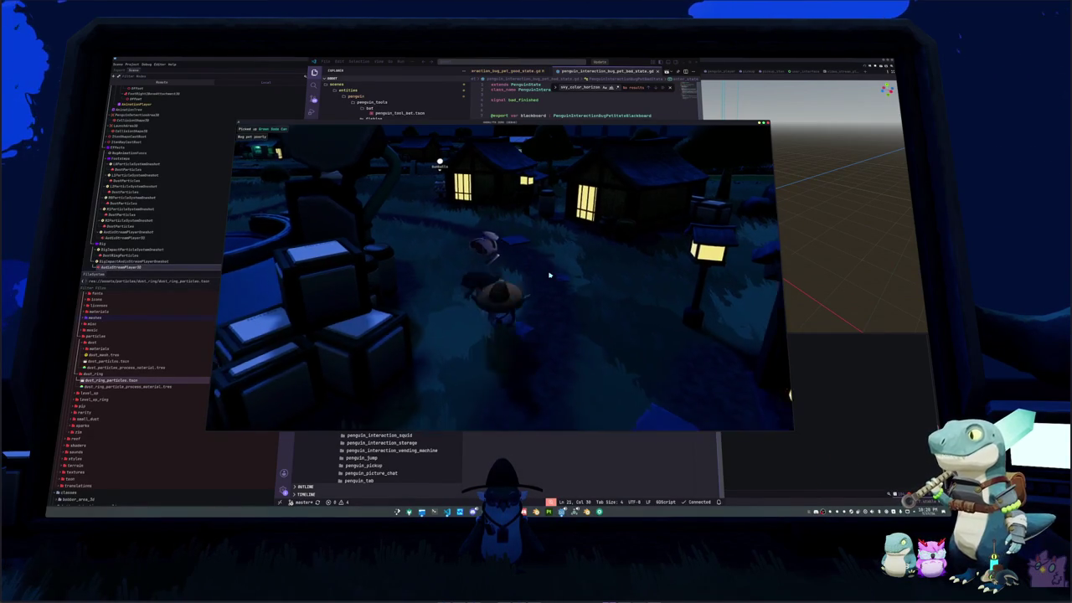
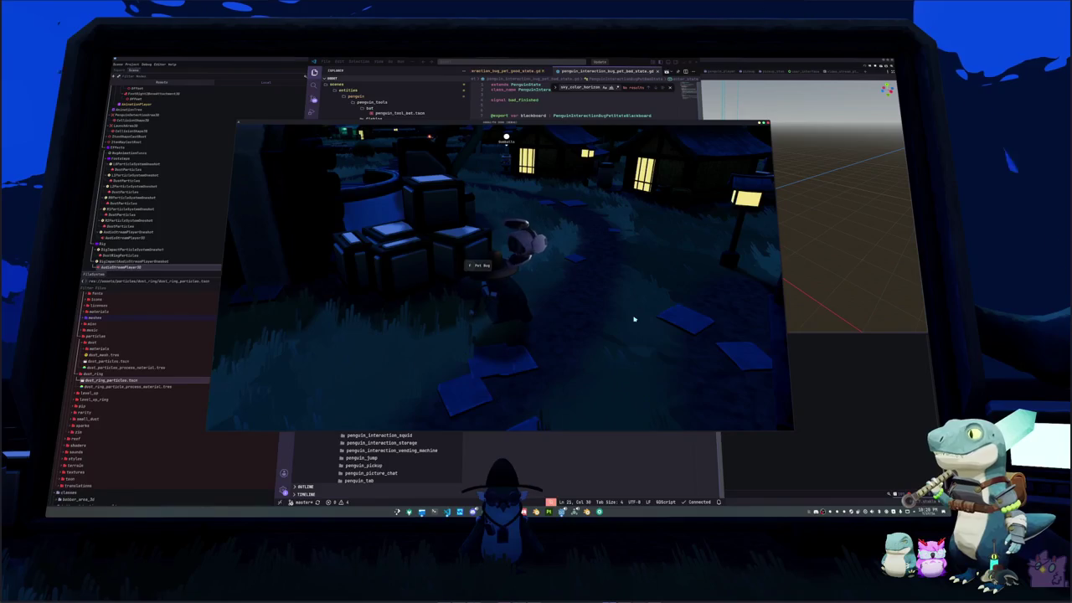
Pet the bug and hit the timing input as the marker lines up with the center
key("e")
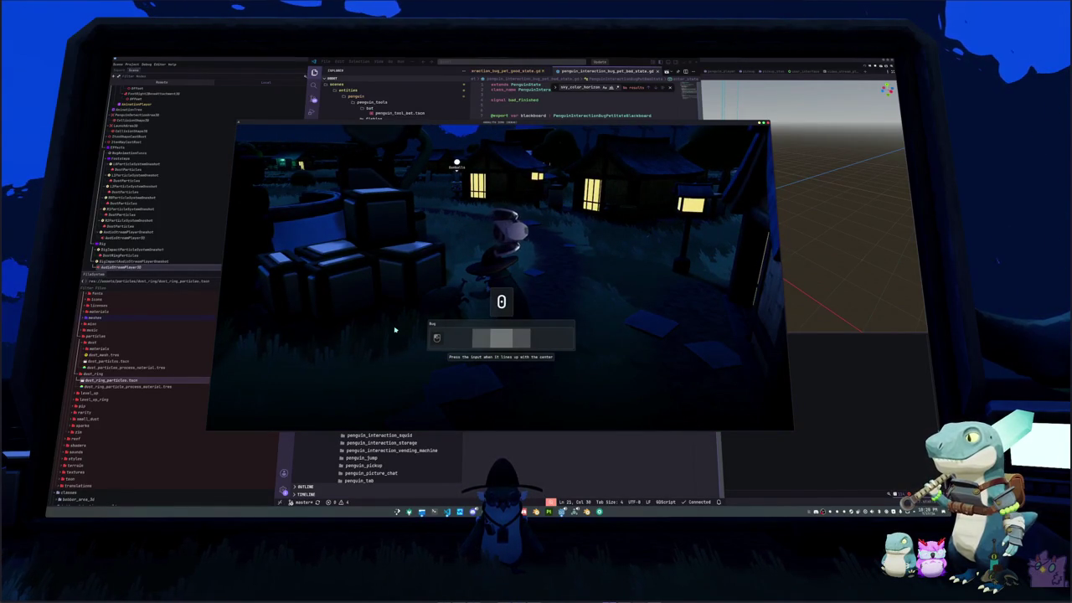
key("e")
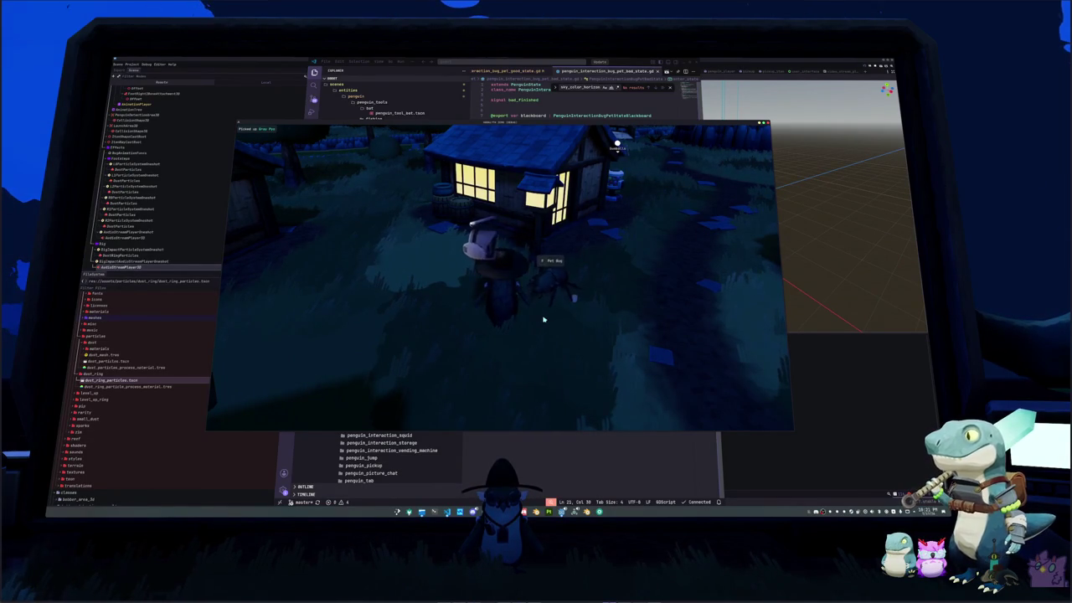
left_click(579, 444)
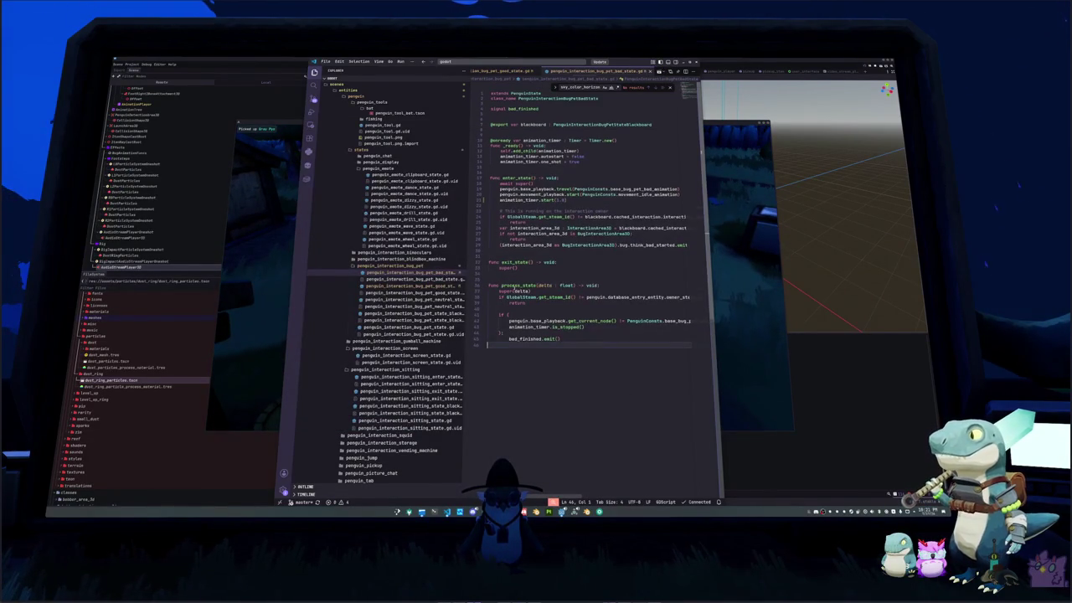
Open bug_pet_good_state.gd, preview the bug's dig_enter animation in Godot, then return to the script
left_click(419, 293)
key("alt+Tab")
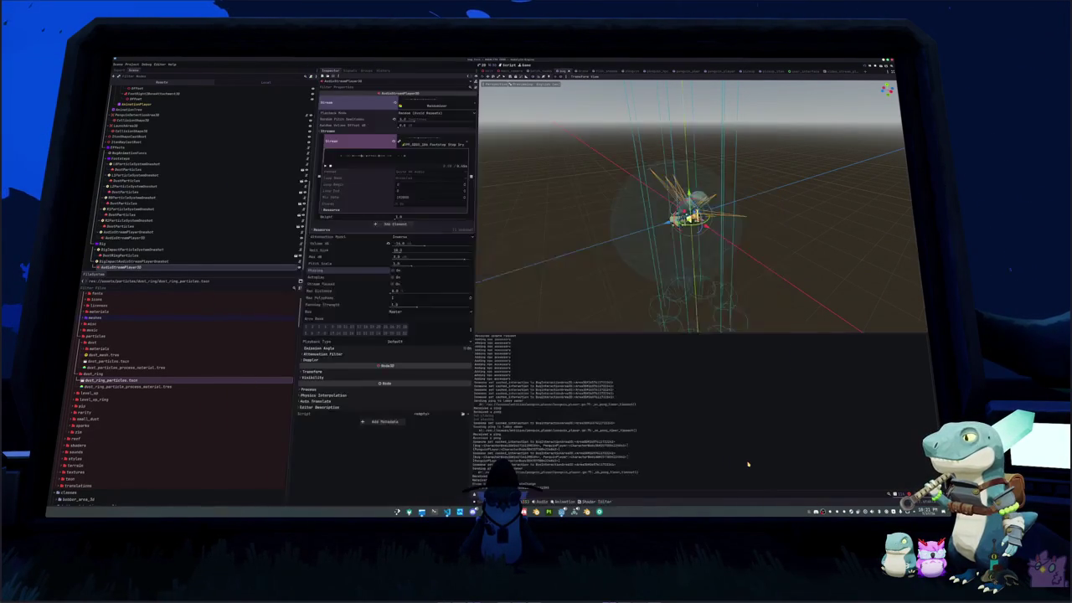
left_click(566, 501)
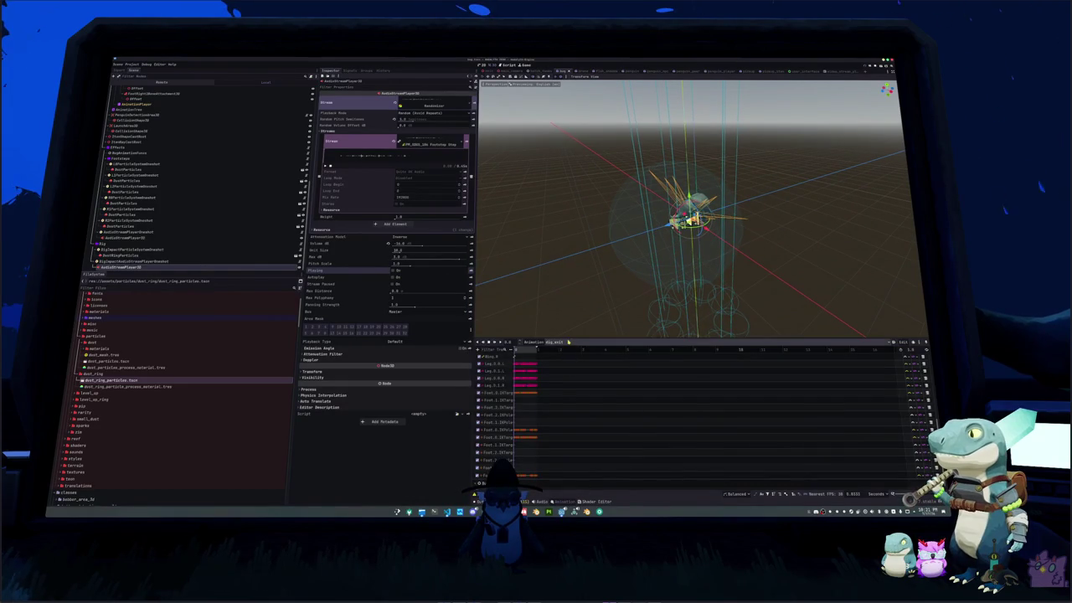
left_click(555, 342)
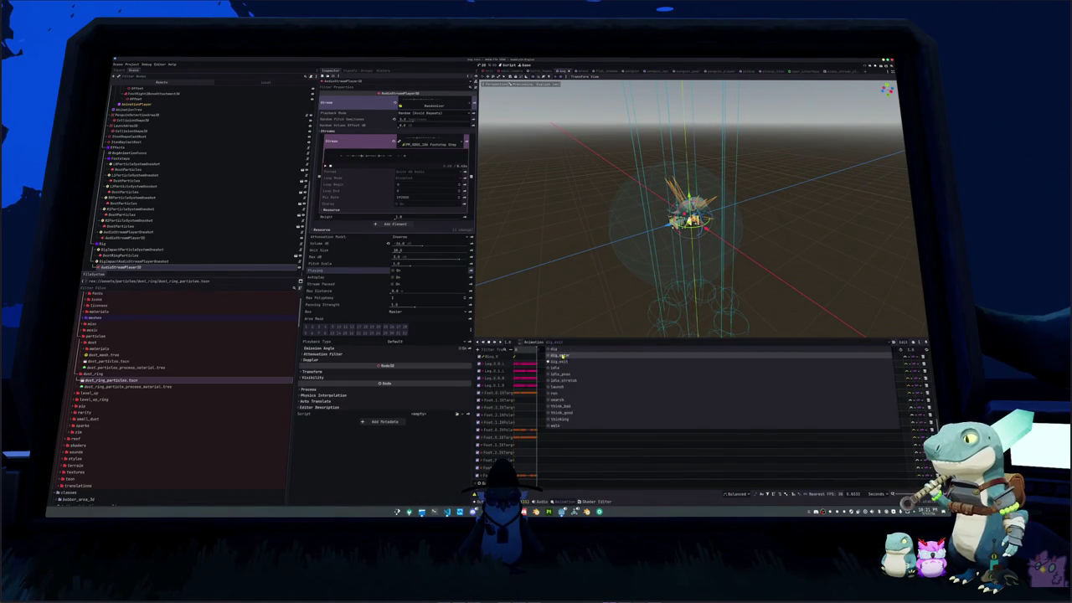
left_click(546, 355)
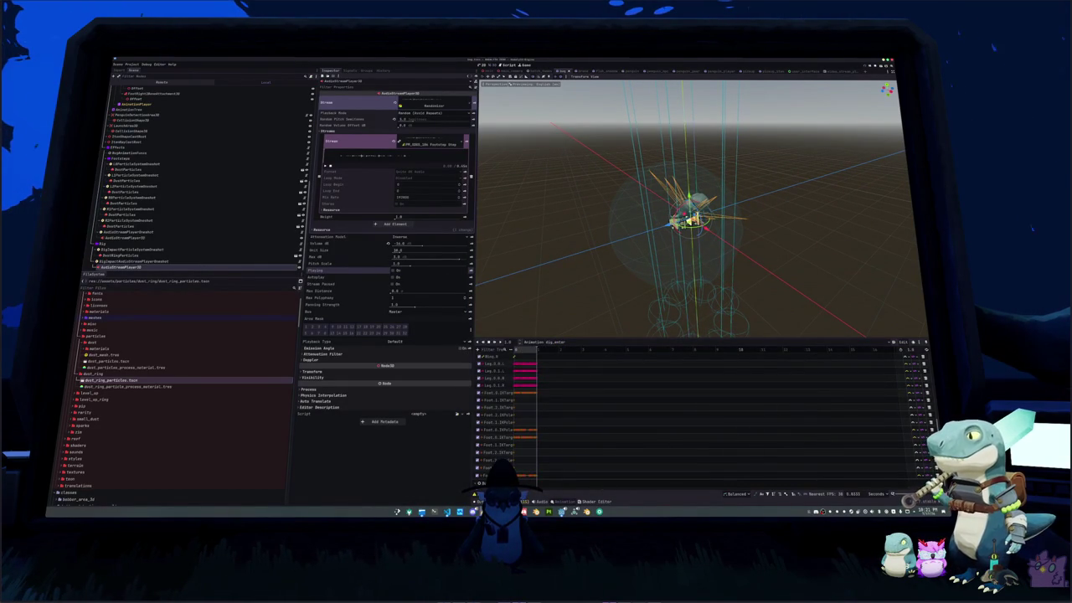
left_click(447, 511)
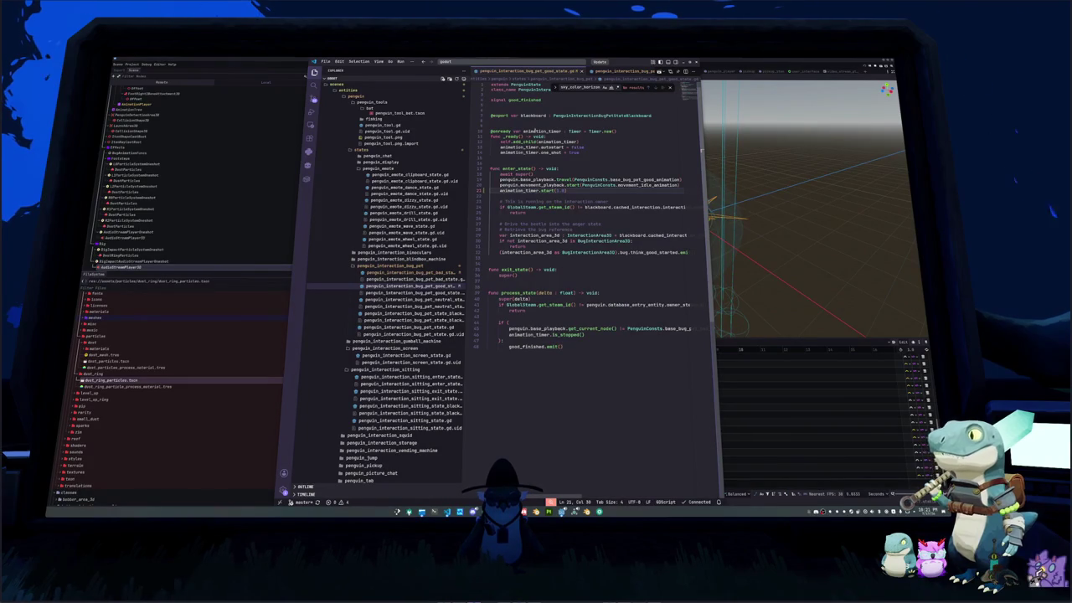
In bug_dig_state.gd, change the animation_timer.start durations on lines 89 and 122 to 1
scroll(526, 72, "up", 2)
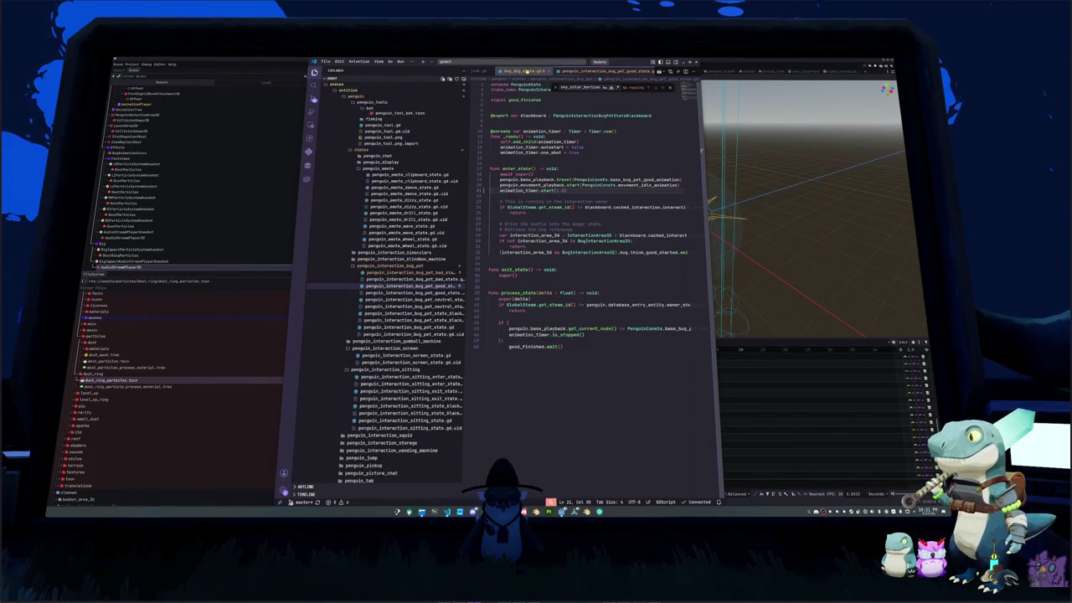
left_click(524, 71)
left_click(533, 256)
double_click(591, 206)
type("1")
double_click(592, 402)
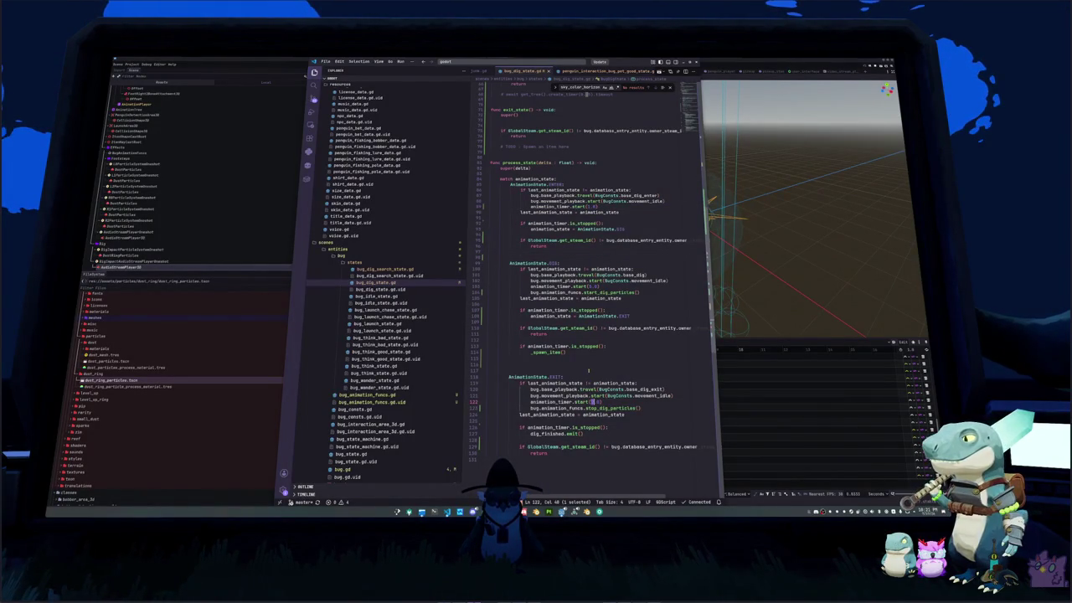
type("1")
Move the stop_dig_particles() call to a new line after the EXIT assignment on line 108
left_click(589, 370)
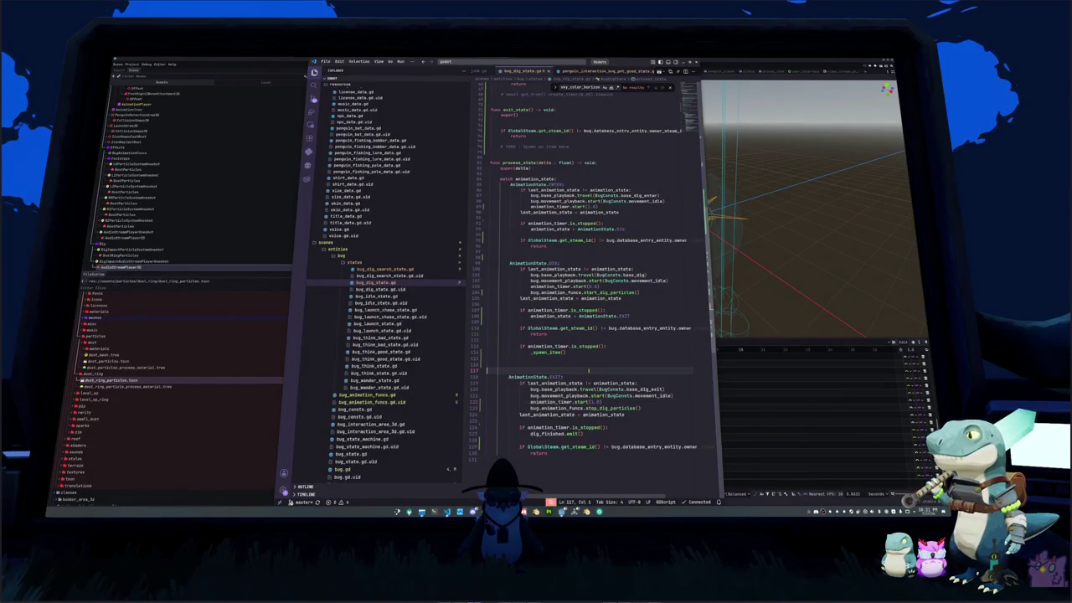
key("alt+Tab")
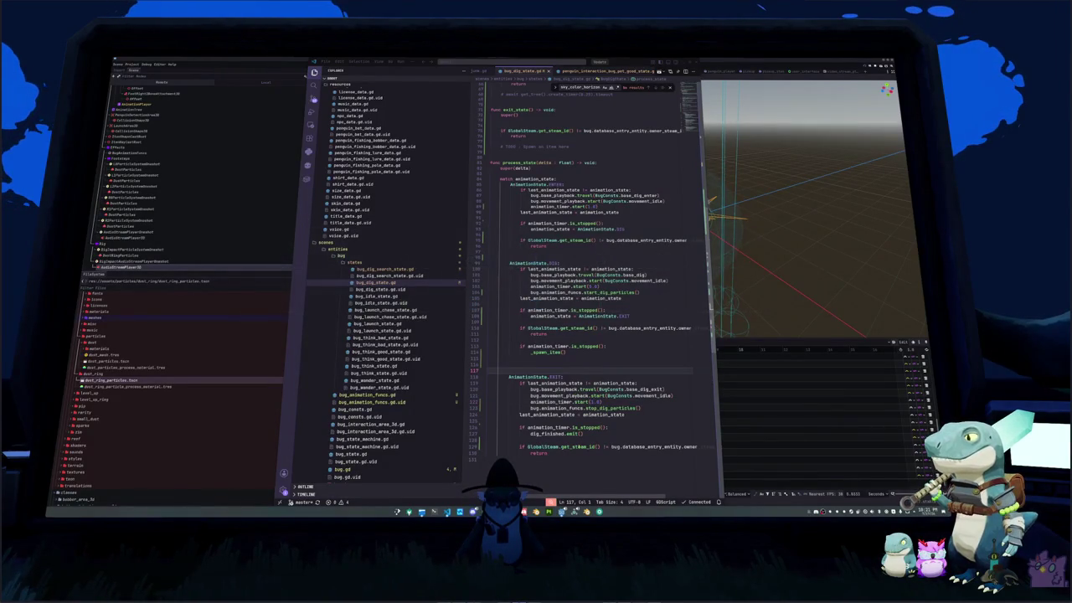
left_click(611, 323)
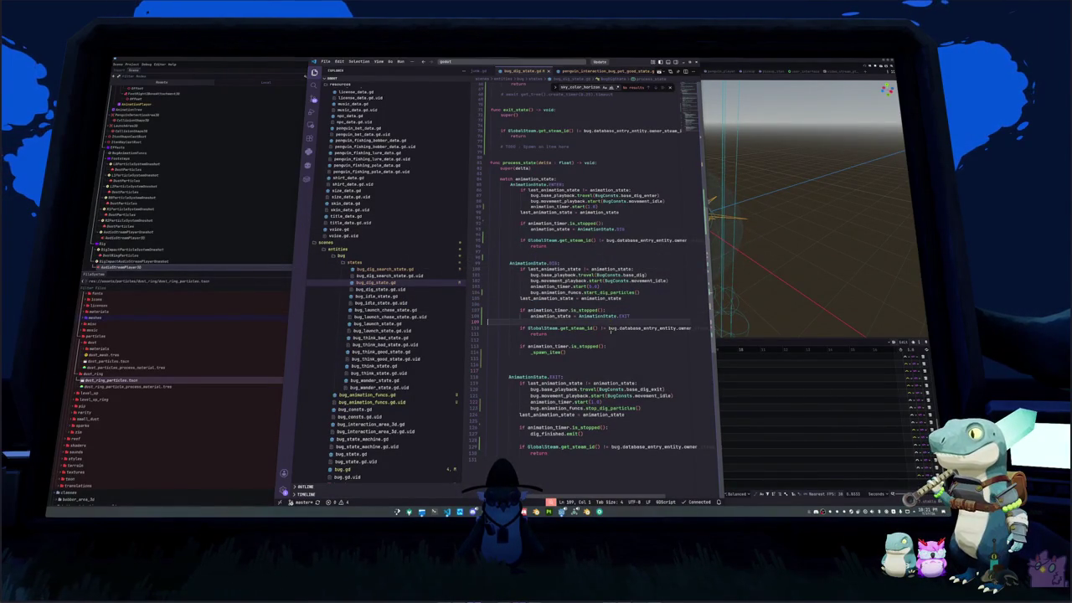
left_click(641, 408)
key("shift+Up")
key("ctrl+c")
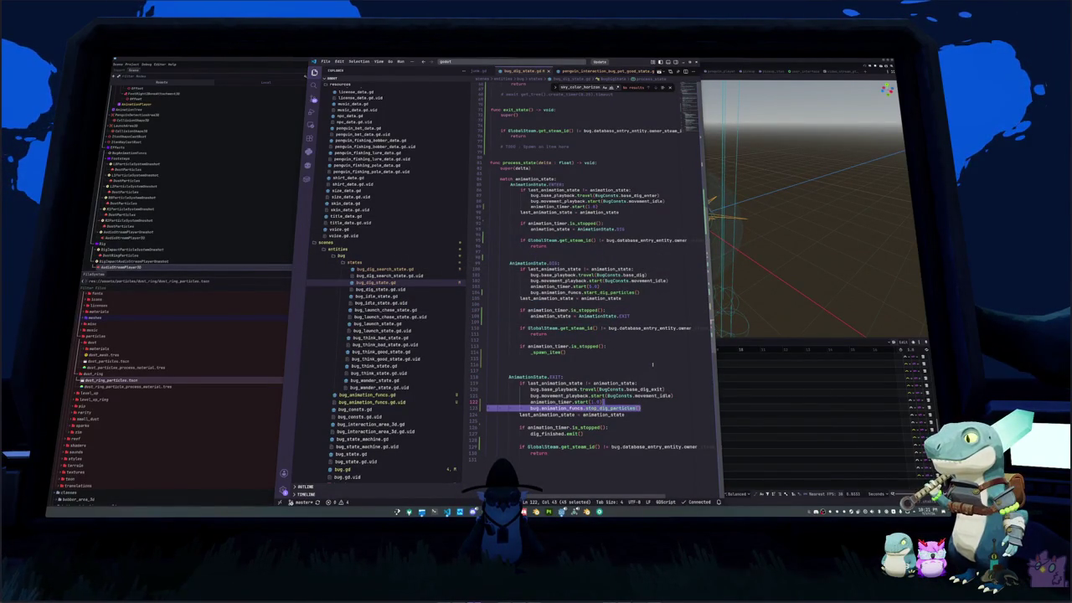
key("BackSpace")
left_click(639, 316)
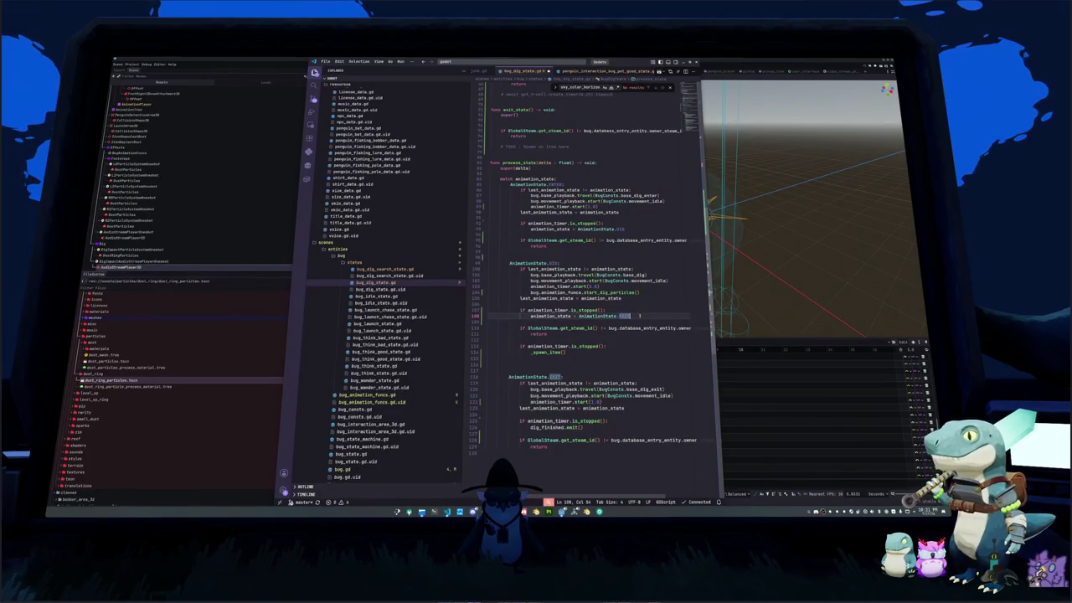
key("Return")
key("ctrl+v")
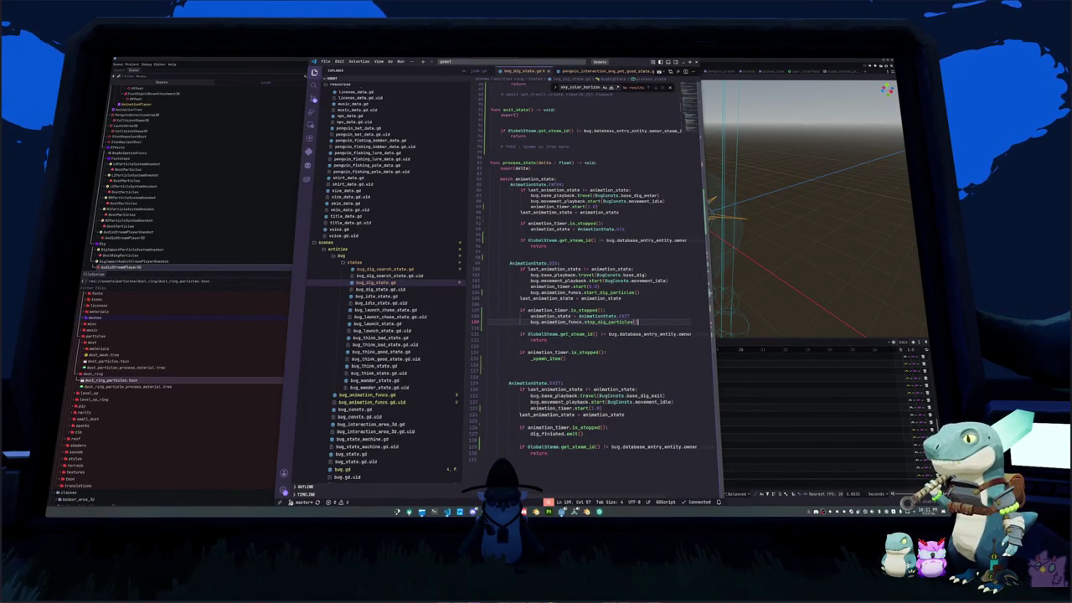
key("alt+Tab")
left_click(417, 142)
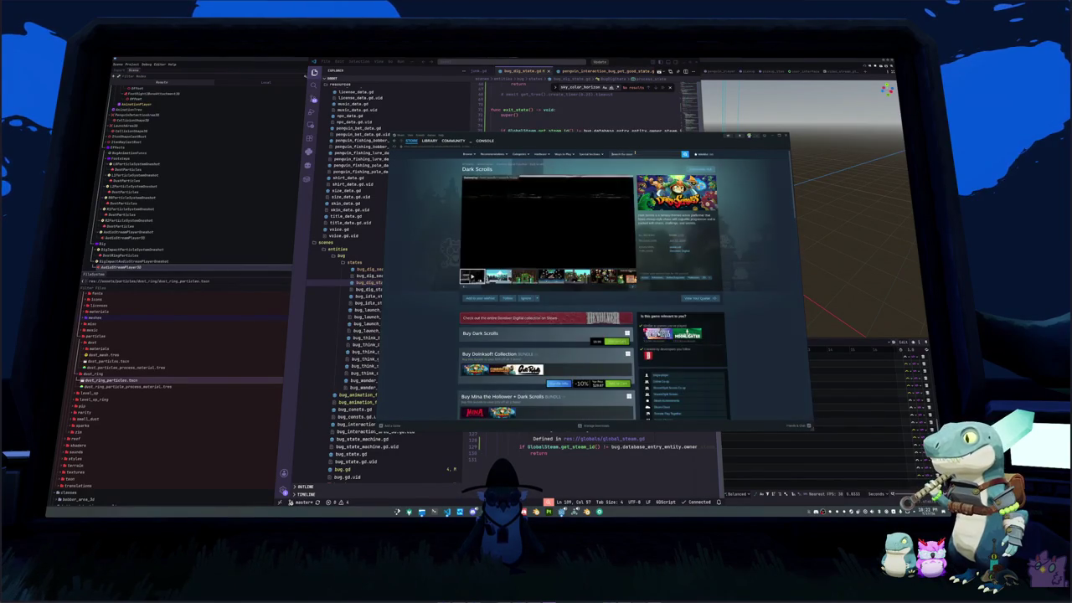
Search the Steam store for 'indie dhop' and open the Uncle Chop's Rocket Shop page
left_click(634, 153)
type("indie d")
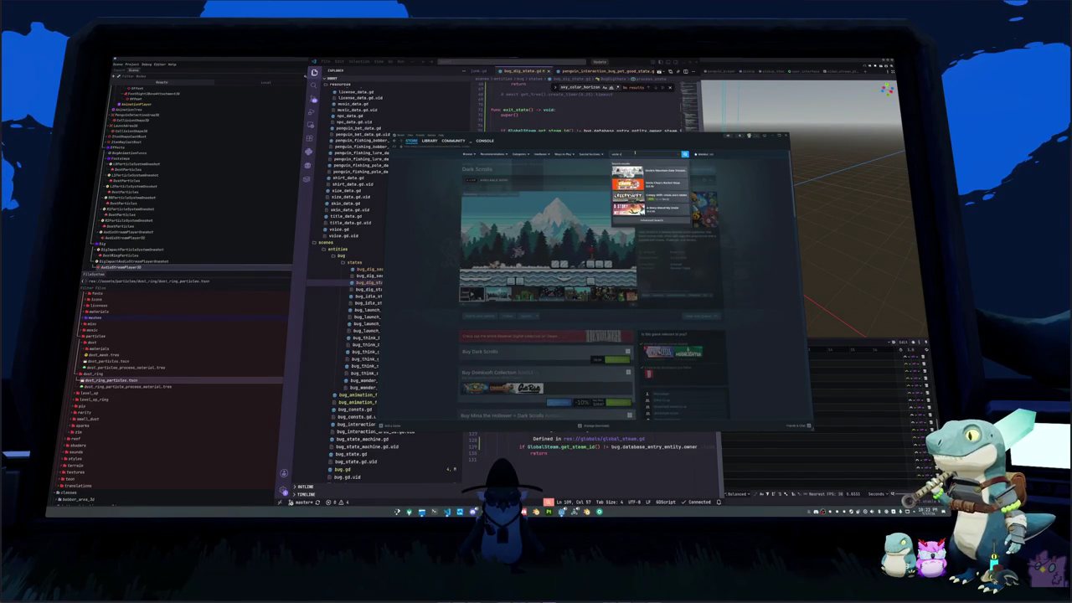
type("hop")
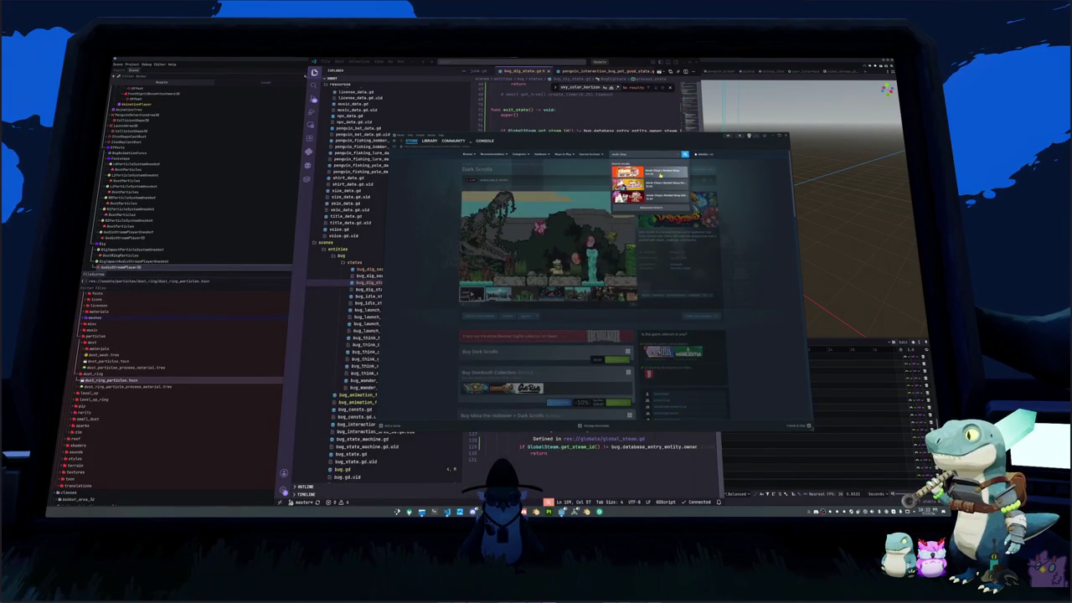
left_click(660, 176)
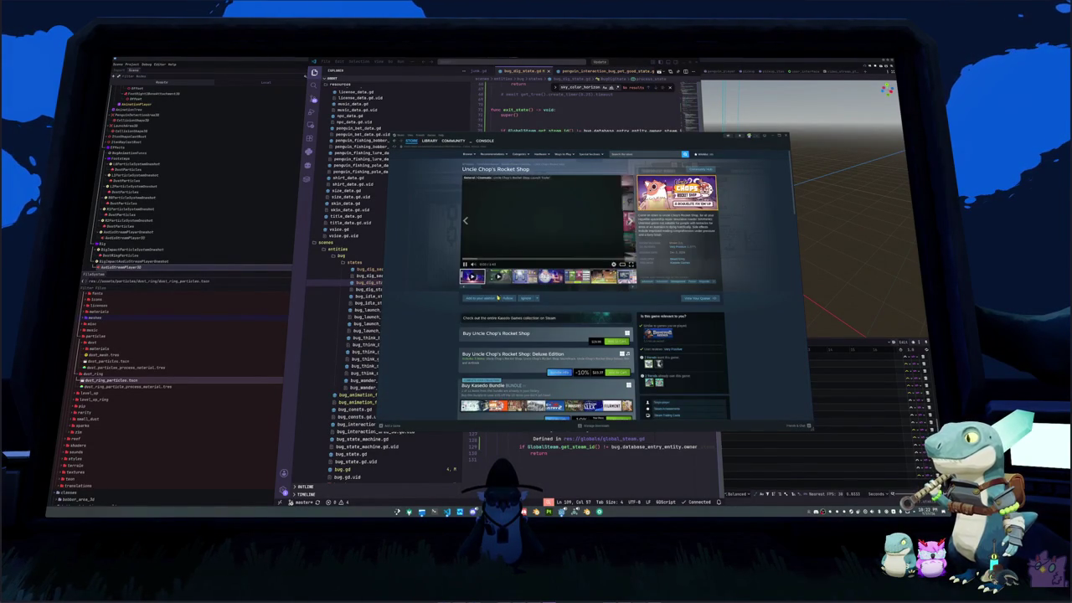
Scroll through the page's reviews, expanding one recent review, then back up to the top
scroll(436, 305, "down", 1)
scroll(436, 306, "up", 1)
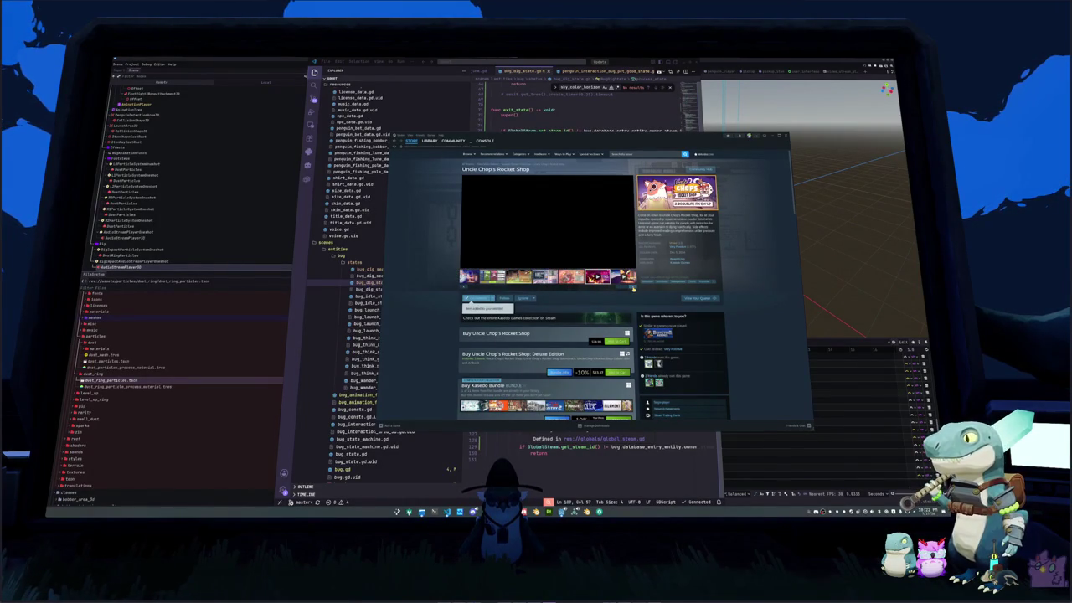
scroll(484, 292, "down", 10)
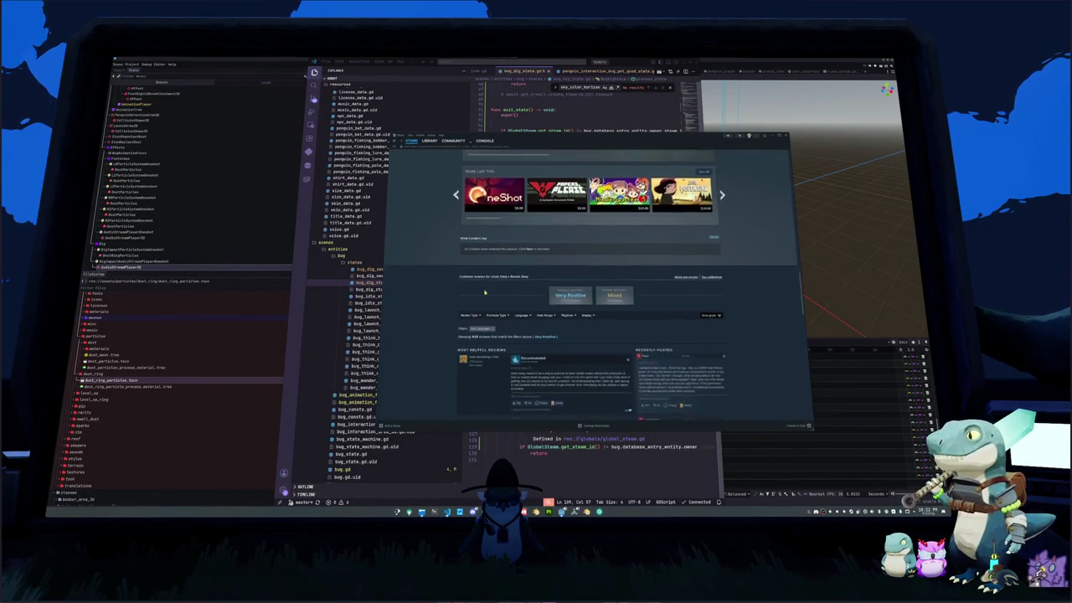
scroll(485, 292, "down", 3)
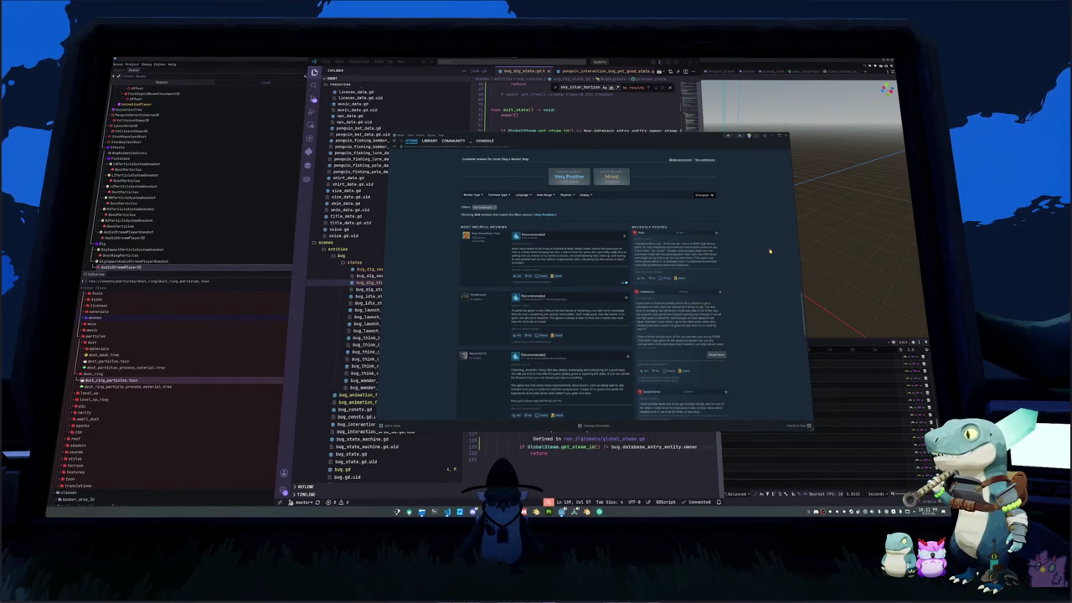
scroll(765, 246, "down", 3)
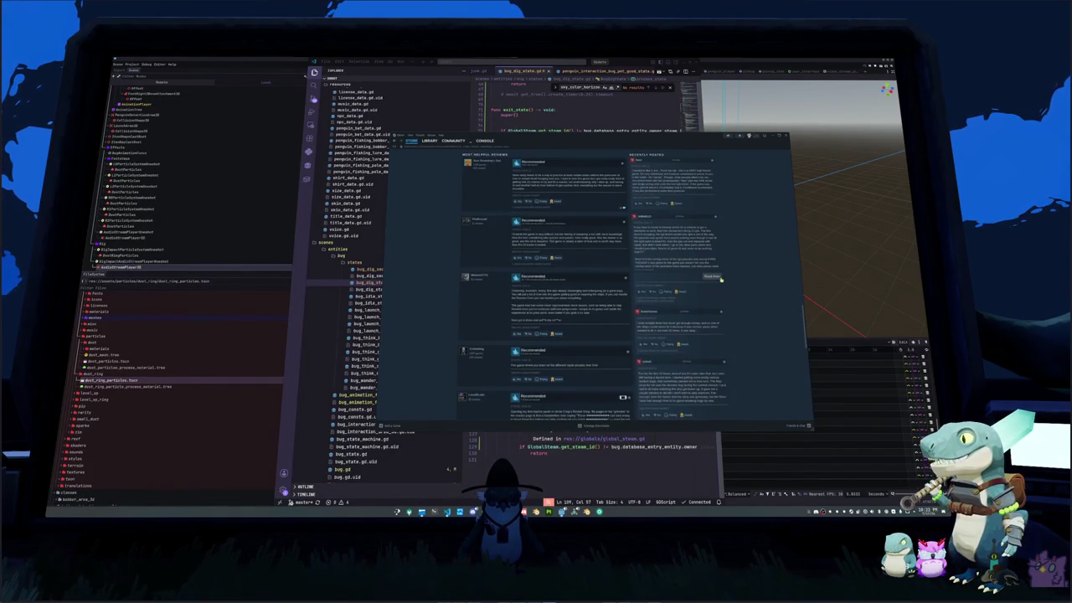
left_click(711, 276)
scroll(725, 261, "down", 1)
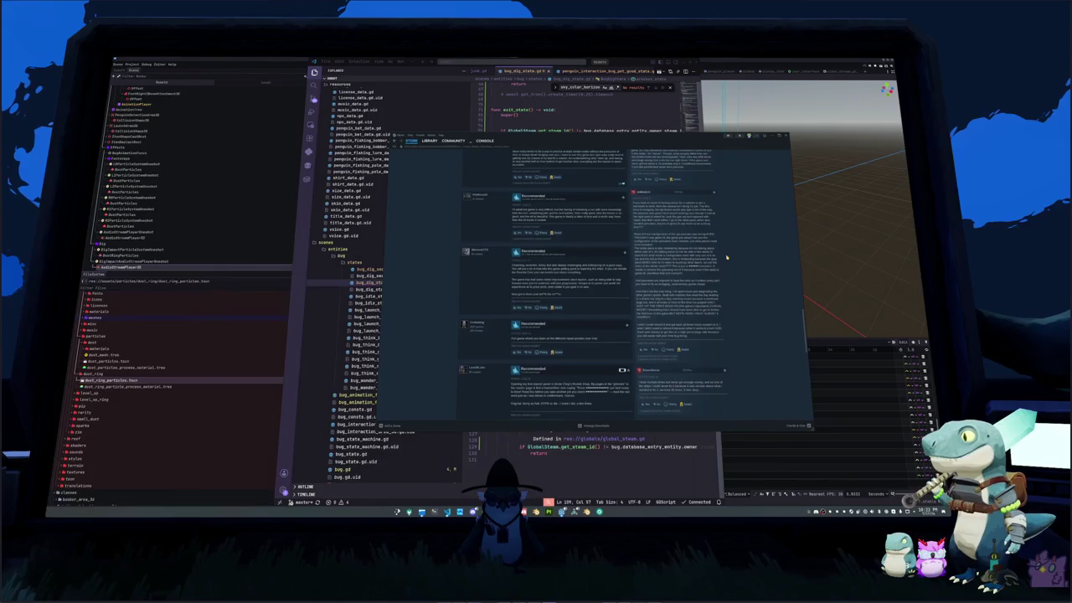
scroll(726, 258, "down", 2)
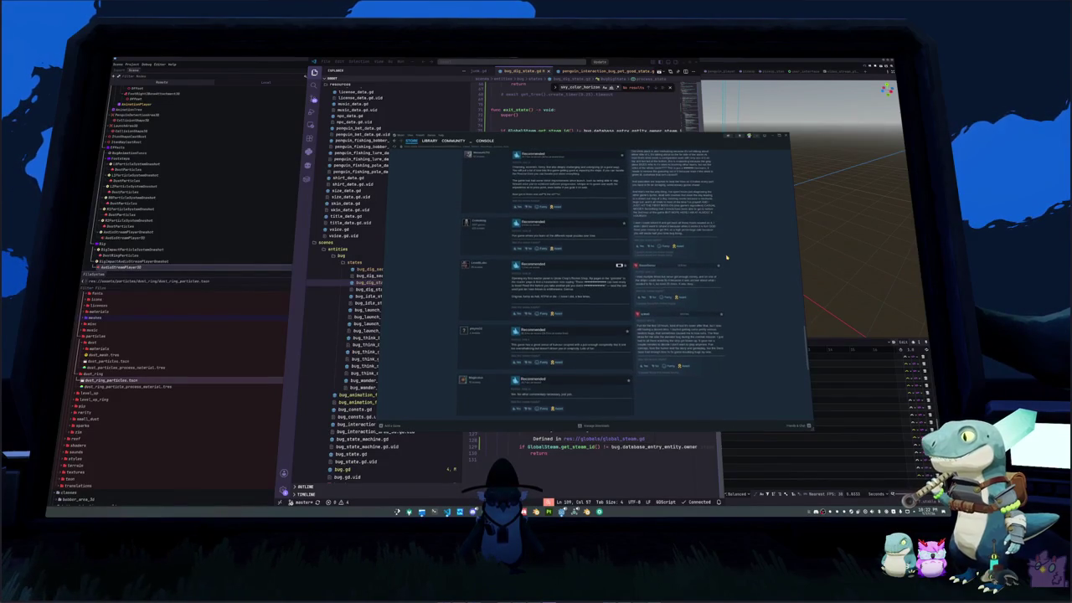
scroll(726, 258, "down", 2)
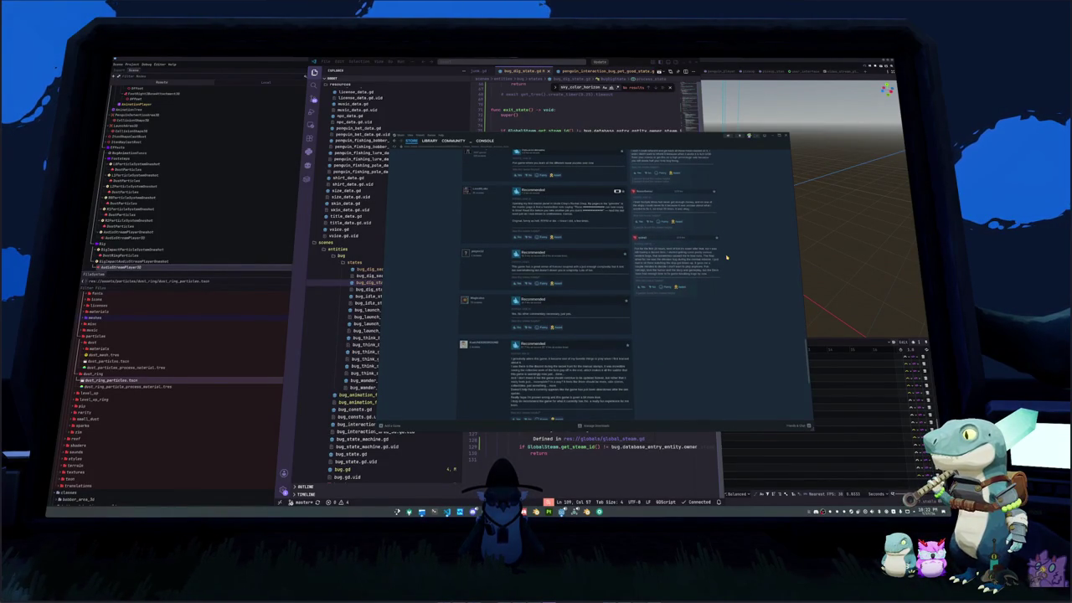
scroll(726, 257, "down", 2)
scroll(727, 257, "up", 2)
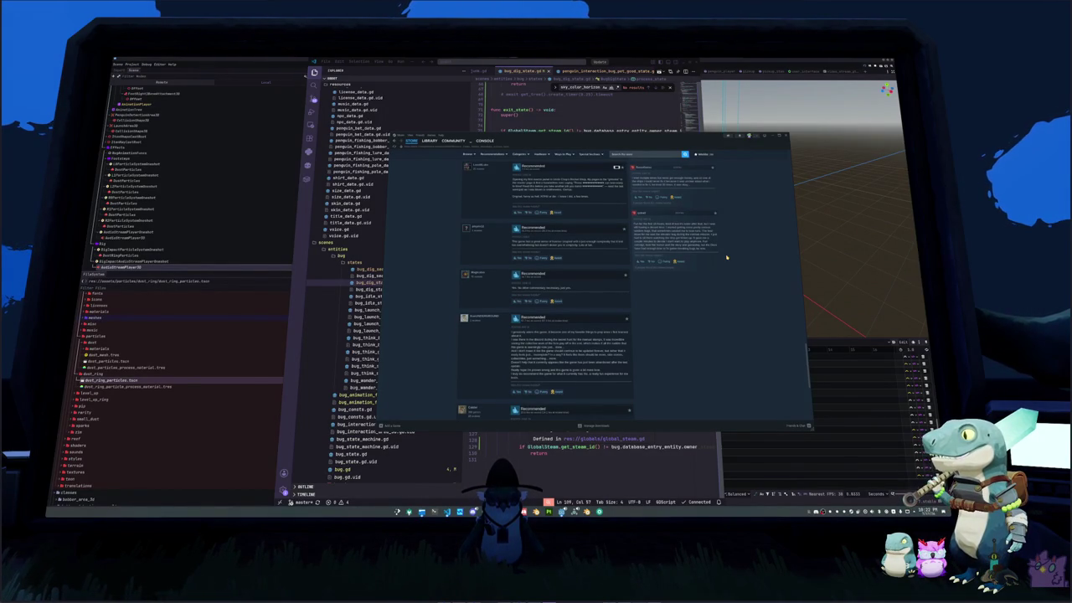
scroll(440, 277, "down", 10)
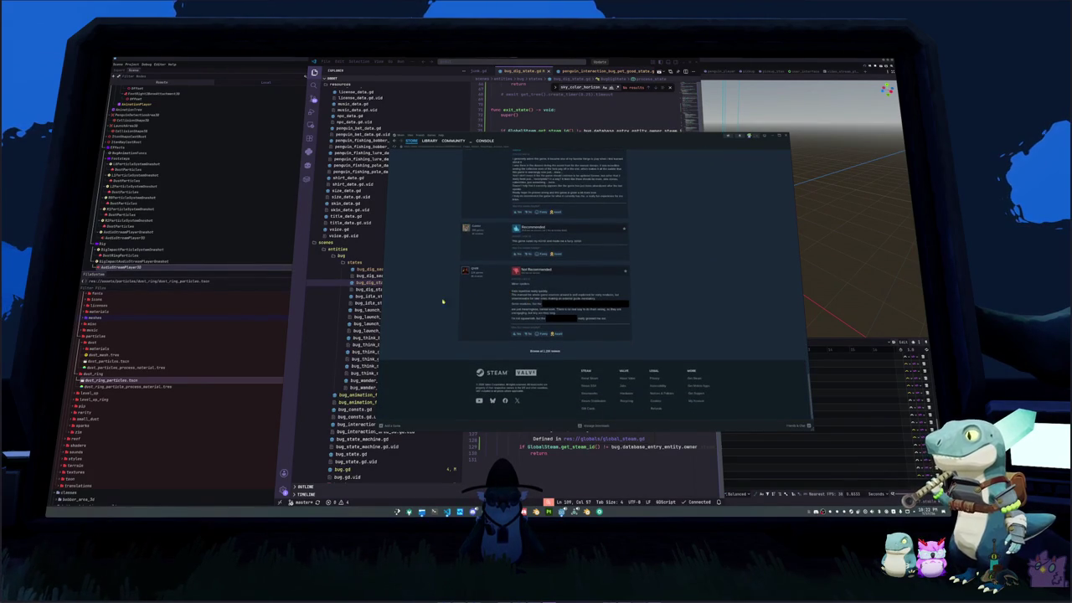
scroll(414, 306, "up", 10)
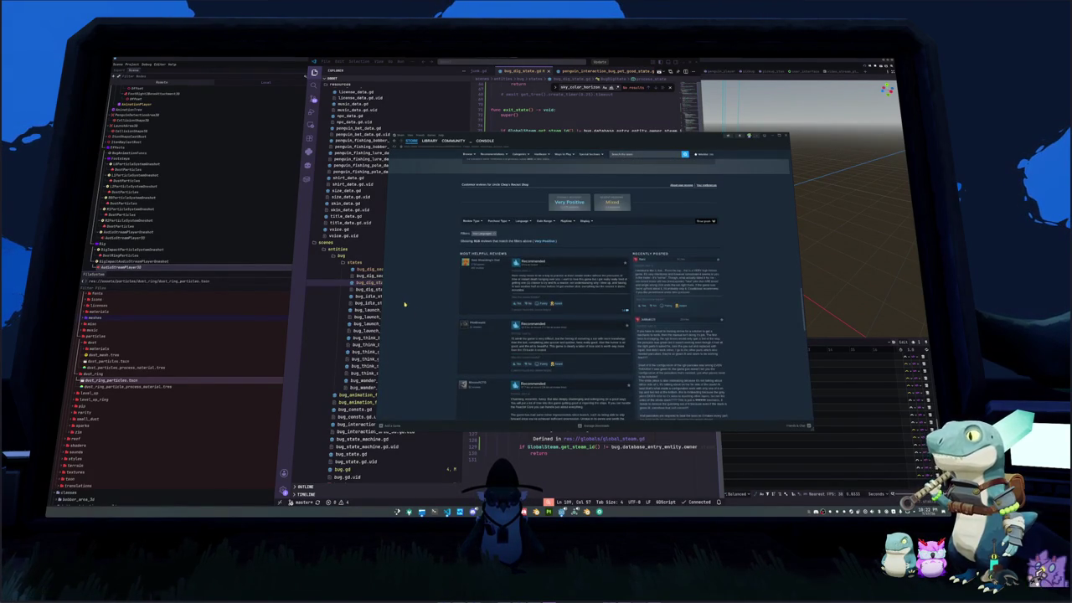
scroll(423, 300, "up", 5)
scroll(431, 292, "up", 10)
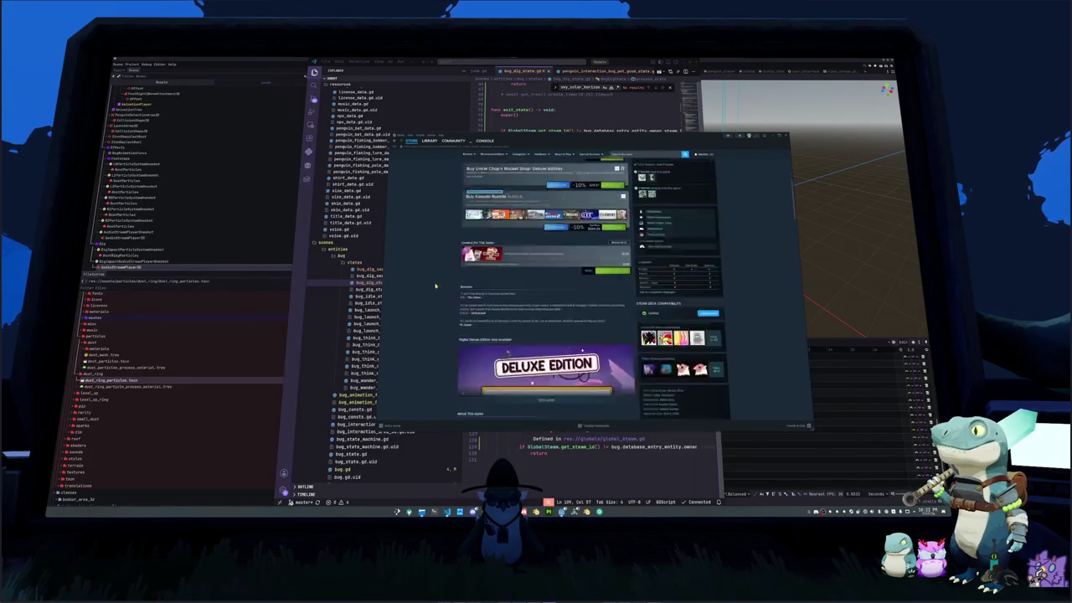
left_click(753, 134)
Select DustRingParticles in the Godot scene tree, frame it in the 3D view, and run the project
left_click(575, 264)
left_click(826, 247)
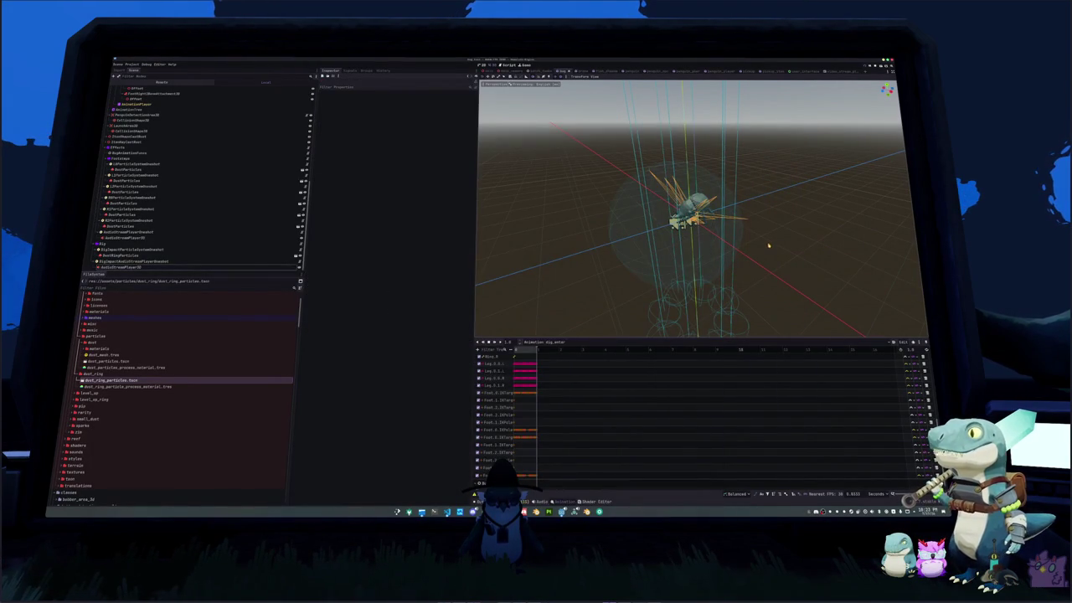
scroll(151, 235, "up", 8)
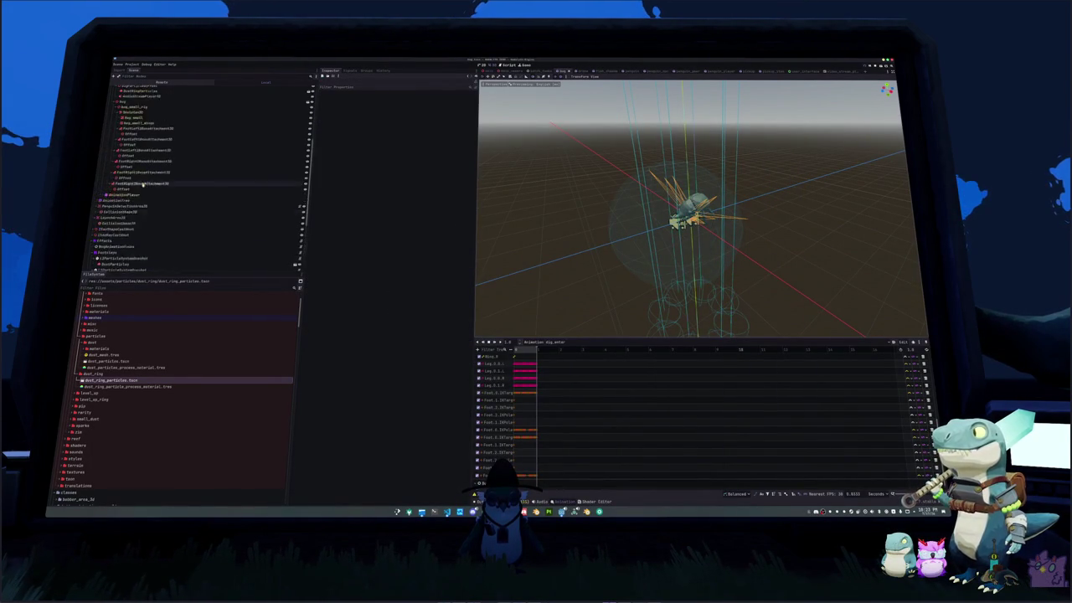
left_click(131, 134)
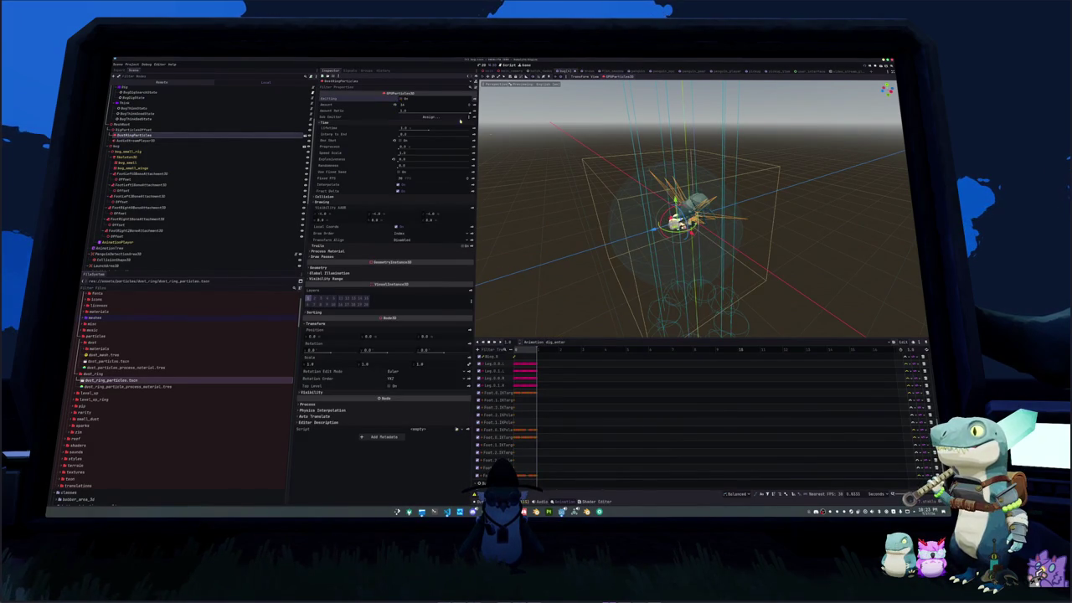
key("f")
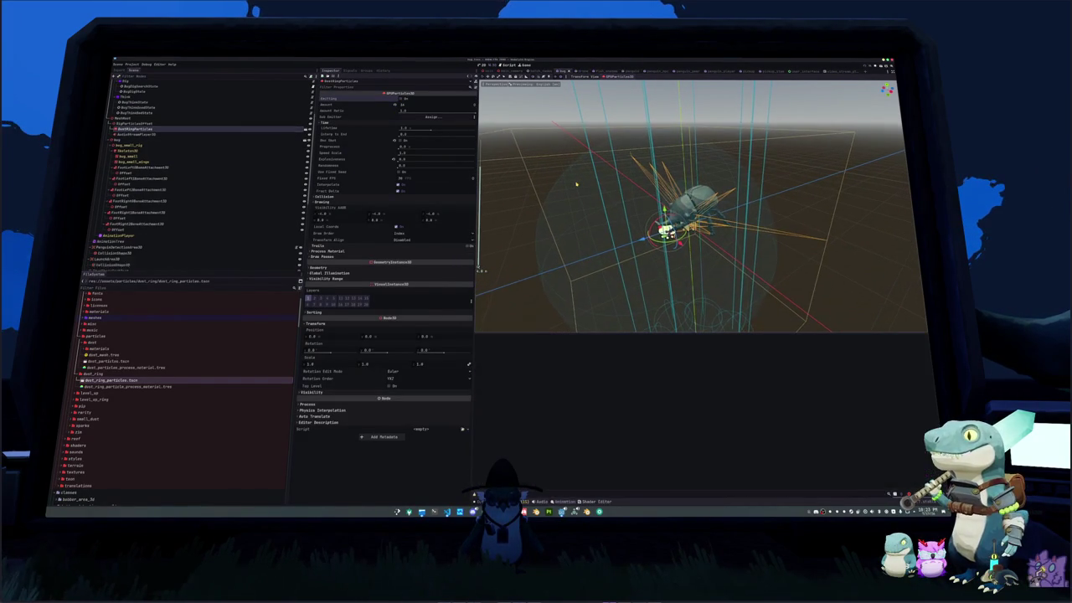
key("F6")
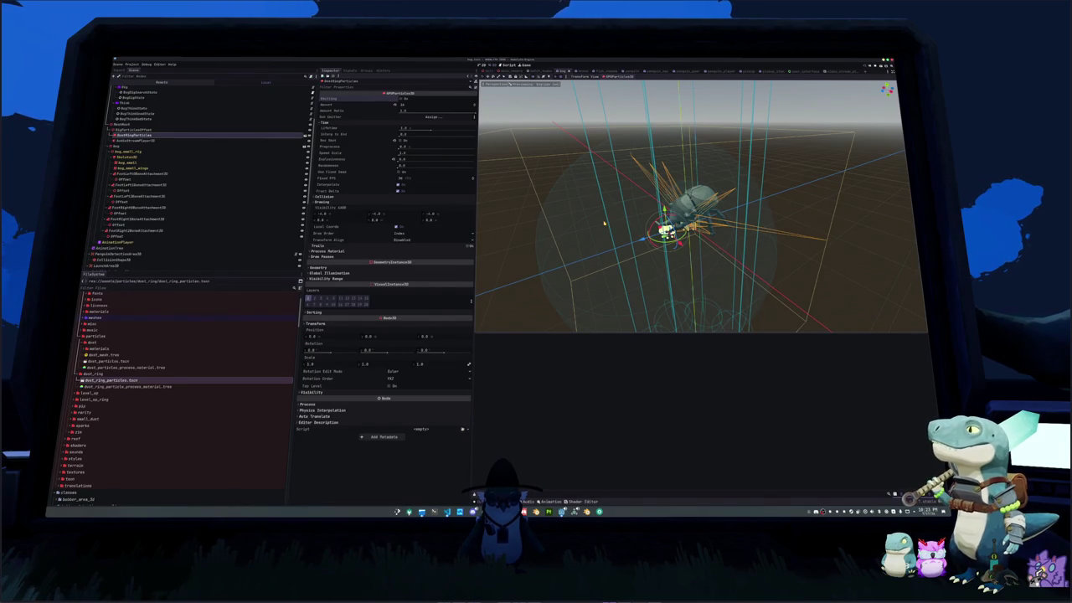
key("F6")
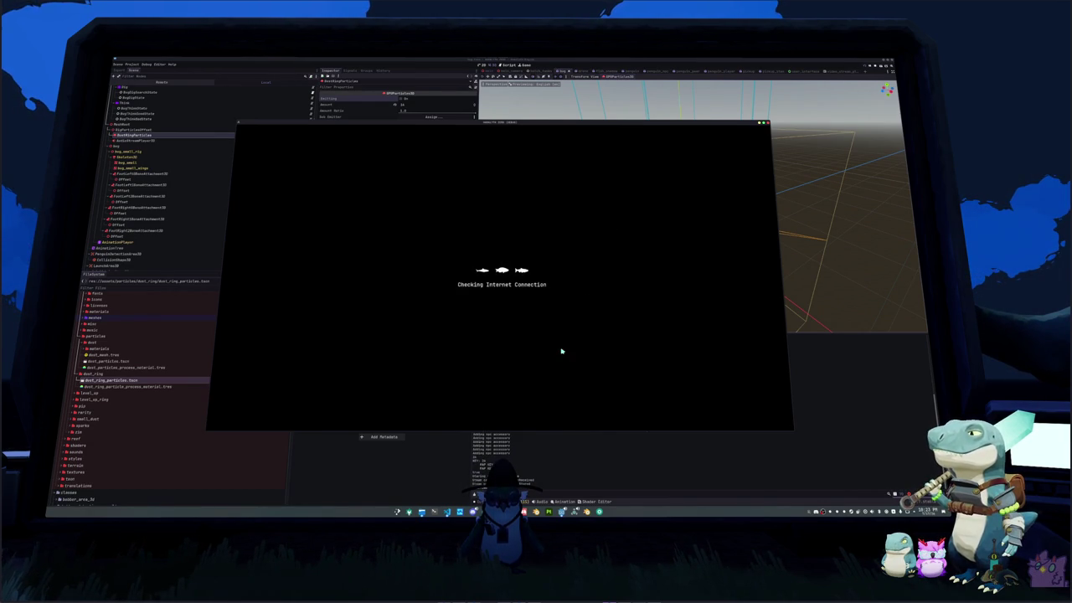
Start a Singleplayer game and walk the character across the bridge to the bug in the village
left_click(504, 304)
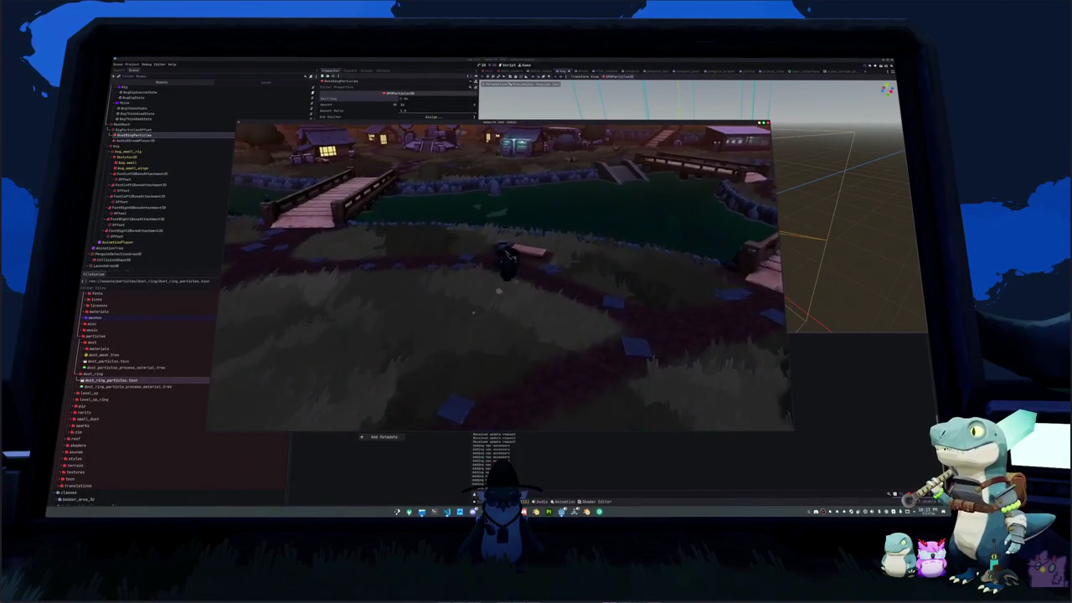
key("w")
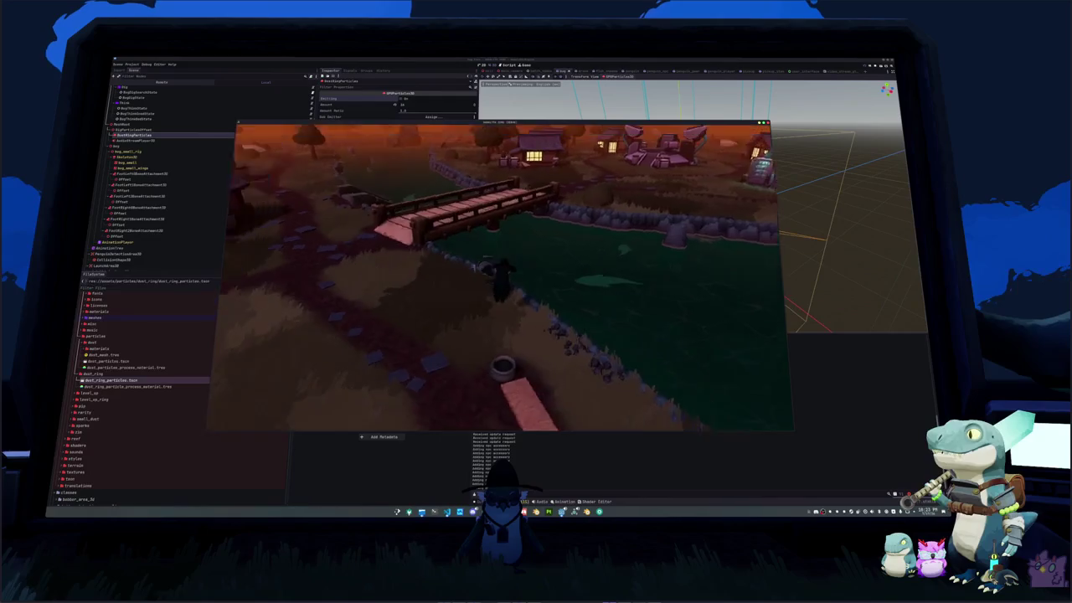
key("w")
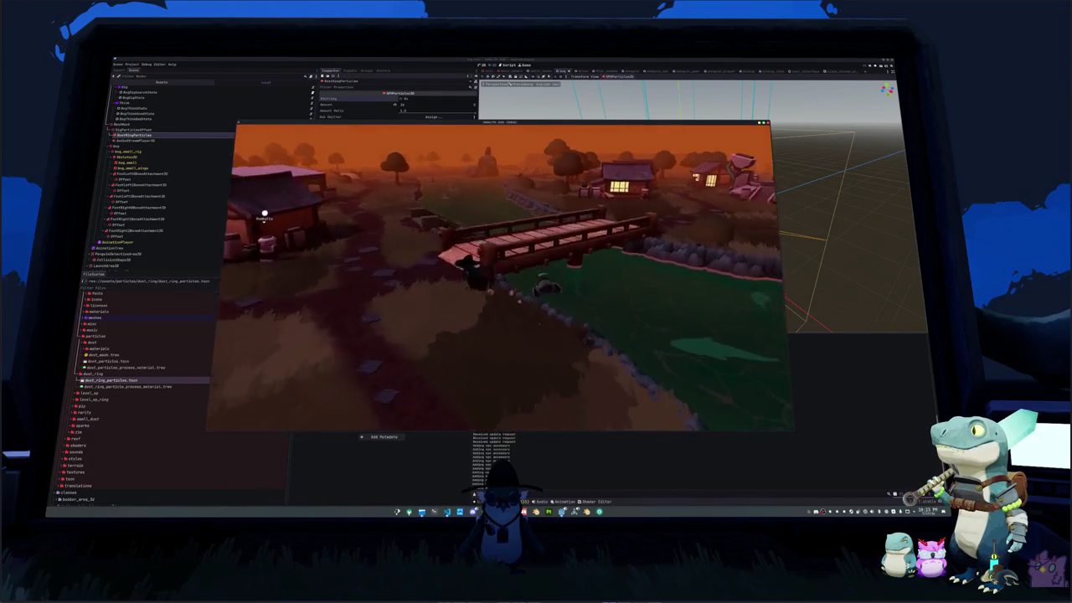
key("w")
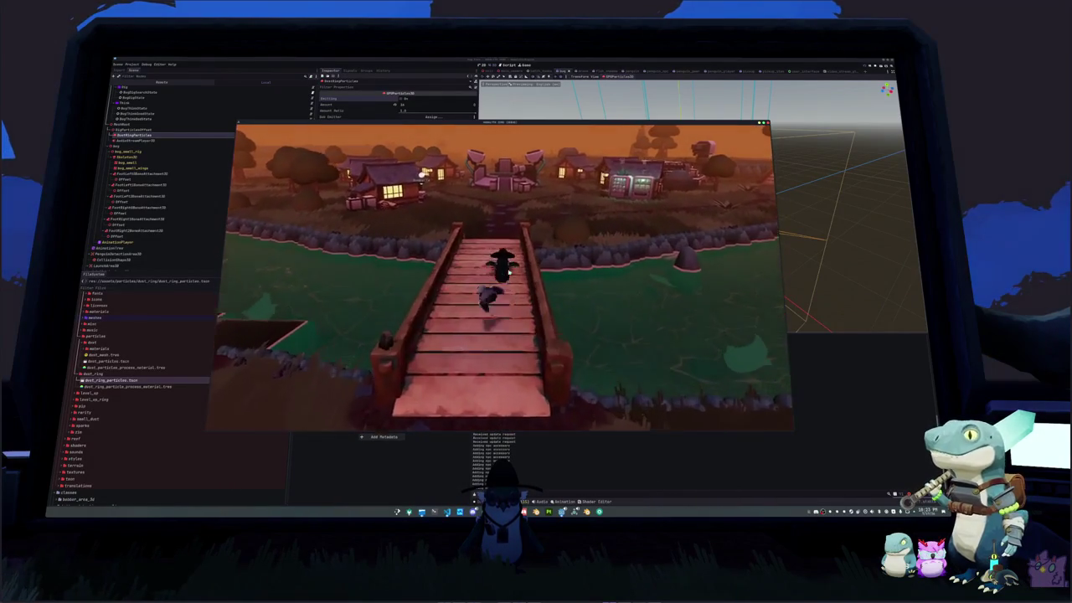
key("w")
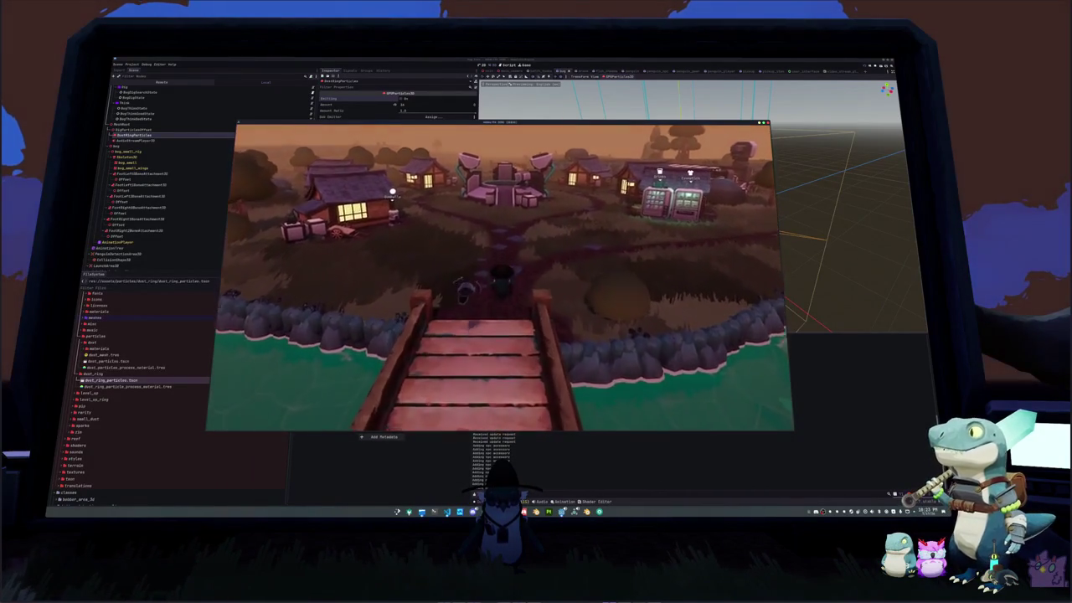
key("w")
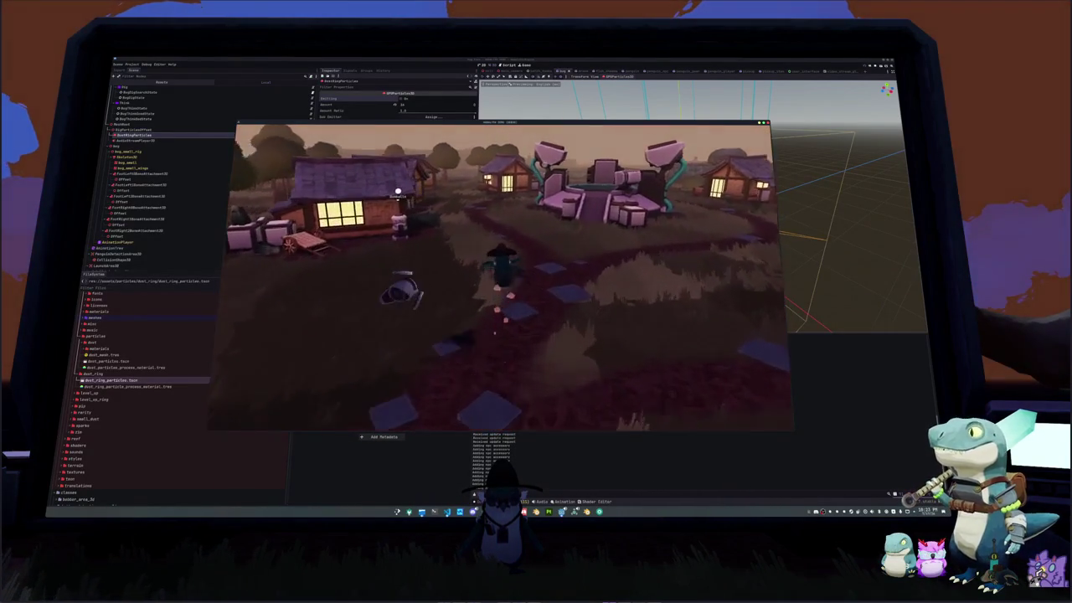
key("w")
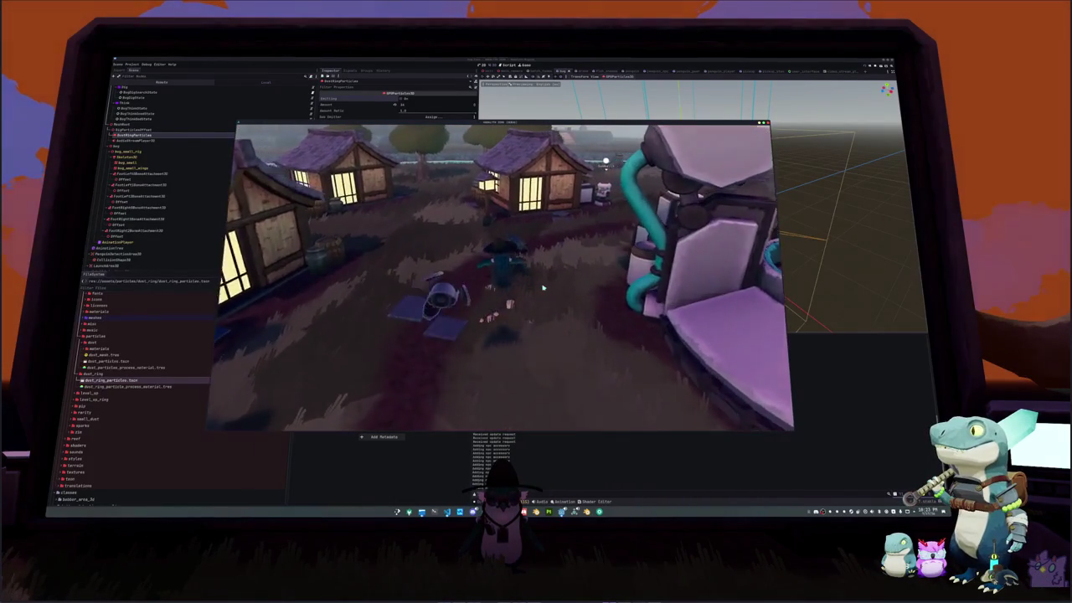
Pet the bug to start the timing minigame, then close the running game
key("e")
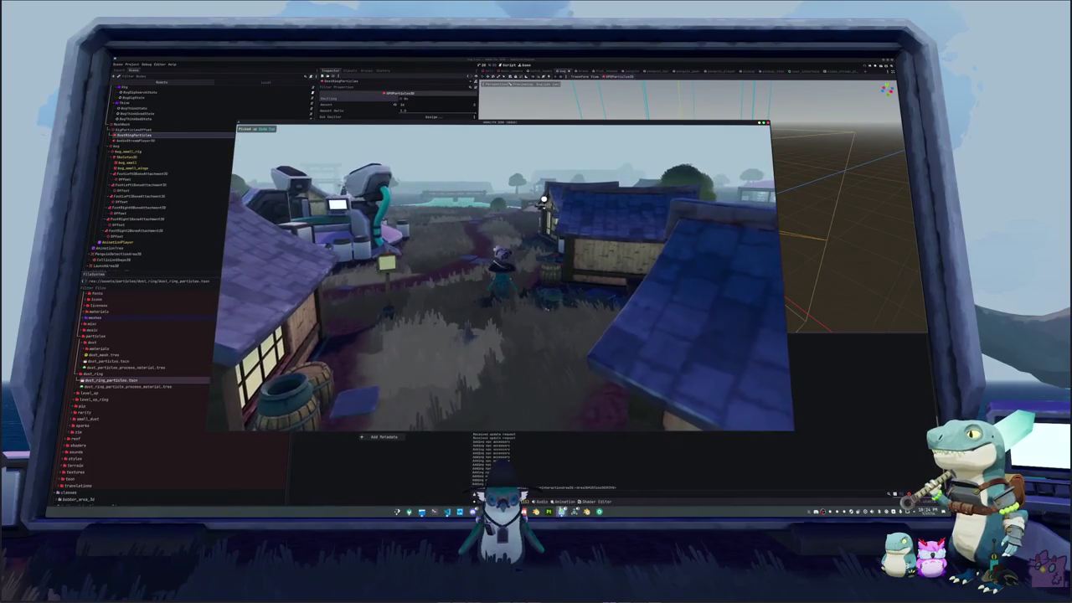
key("F8")
left_click(587, 512)
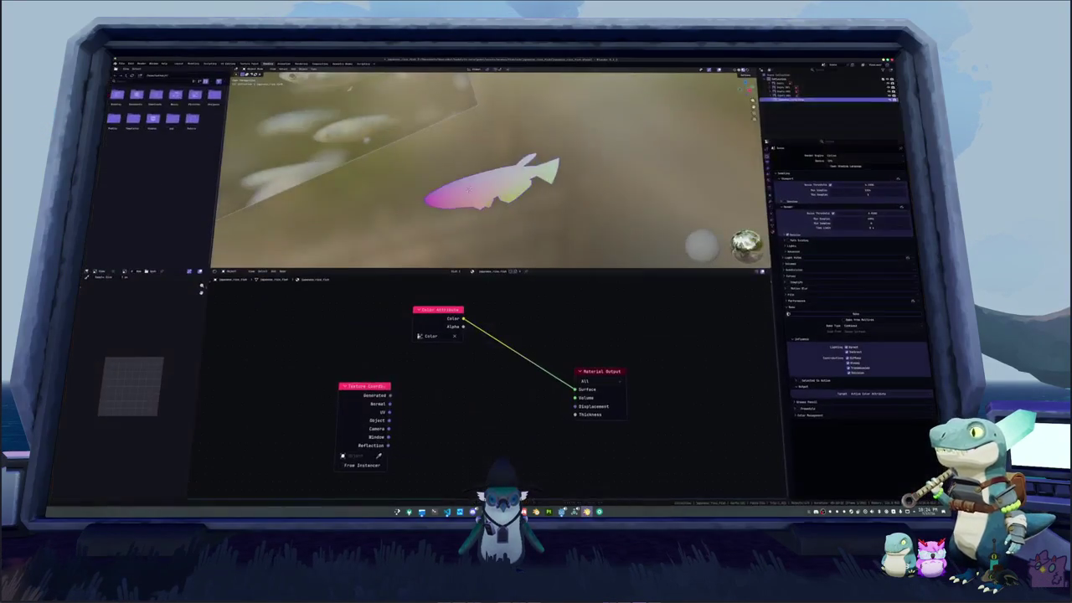
Start a new General file and delete the default cube, camera and light
left_click(530, 228)
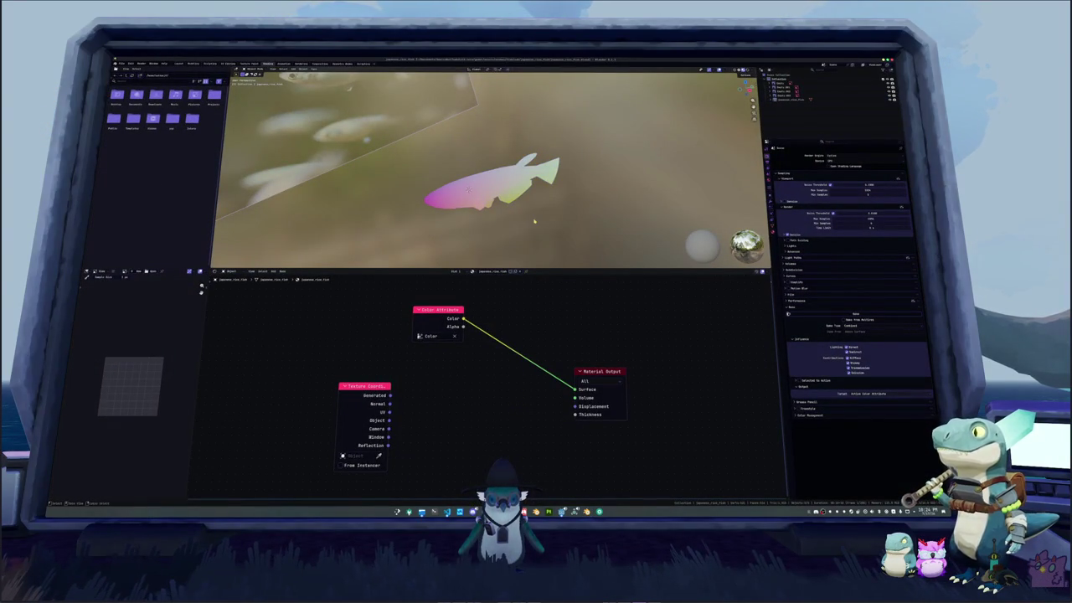
scroll(534, 220, "down", 2)
left_click(122, 63)
mouse_move(129, 71)
left_click(180, 74)
key("a")
key("Delete")
In the file browser, create a folder named 'sound' in the project folder and open it
key("ctrl+o")
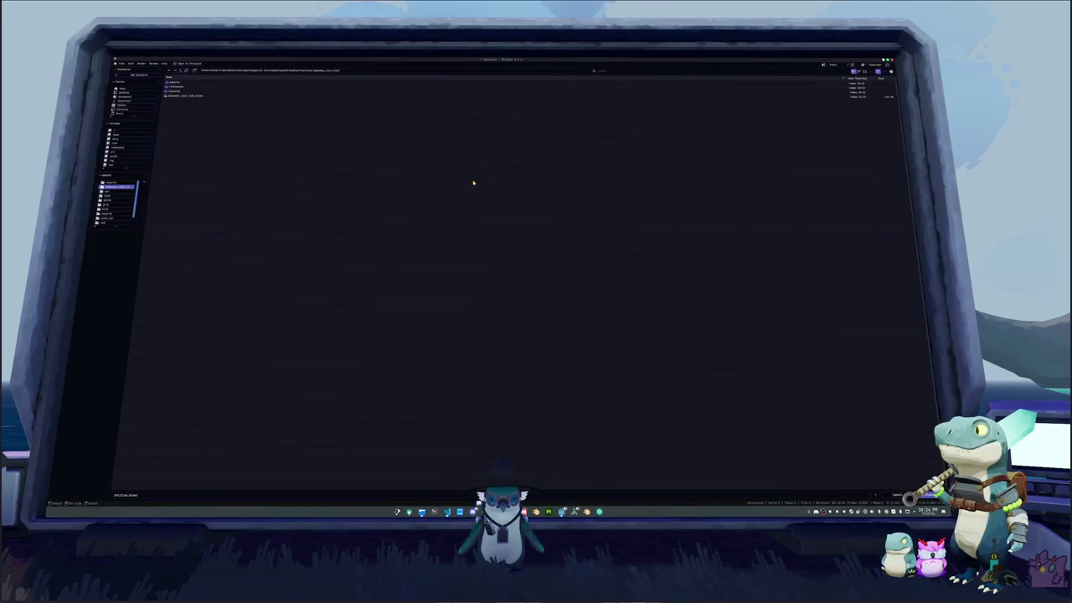
left_click(180, 70)
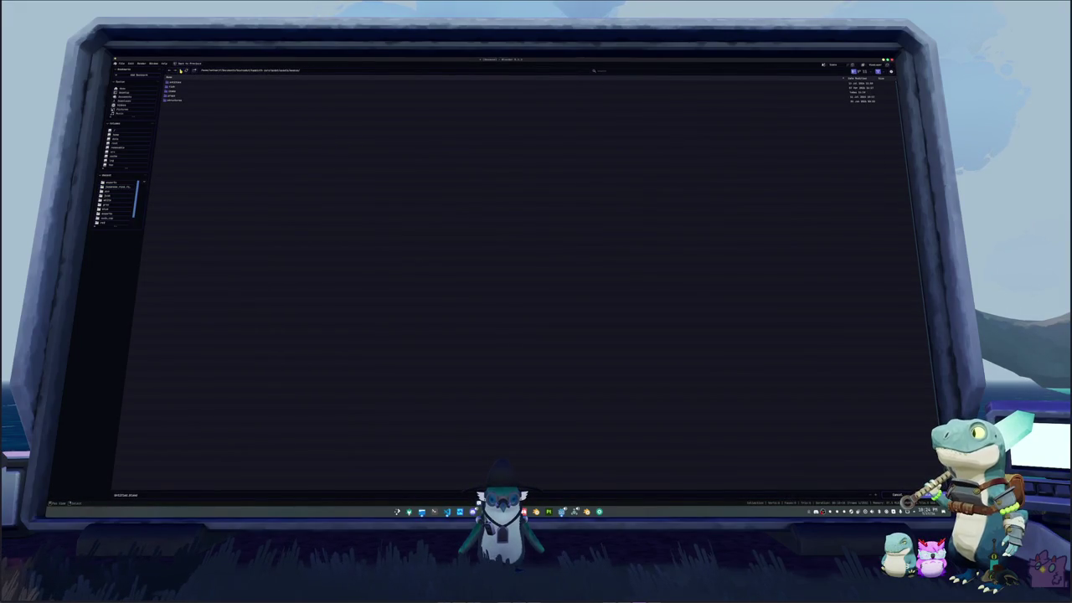
left_click(180, 71)
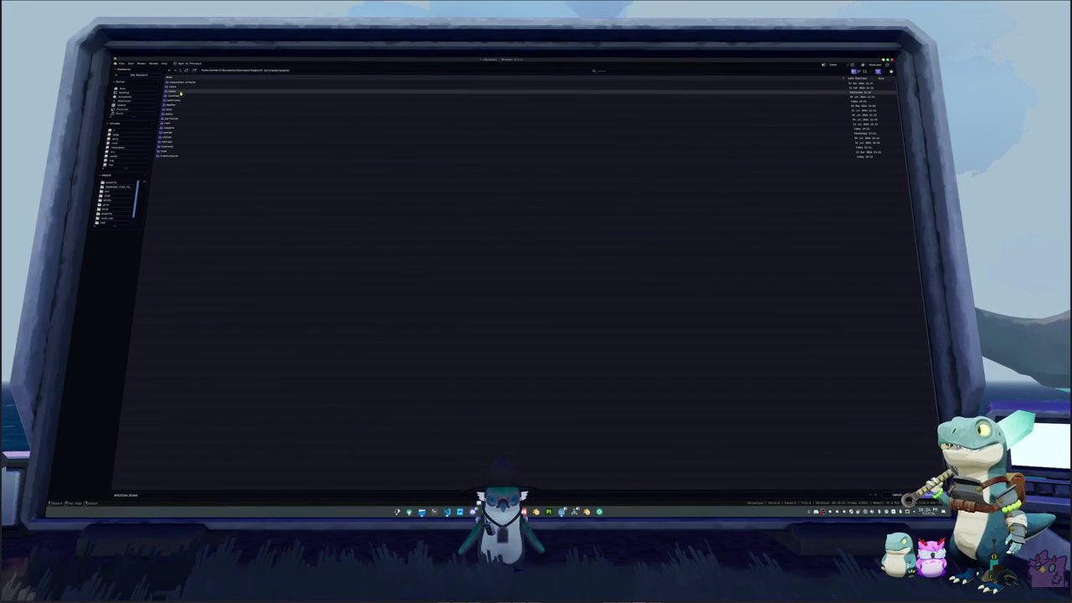
double_click(177, 105)
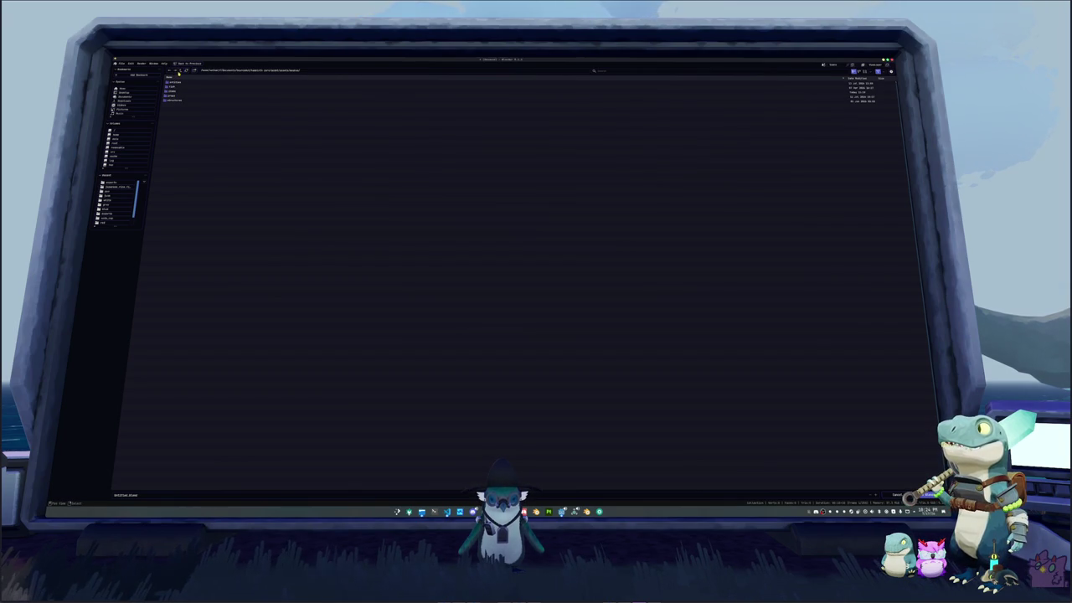
left_click(180, 70)
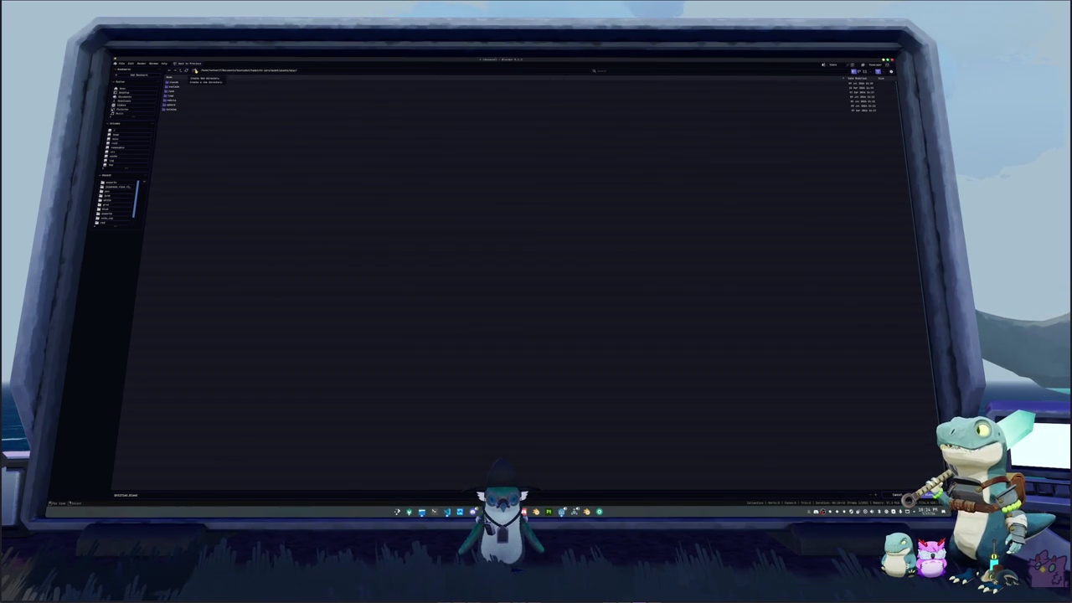
left_click(194, 70)
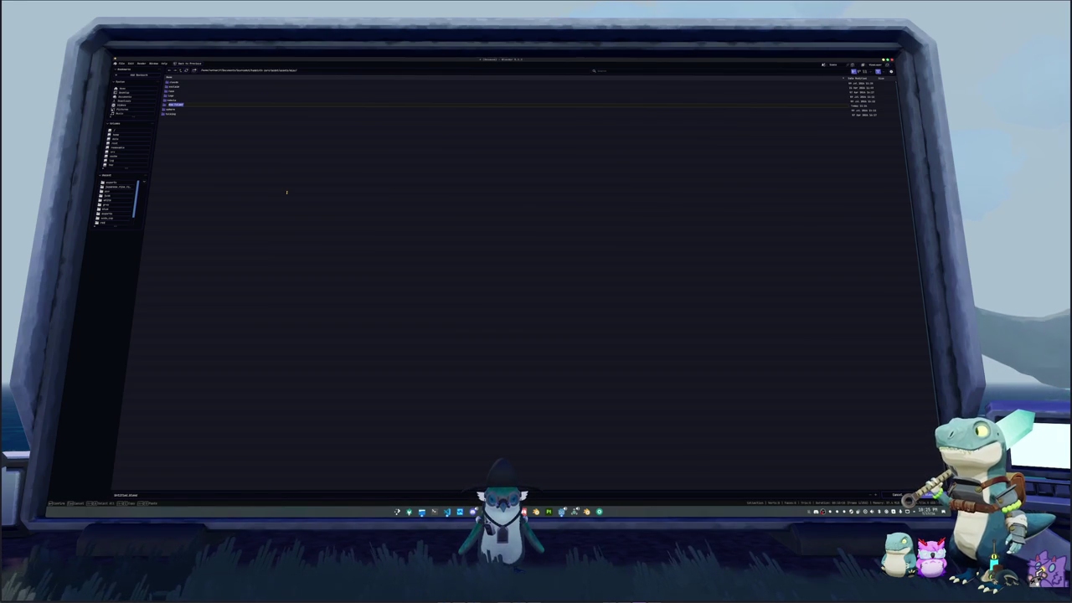
type("sound")
key("Return")
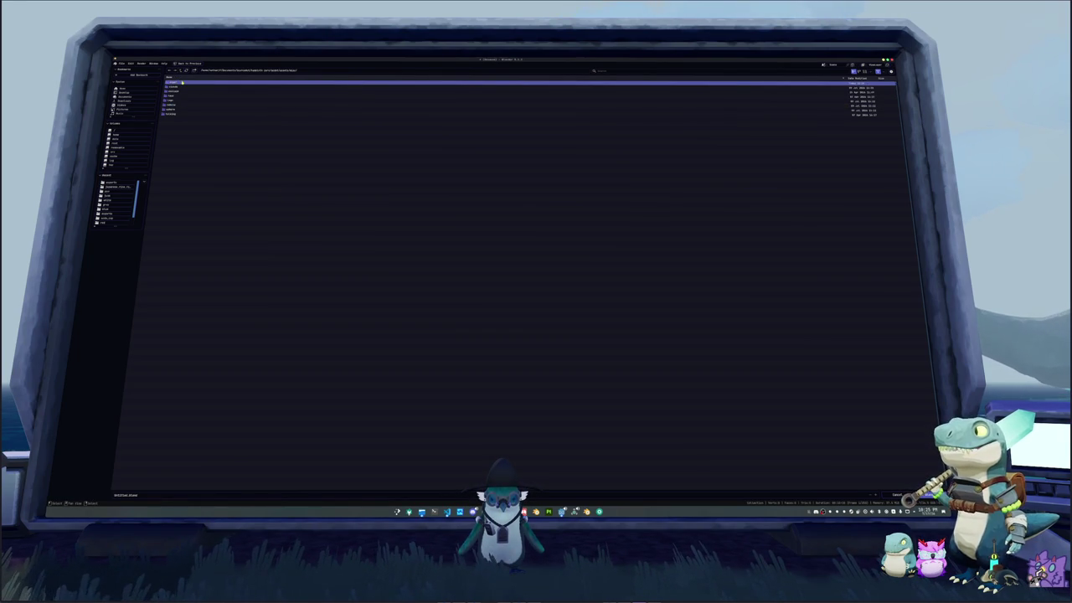
double_click(183, 95)
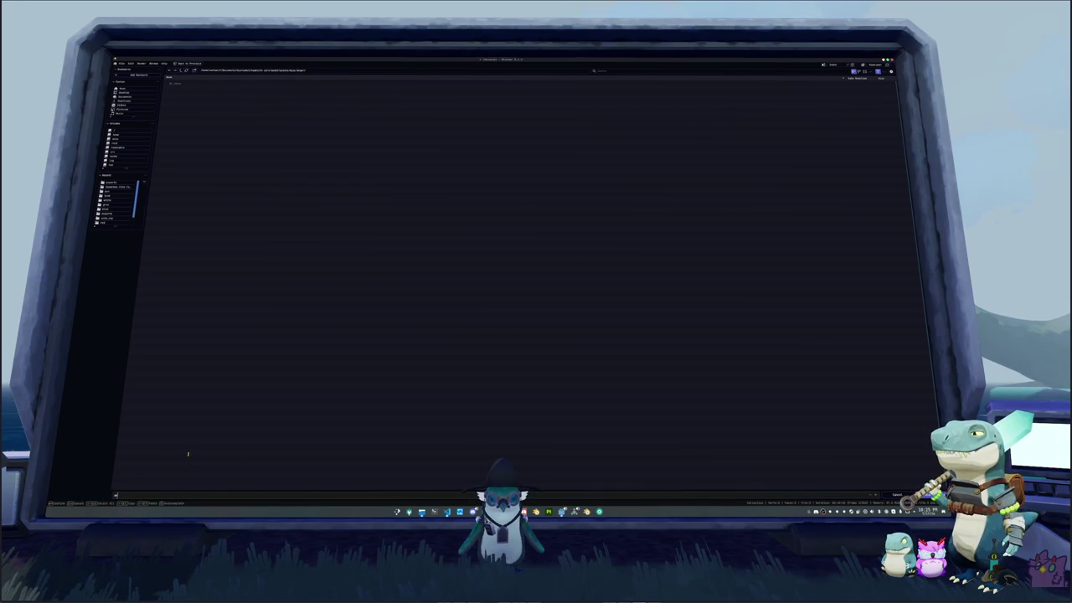
key("Return")
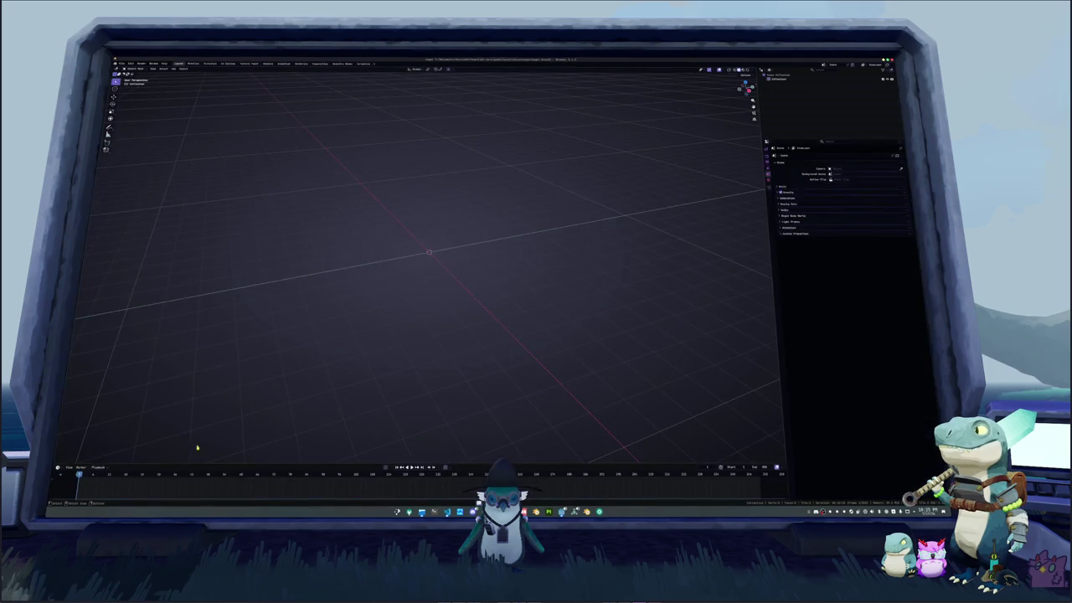
Add a camera, rotate it into position, and view through it
key("shift+a")
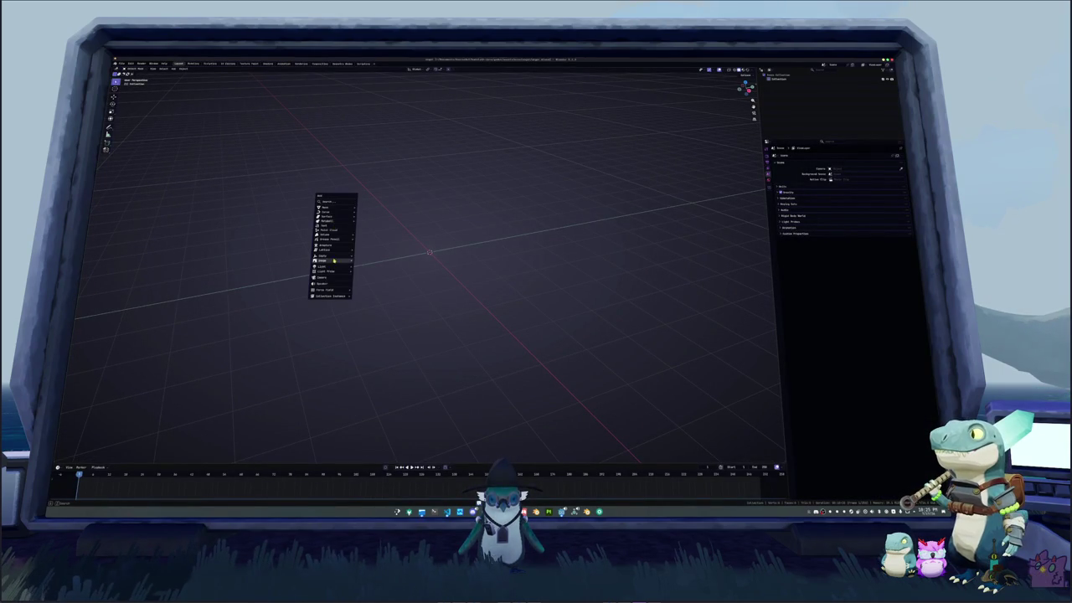
left_click(333, 277)
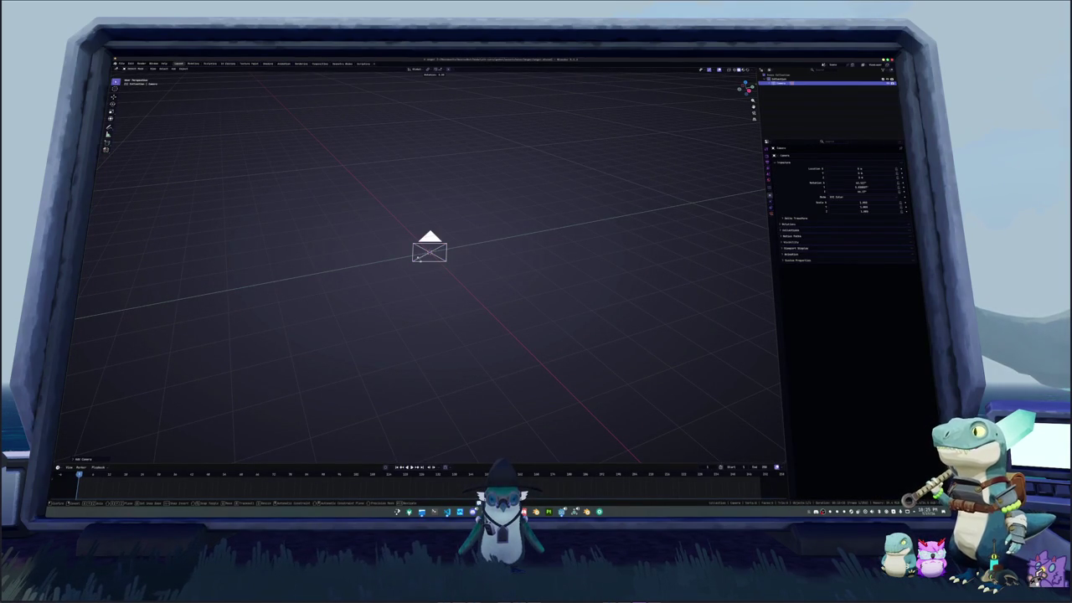
key("r")
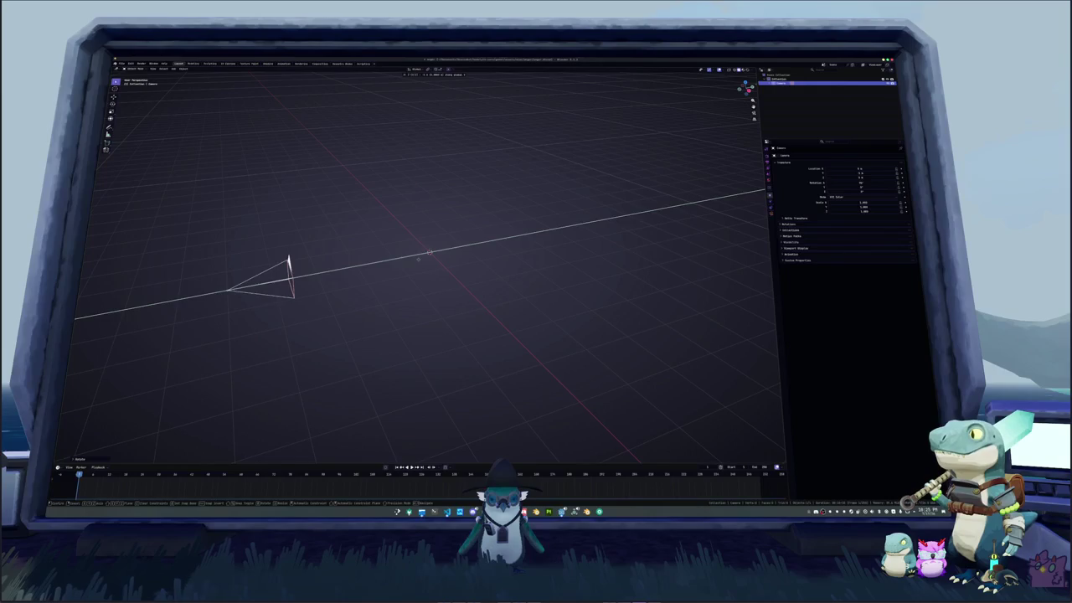
key("Return")
key("KP_0")
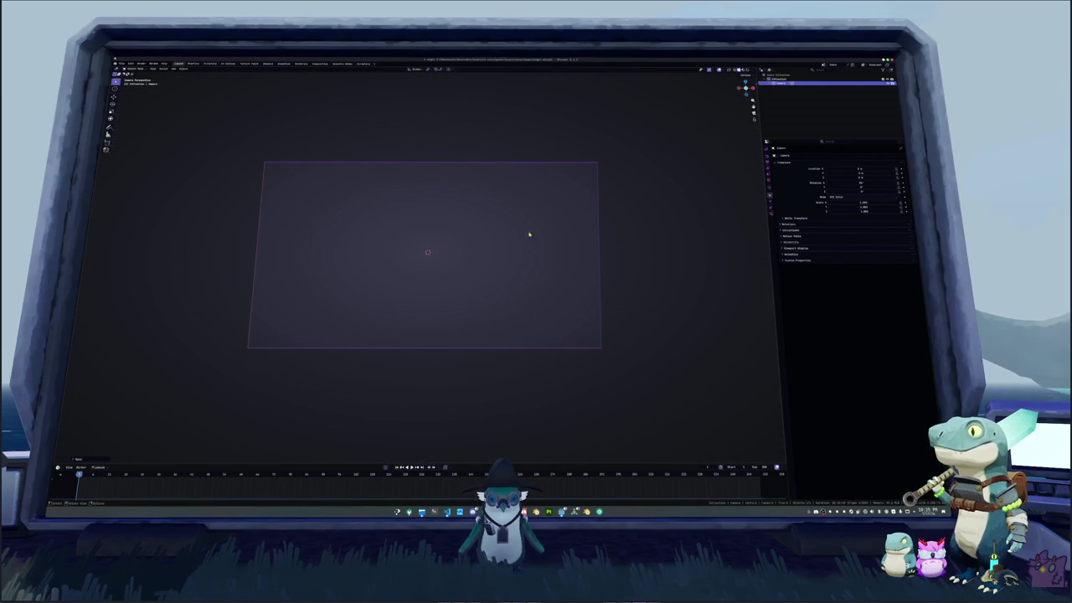
Set the camera type to Orthographic and give the output equal X and Y resolution
left_click(769, 211)
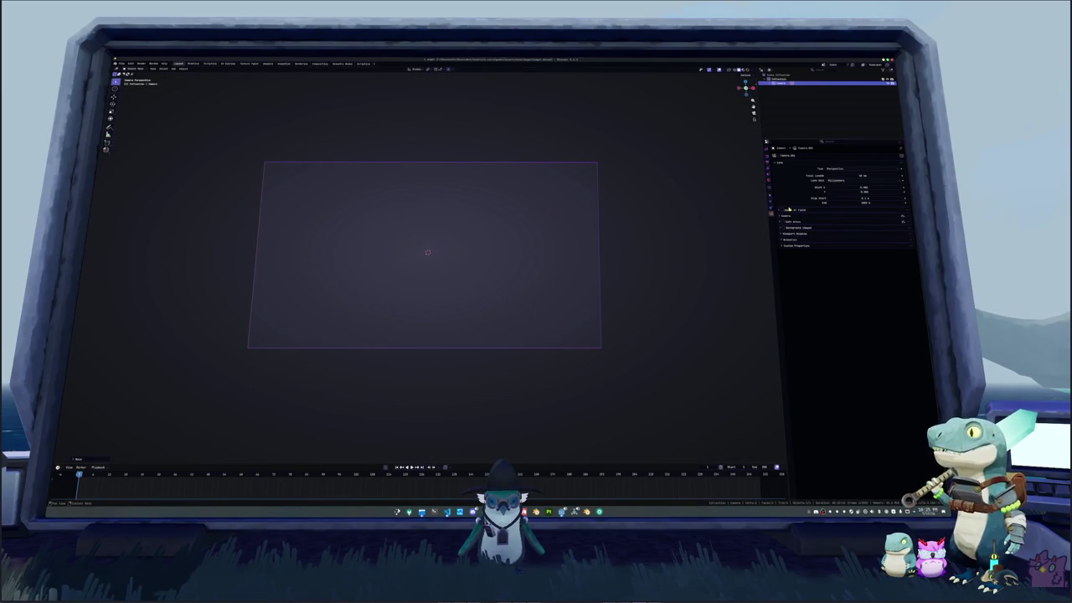
left_click(856, 170)
left_click(837, 181)
left_click(770, 156)
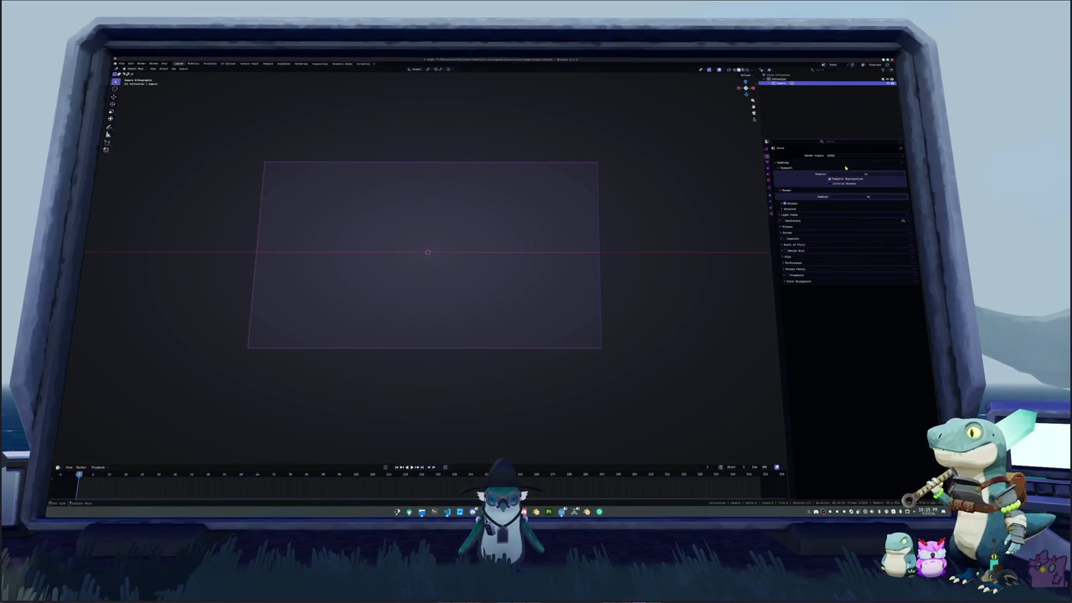
left_click(770, 162)
left_click_drag(864, 161, 865, 166)
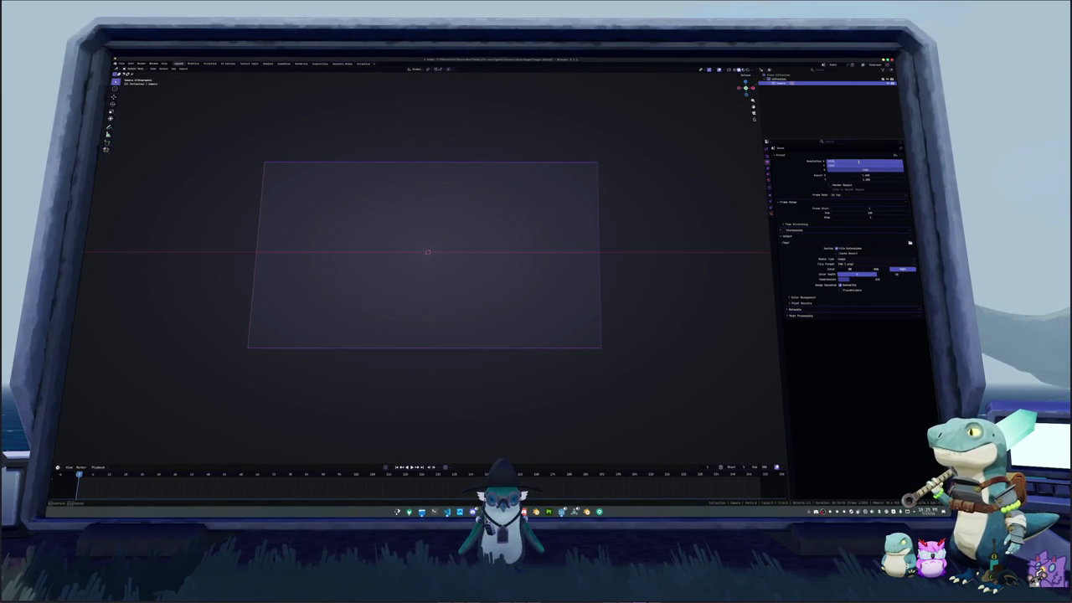
key("Return")
scroll(519, 204, "down", 2)
key("shift+a")
Add a plane, rotate it 90° on X to face the camera, and scale it to fill the frame
mouse_move(500, 137)
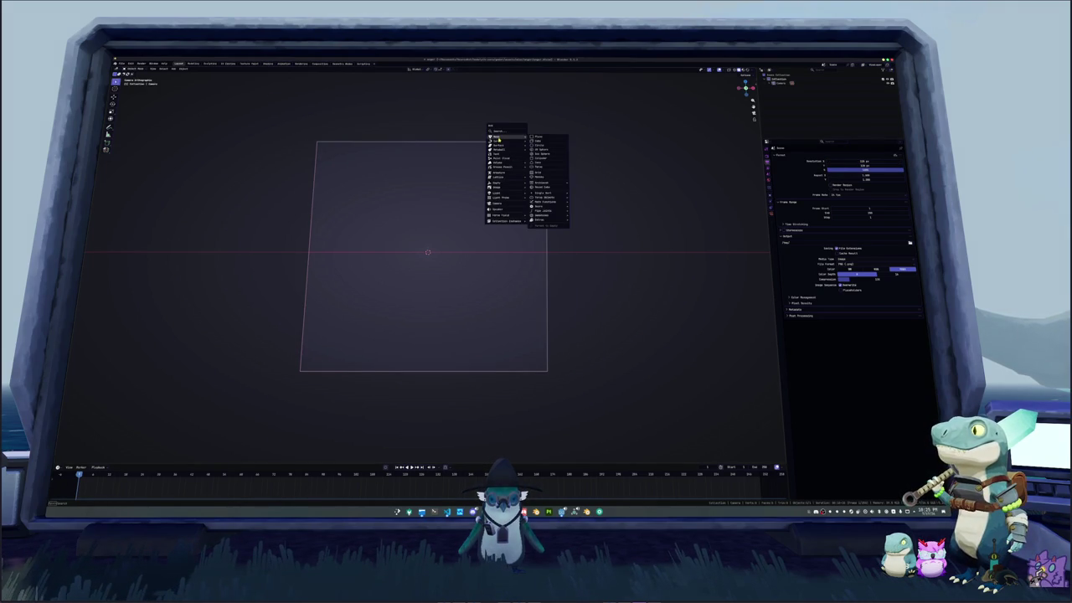
left_click(540, 139)
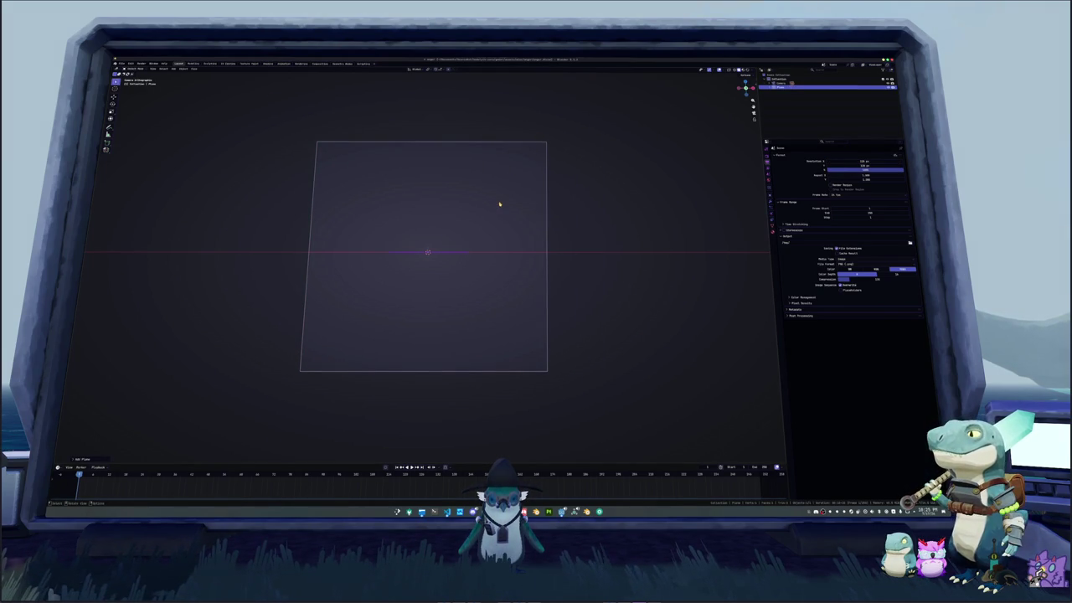
key("r")
key("x")
key("9")
key("0")
key("Return")
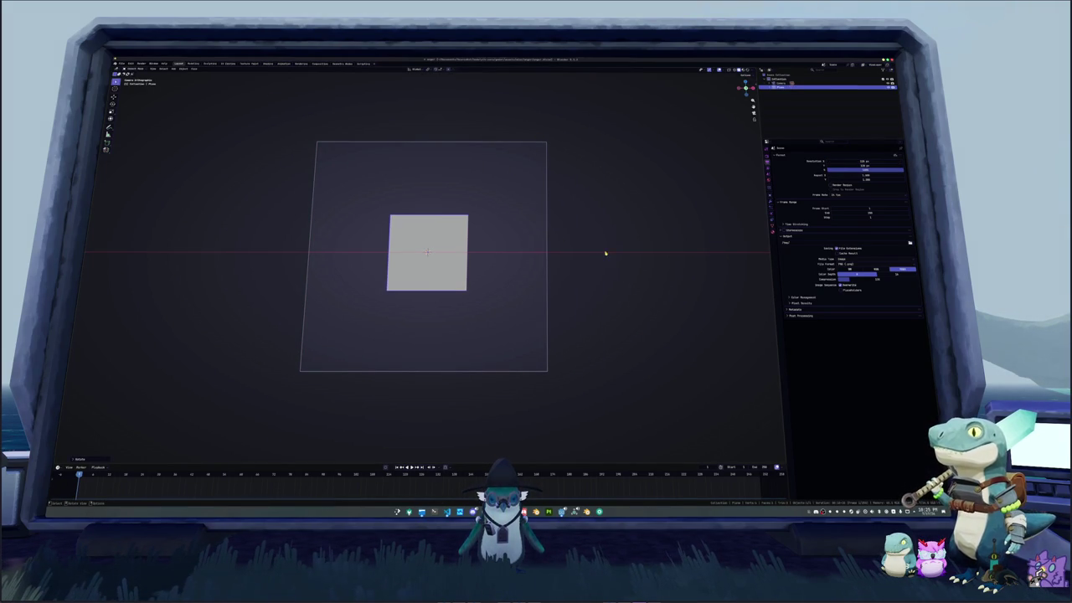
key("s")
left_click(769, 237)
key("shift+a")
mouse_move(394, 236)
left_click(444, 238)
In Edit Mode, loop-cut the plane and widen the middle vertical and horizontal bands
key("Tab")
left_click(428, 144)
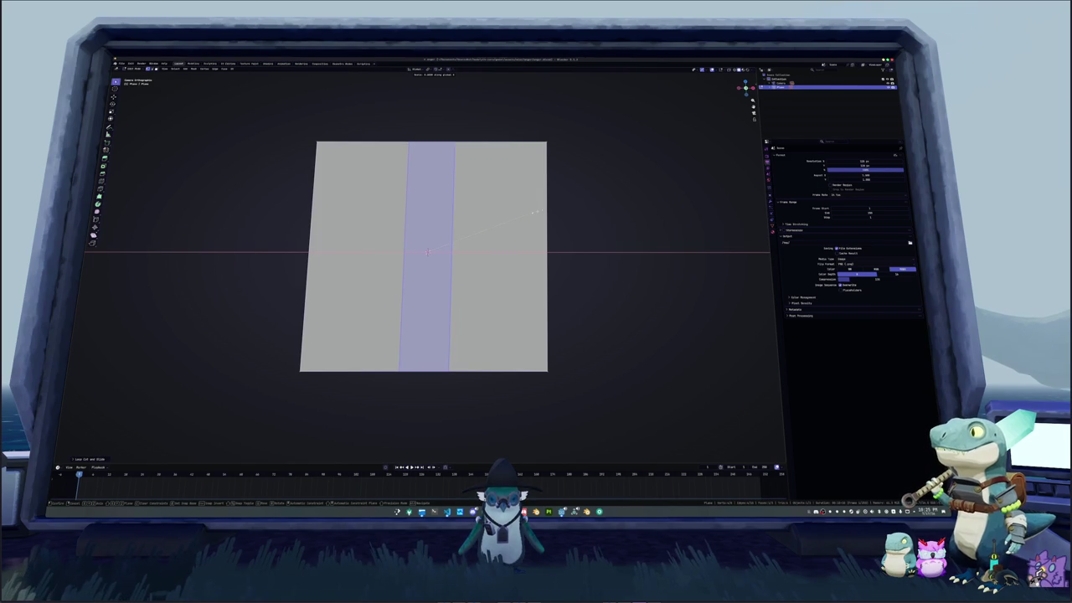
left_click(536, 215)
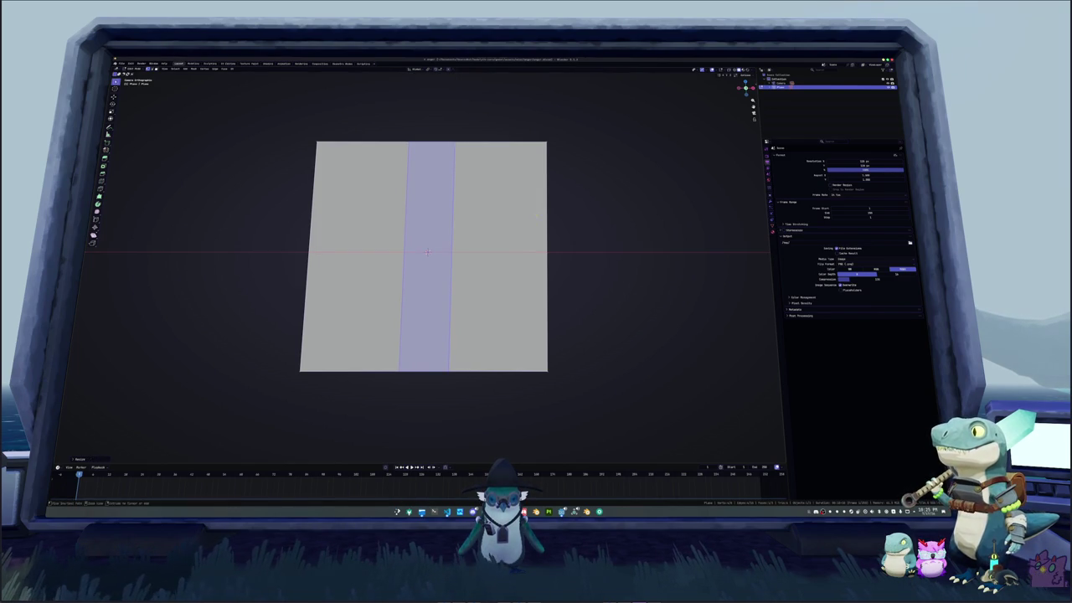
key("ctrl+r")
left_click(427, 251)
right_click(427, 251)
key("s")
key("z")
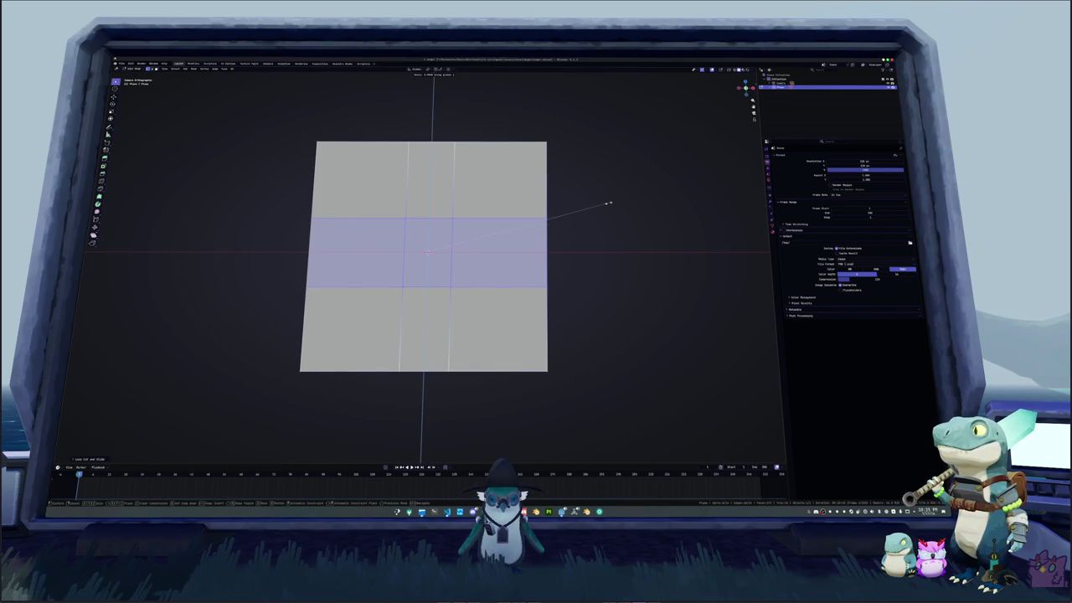
left_click(552, 217)
Add cuts through the left column and top row to complete the 5-by-5 grid
key("s")
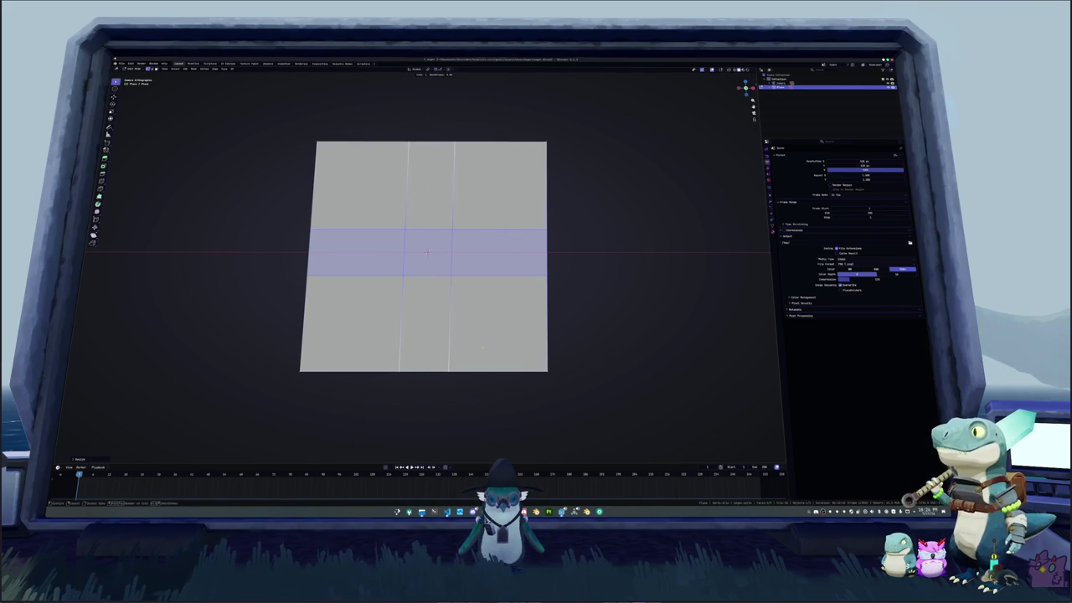
left_click(352, 271)
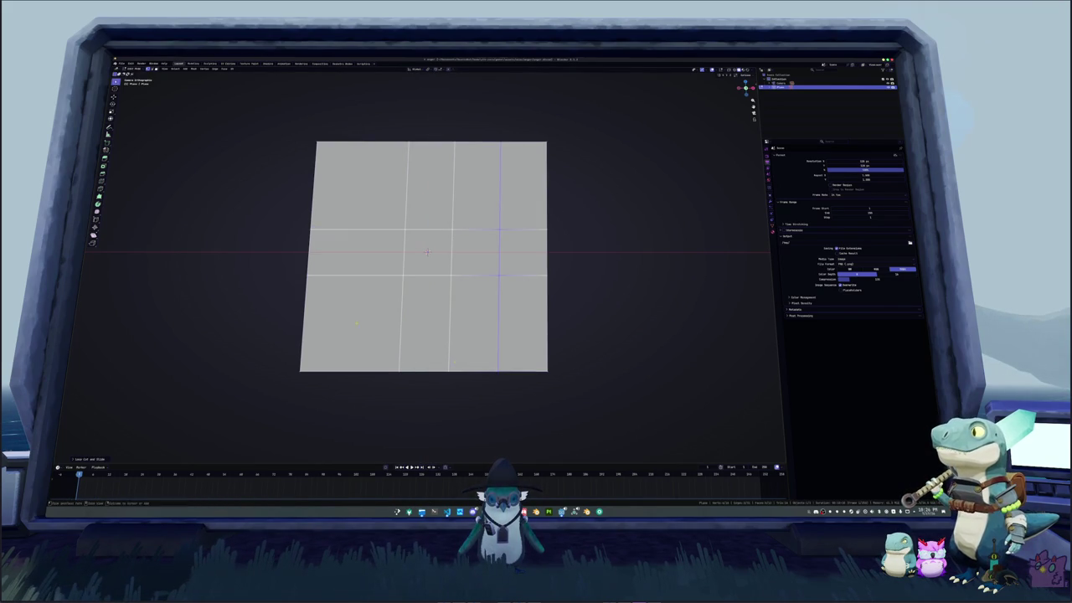
key("ctrl+r")
left_click(500, 185)
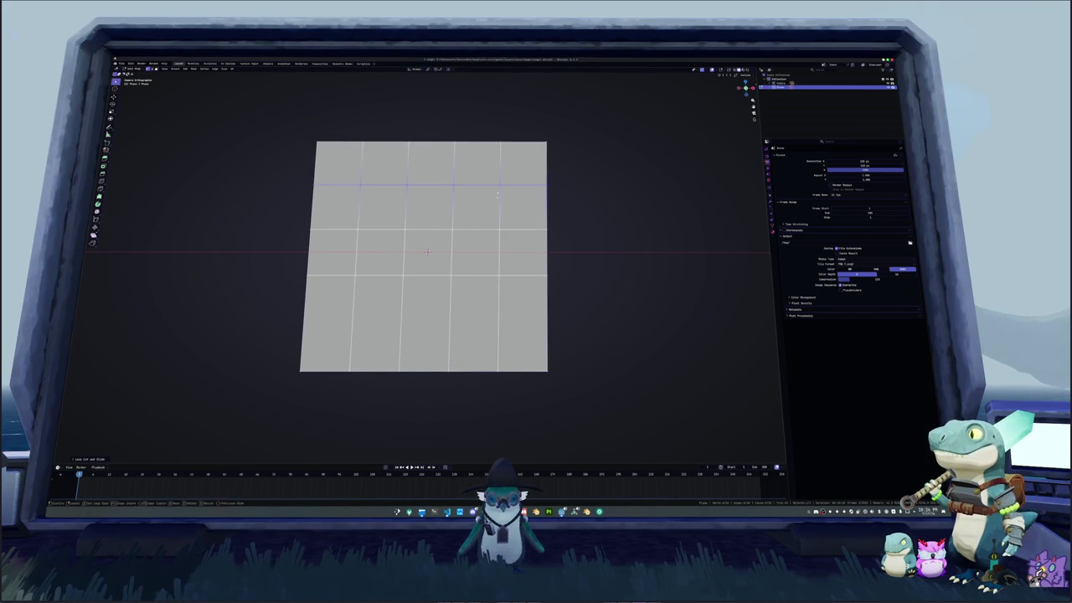
right_click(507, 319)
key("alt+a")
Select the four corner faces and the central cross of faces in the grid
left_click(475, 299)
left_click(584, 376)
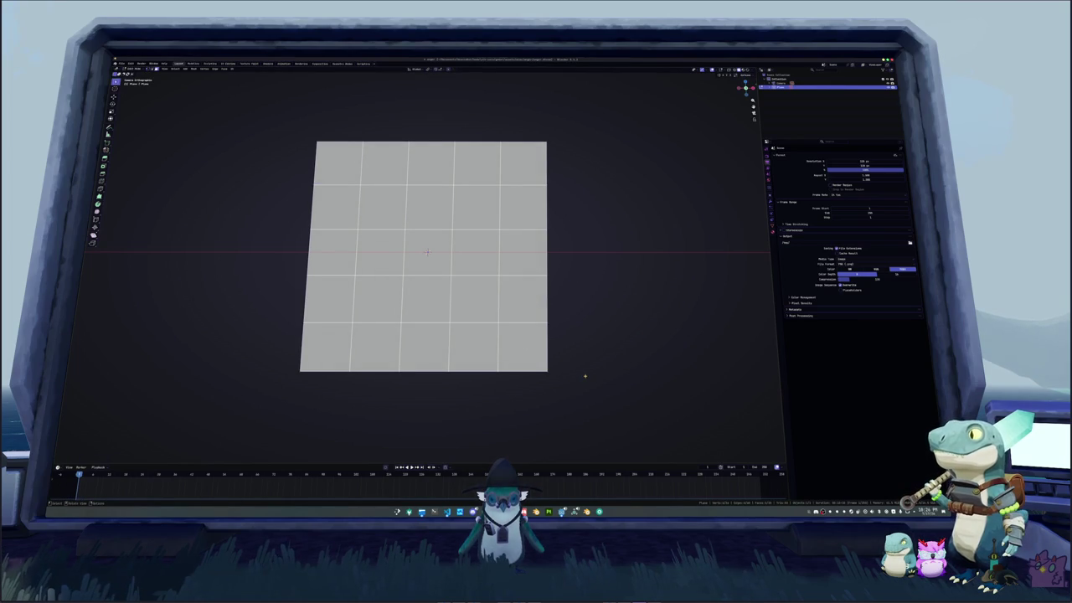
left_click(522, 347)
left_click(520, 168, "shift")
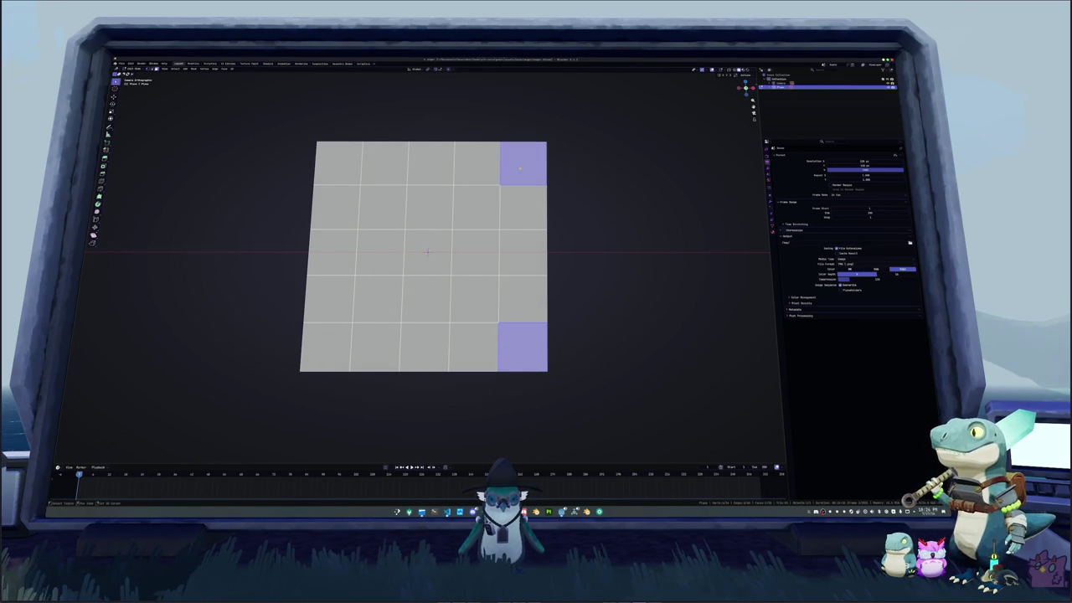
left_click(336, 166, "shift")
left_click(325, 348, "shift")
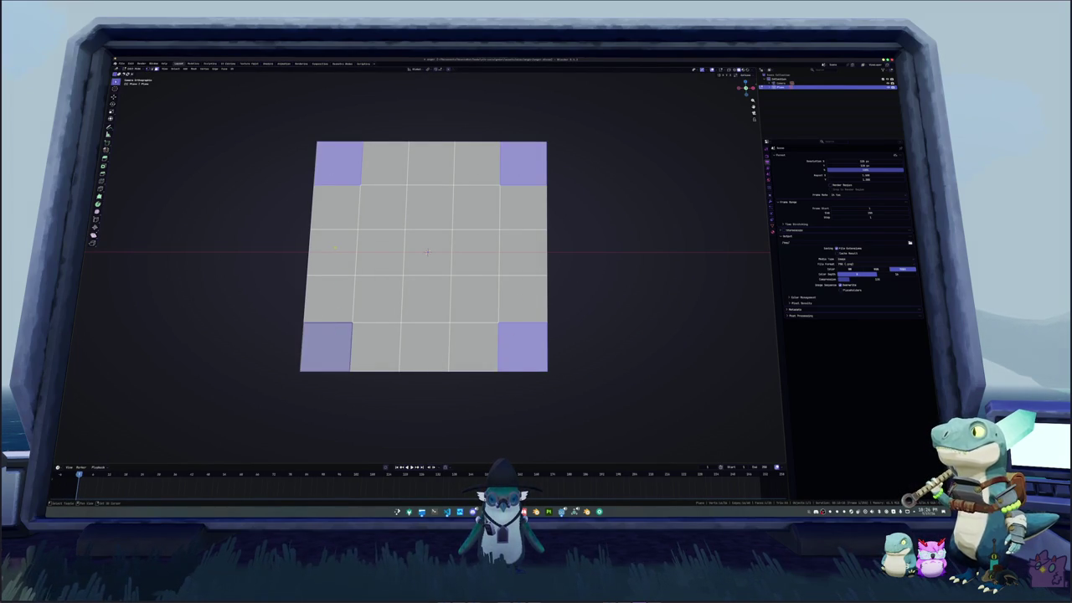
left_click(332, 252, "shift")
left_click(381, 253, "shift")
left_click(427, 252, "shift")
left_click(427, 299, "shift")
left_click(416, 341, "shift")
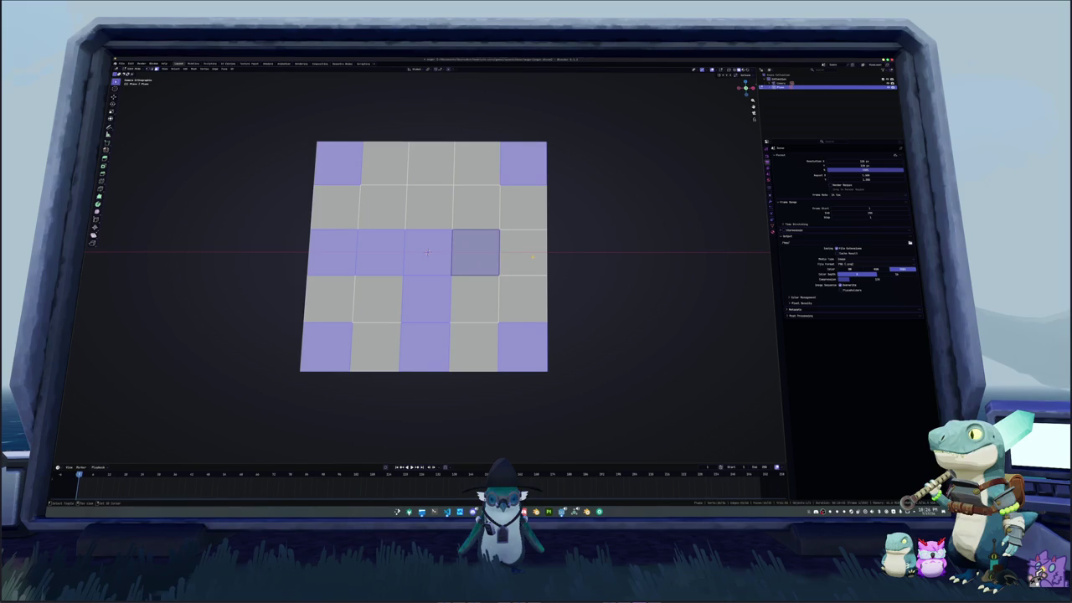
left_click(474, 252, "shift")
left_click(429, 208, "shift")
left_click(431, 163, "shift")
left_click(524, 252, "shift")
Delete the selected faces, undoing an accidental dissolve, then clear the selection
key("x")
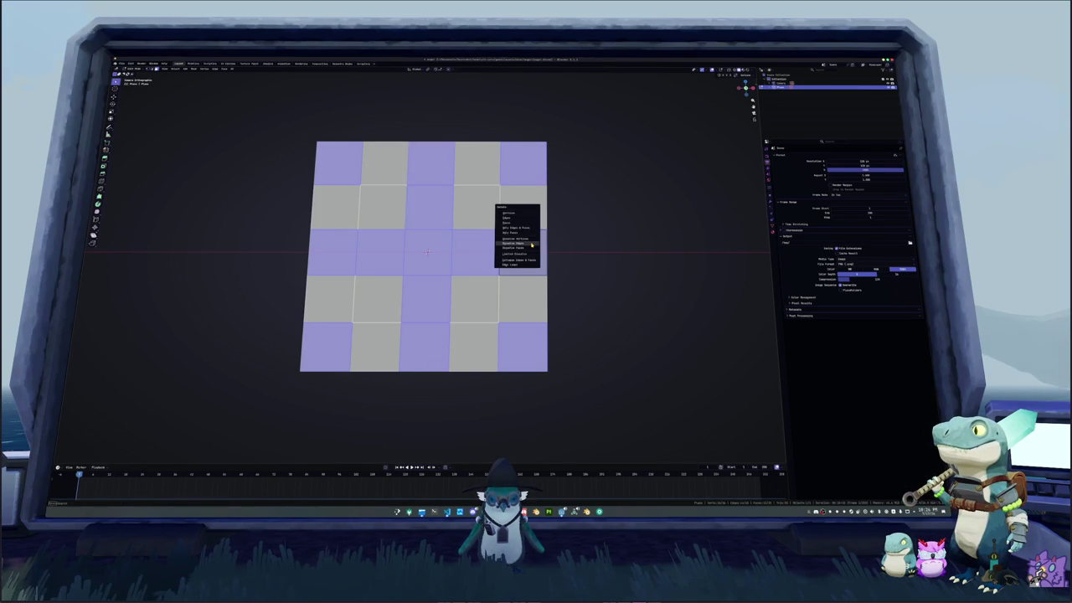
left_click(536, 252)
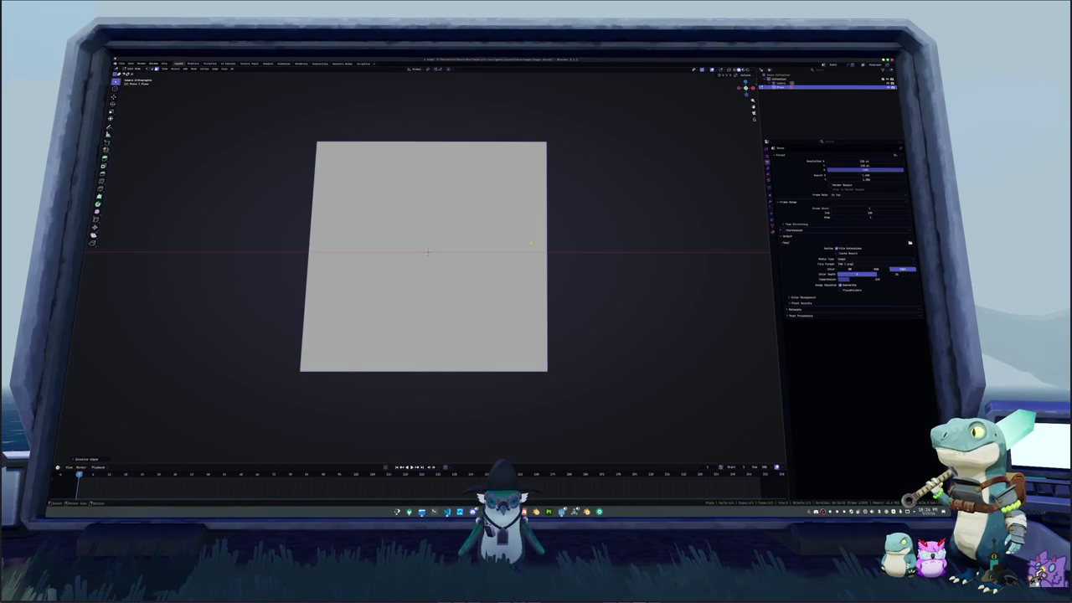
key("ctrl+z")
key("x")
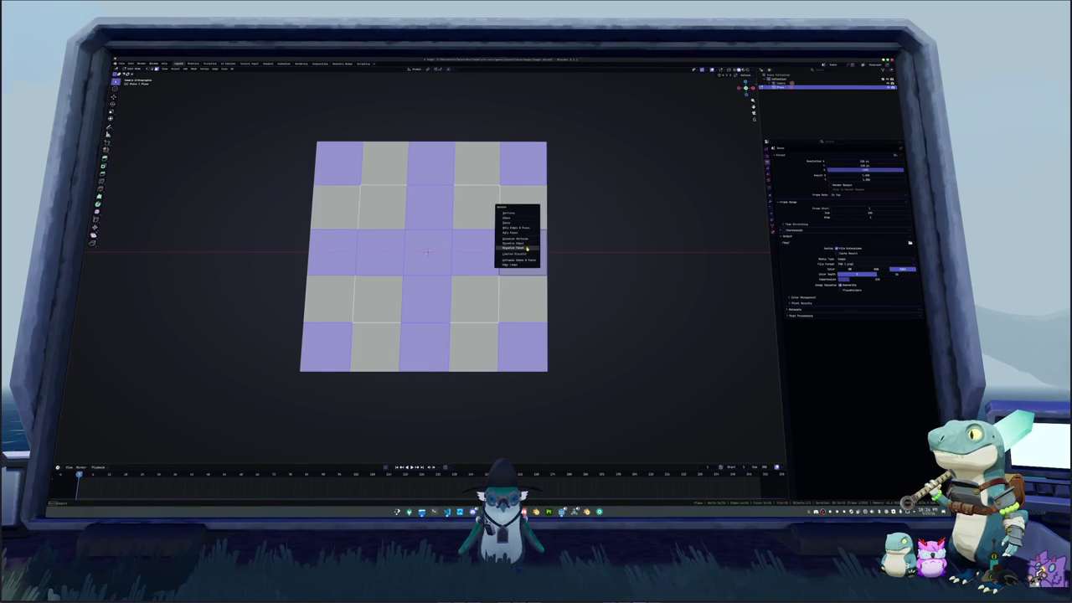
left_click(515, 224)
scroll(568, 238, "down", 3)
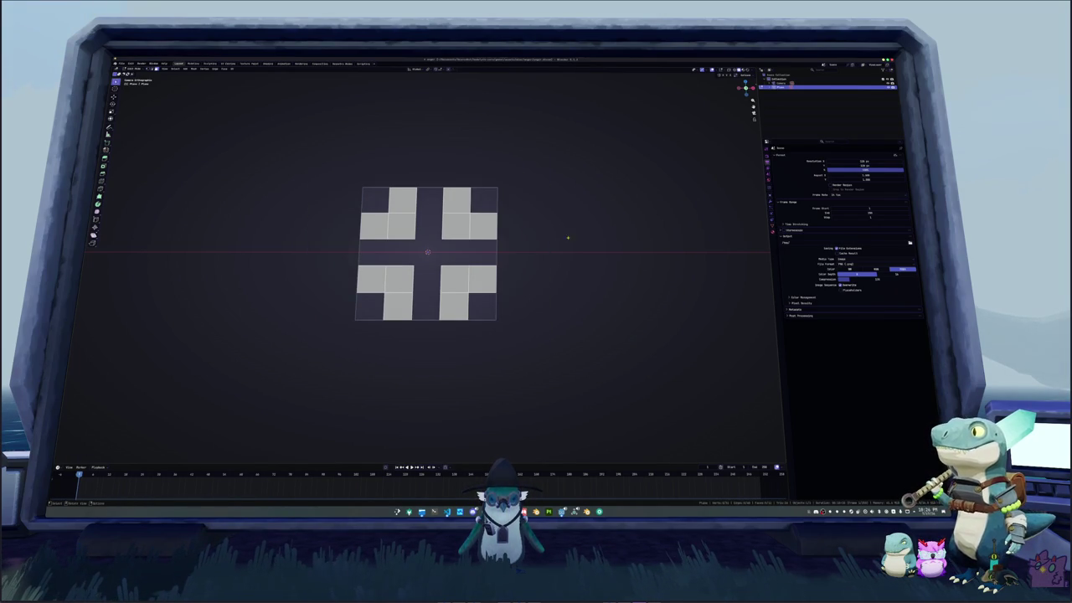
scroll(520, 252, "up", 2)
key("a")
key("alt+a")
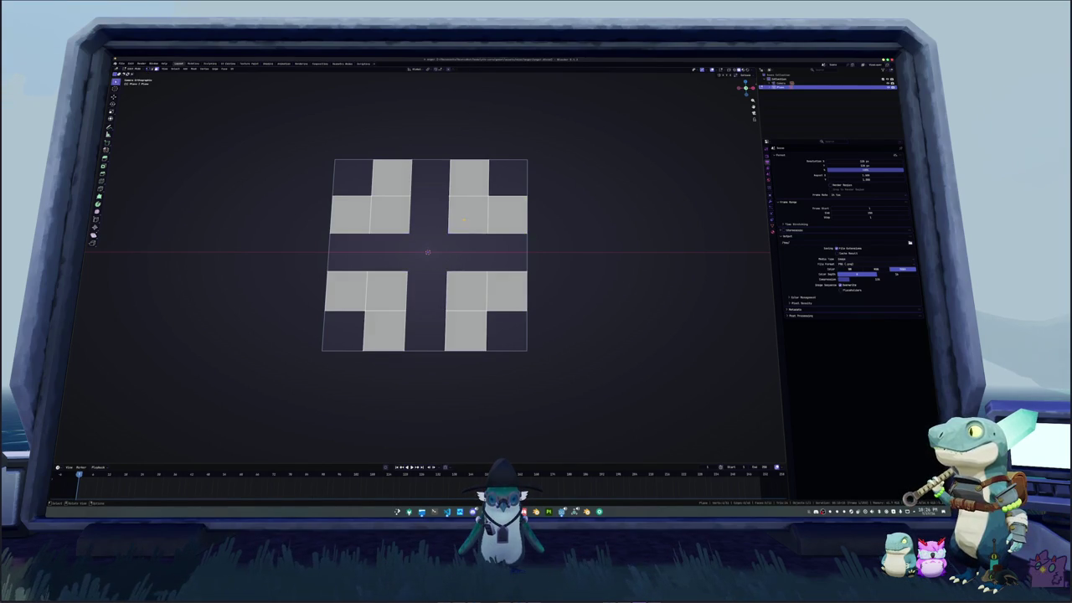
Select the four inner faces and scale them toward the centre
left_click(477, 214)
left_click(390, 215, "shift")
left_click(387, 290, "shift")
left_click(472, 288, "shift")
key("s")
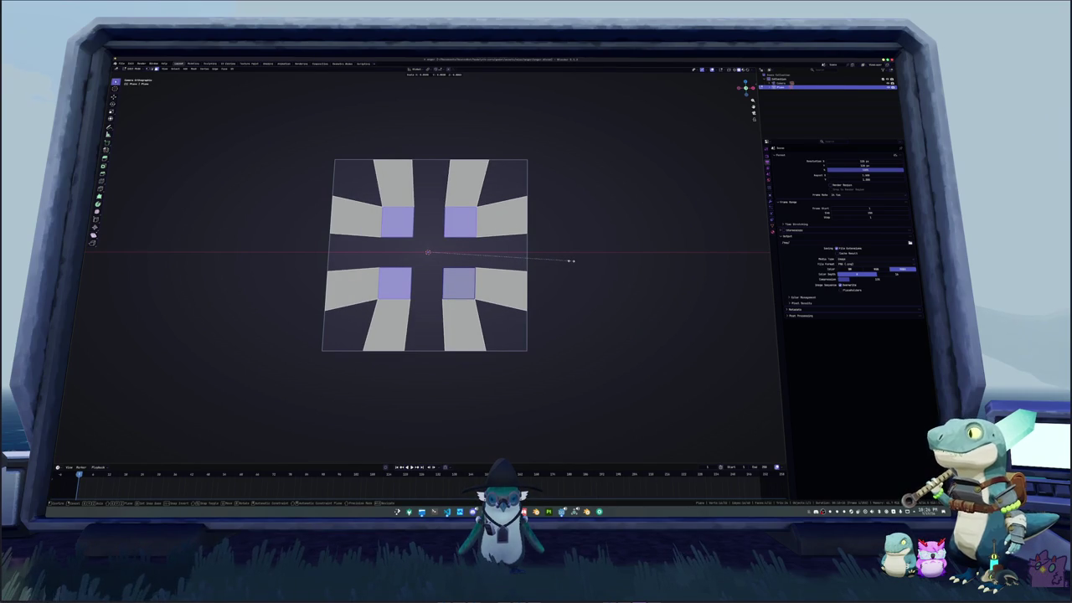
left_click(570, 260)
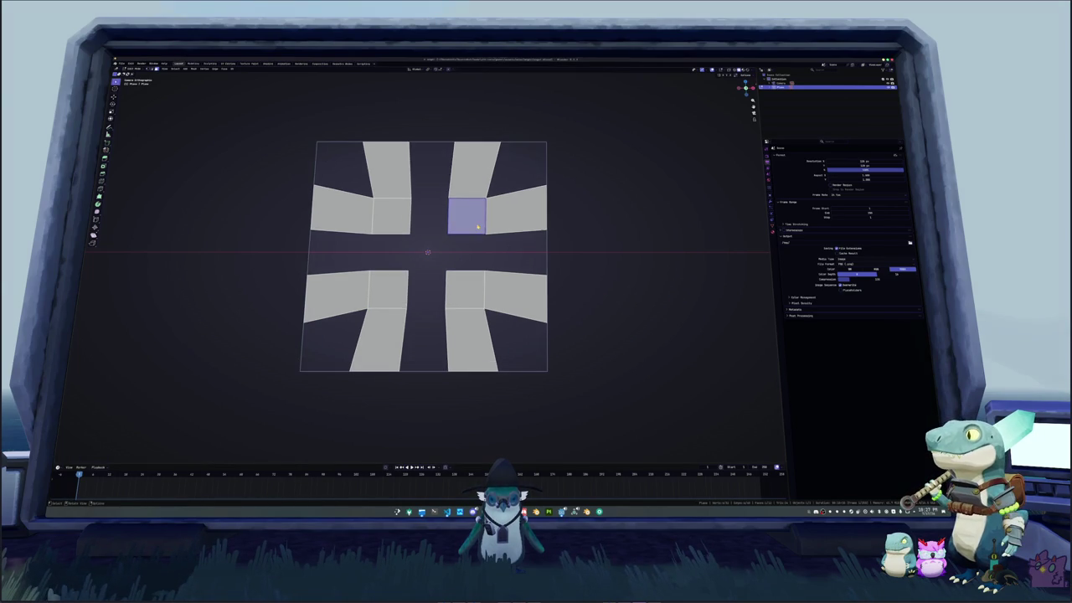
Bevel the inner corners of the bracket shapes, adjusting the bevel segments
left_click(519, 236)
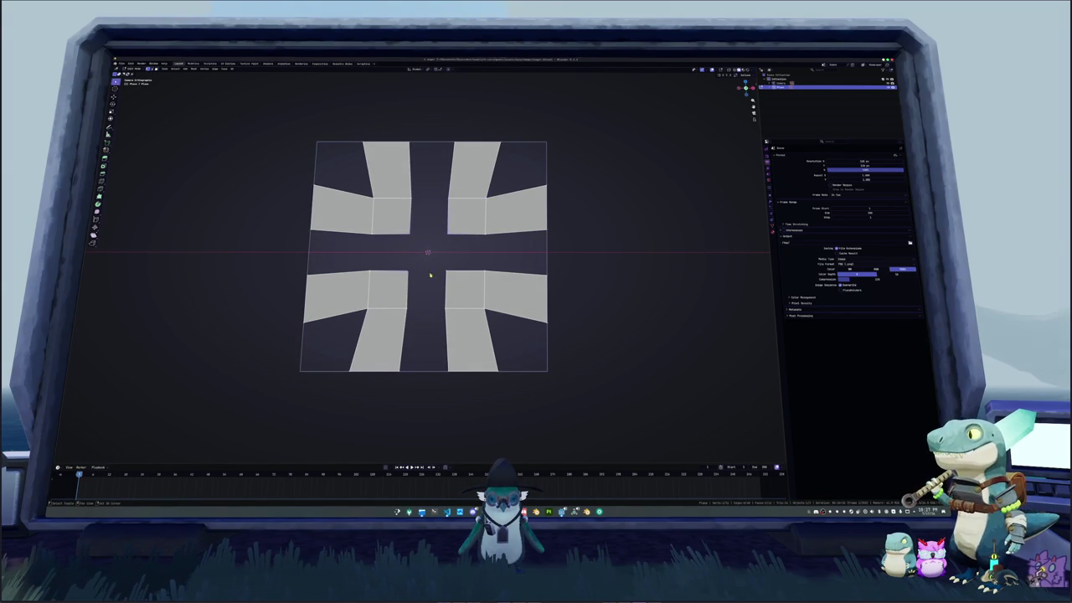
key("ctrl+b")
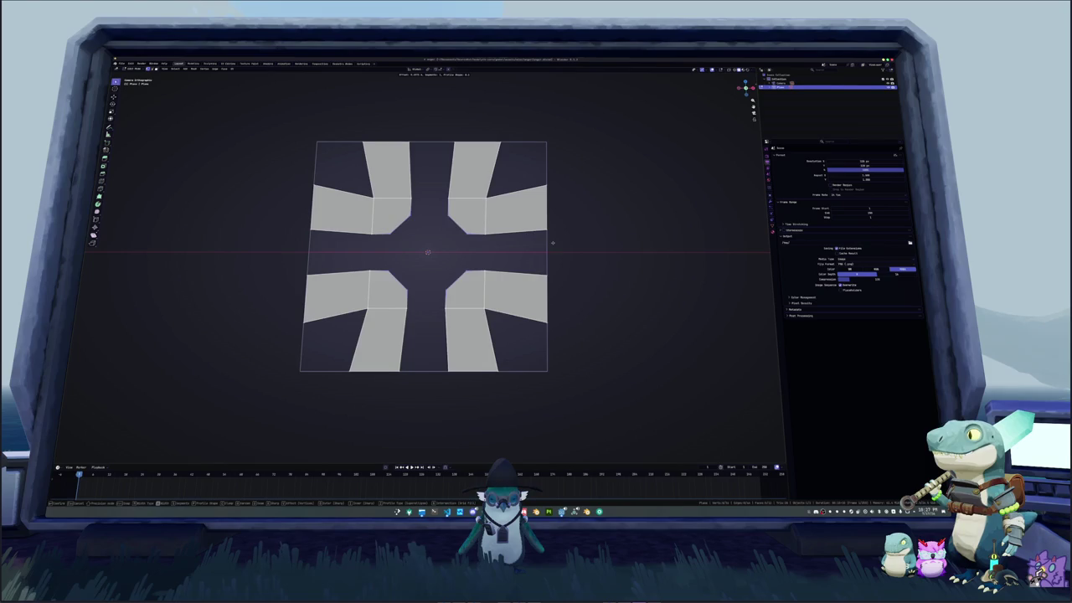
scroll(553, 243, "up", 3)
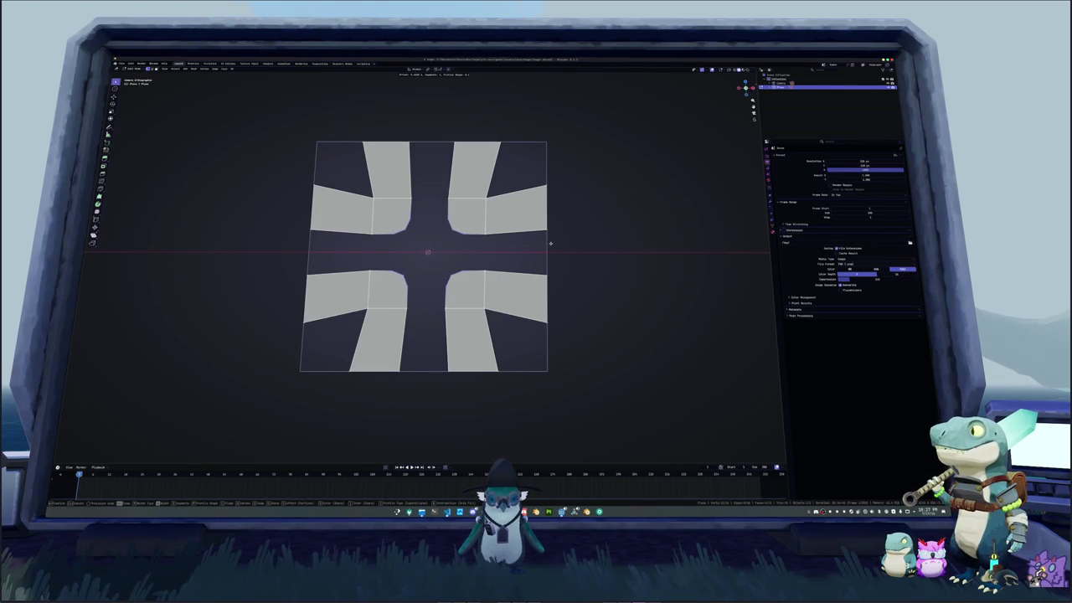
scroll(545, 243, "down", 2)
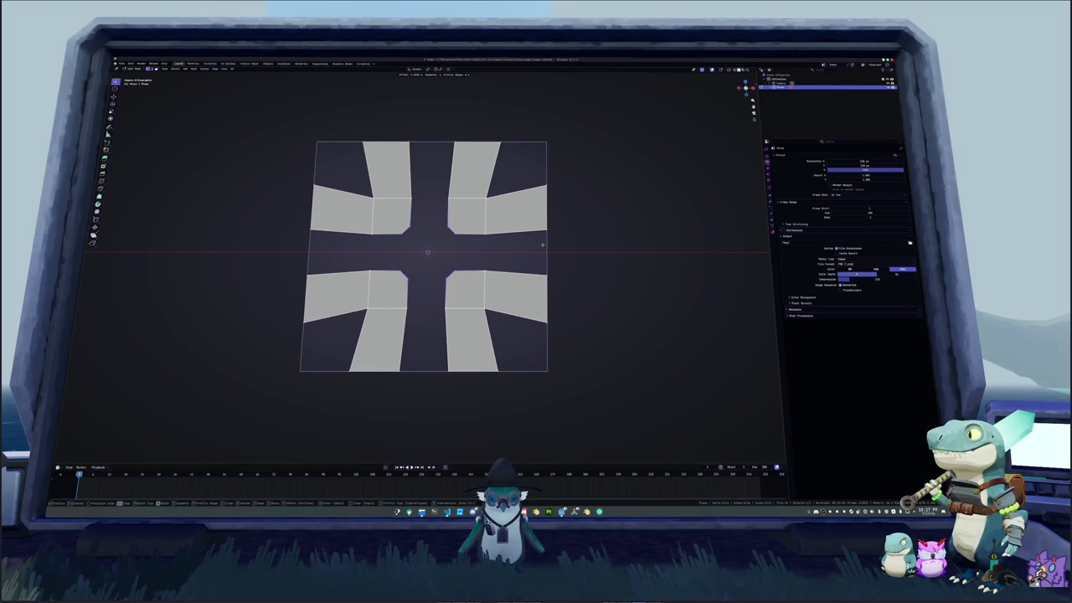
left_click(545, 244)
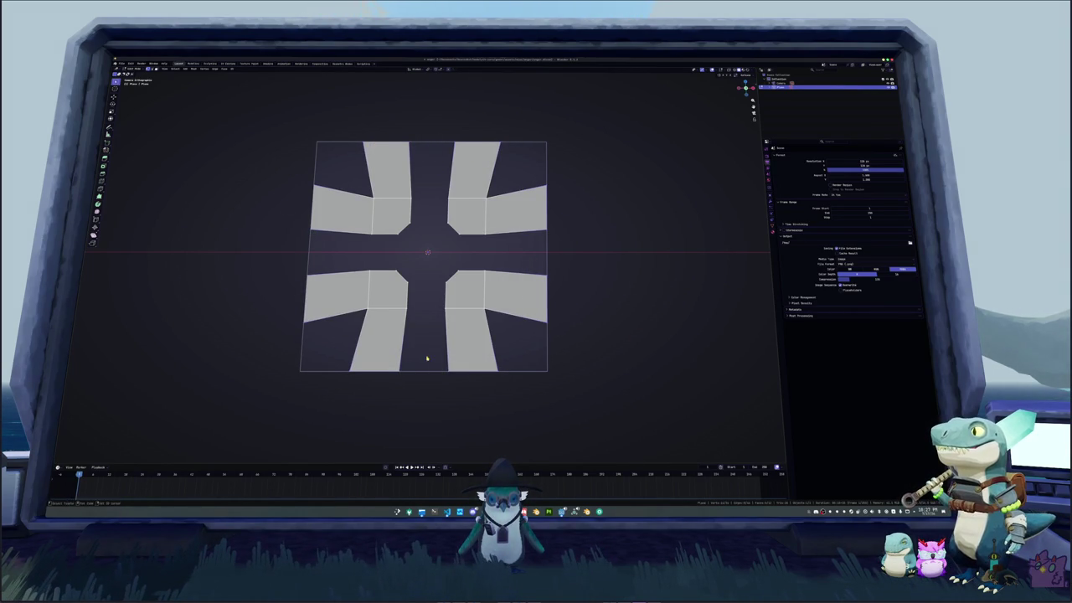
key("ctrl+b")
scroll(587, 339, "up", 3)
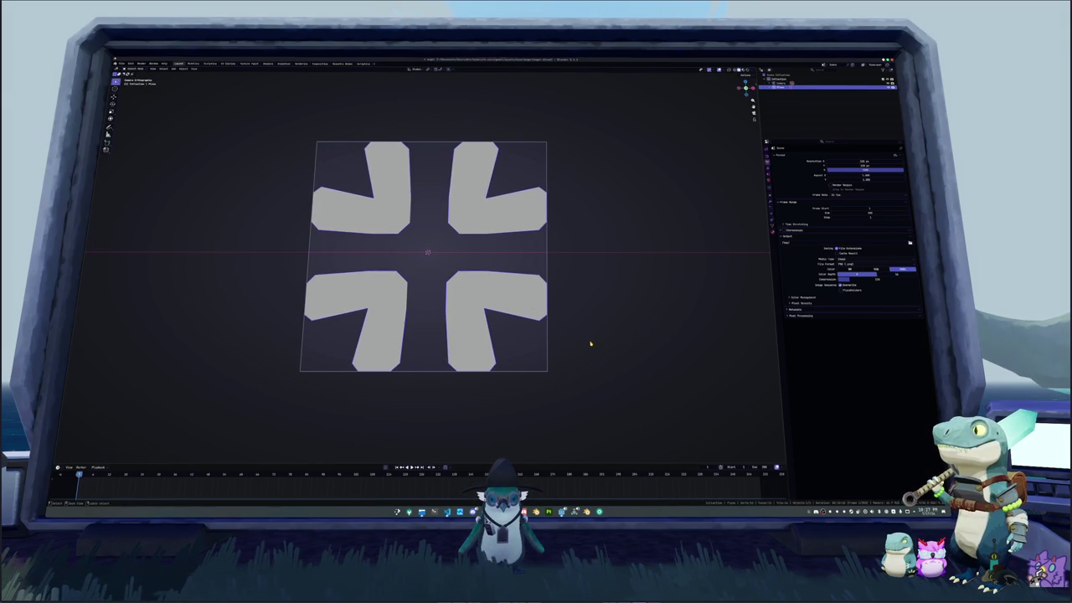
Confirm the rounder corner bevel and rescale all the cut-out faces in Edit Mode
left_click(590, 341)
key("Tab")
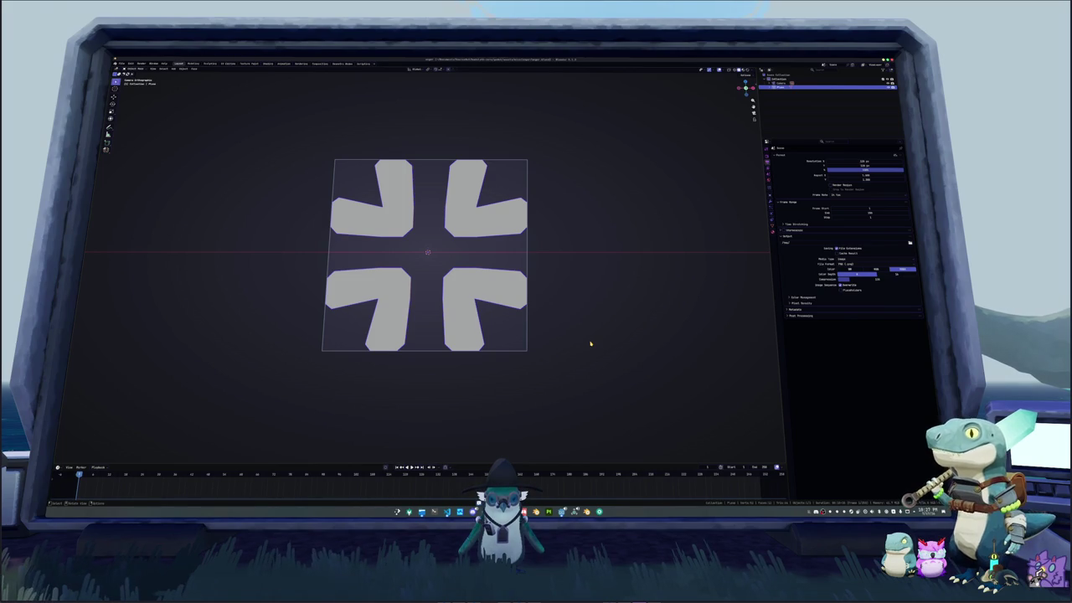
key("Tab")
key("s")
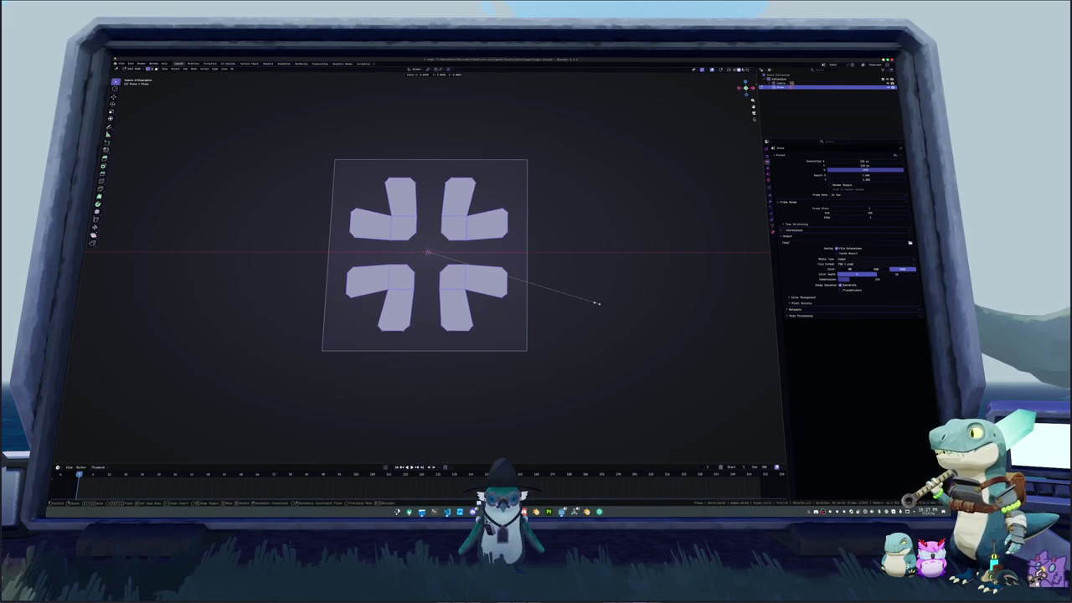
left_click(624, 302)
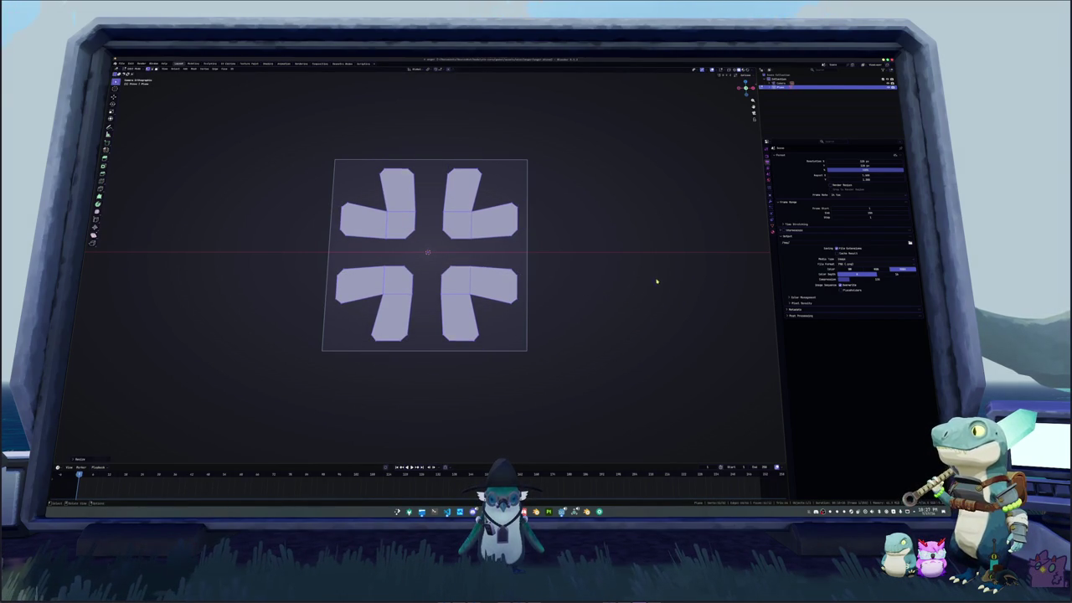
Return to Object Mode and view the plane through the camera in the Shading workspace
key("Tab")
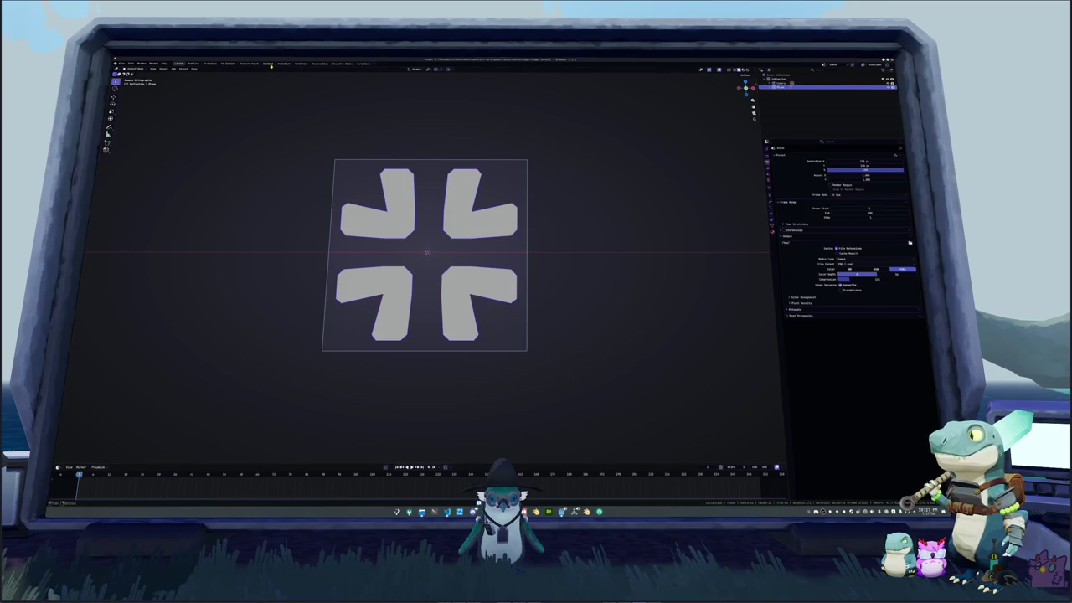
left_click(268, 64)
key("KP_0")
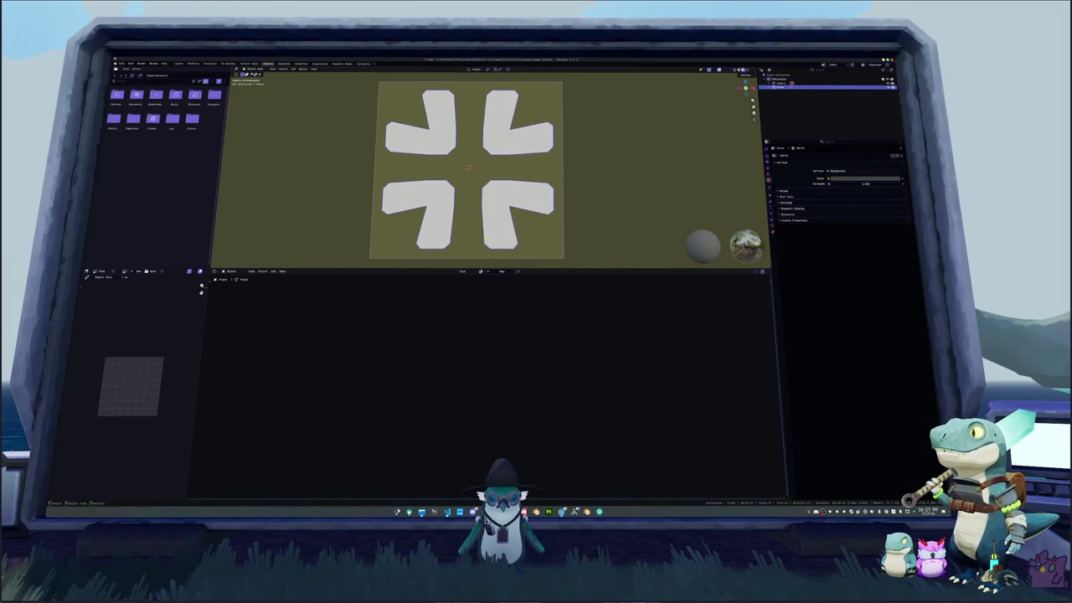
Give the plane a new material with a Color node replacing Principled BSDF, and apply its transforms
left_click(502, 272)
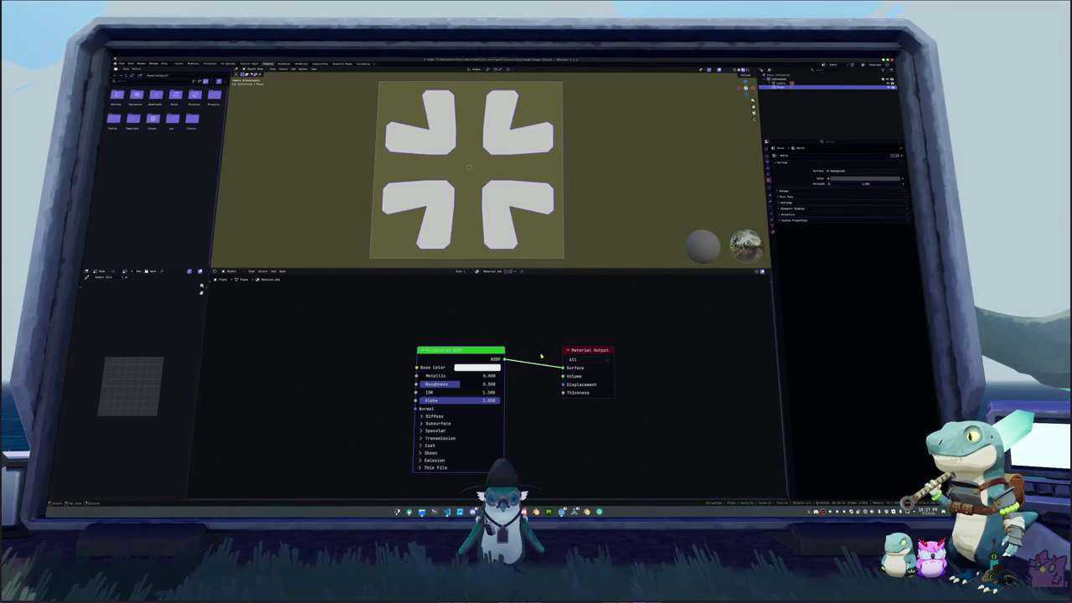
key("ctrl+v")
left_click(500, 339, "ctrl+shift")
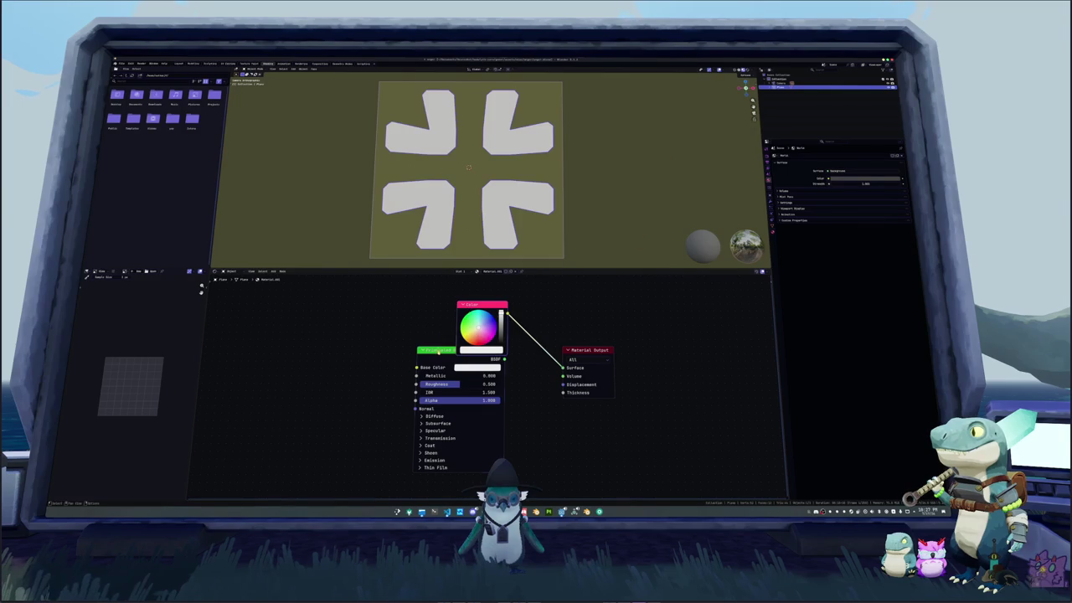
key("Delete")
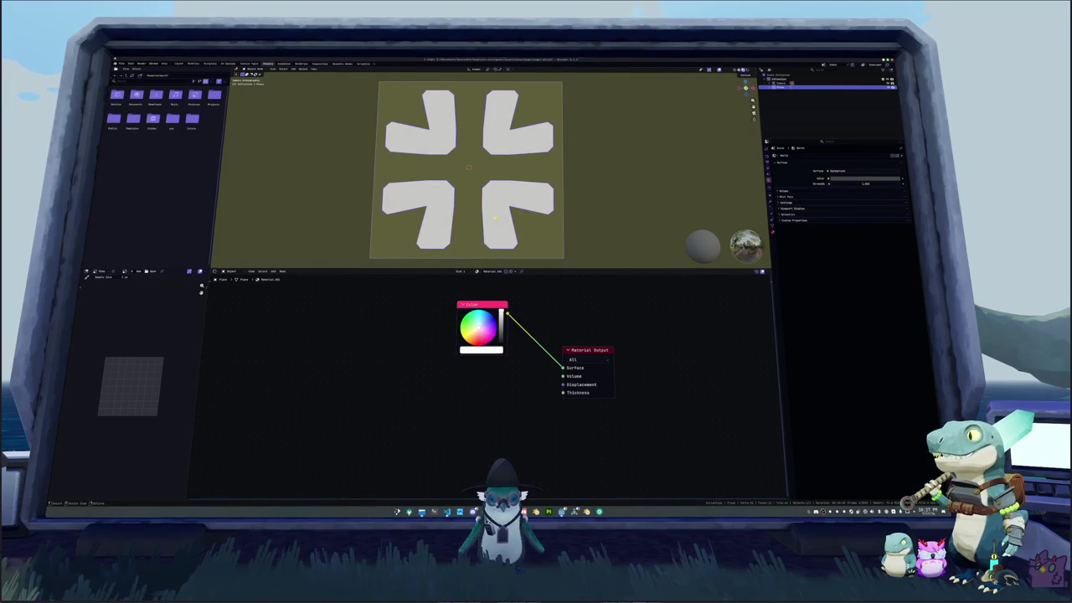
key("ctrl+a")
left_click(494, 217)
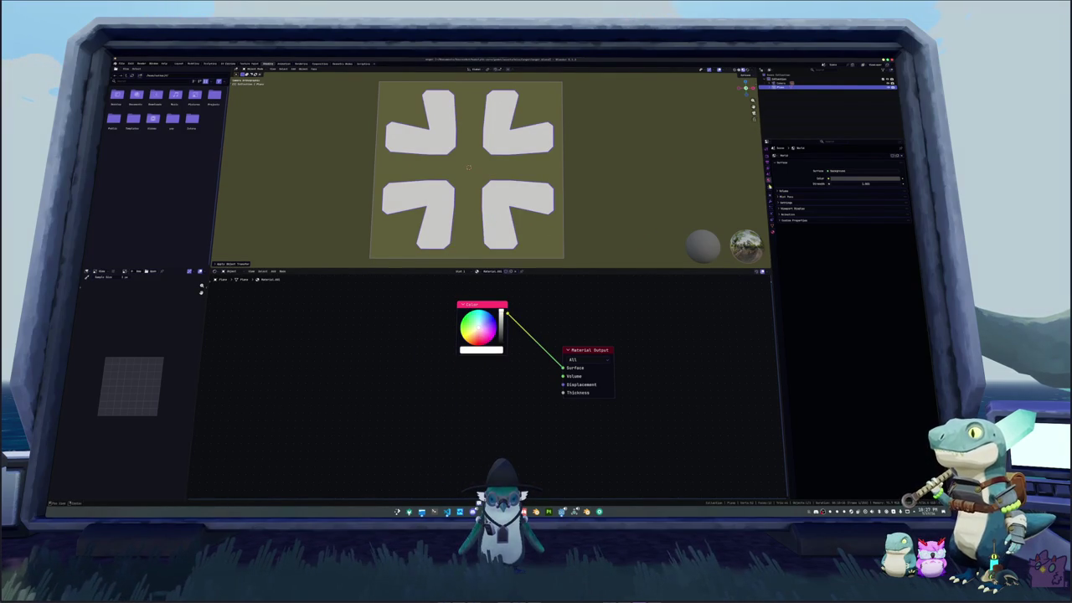
Set the Color Management view transform to Standard and place the Color node beside Material Output
left_click(767, 156)
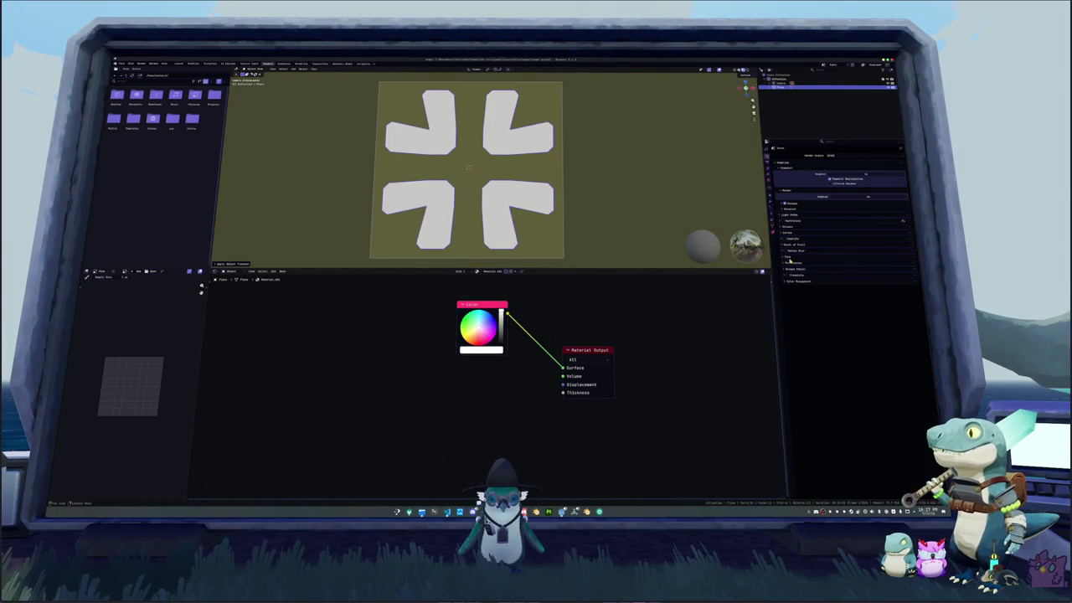
left_click(789, 260)
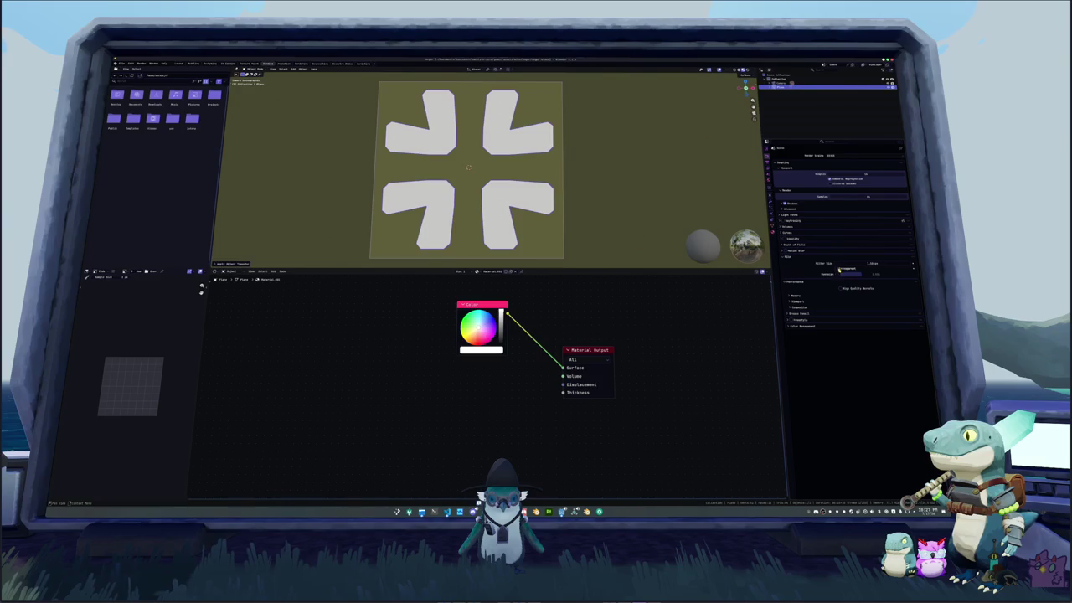
left_click(790, 256)
left_click(802, 308)
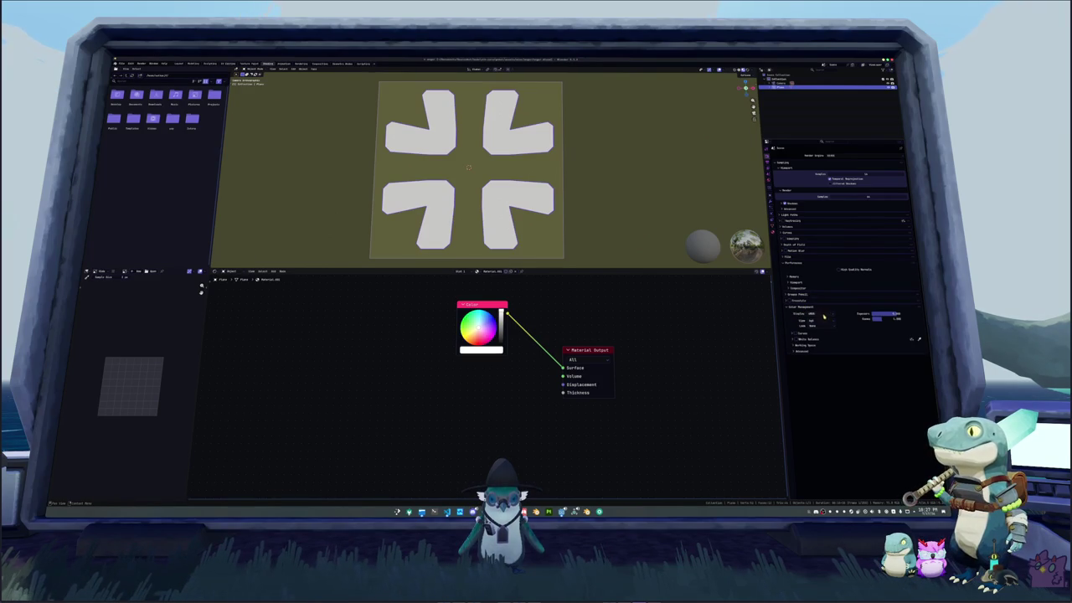
left_click(824, 315)
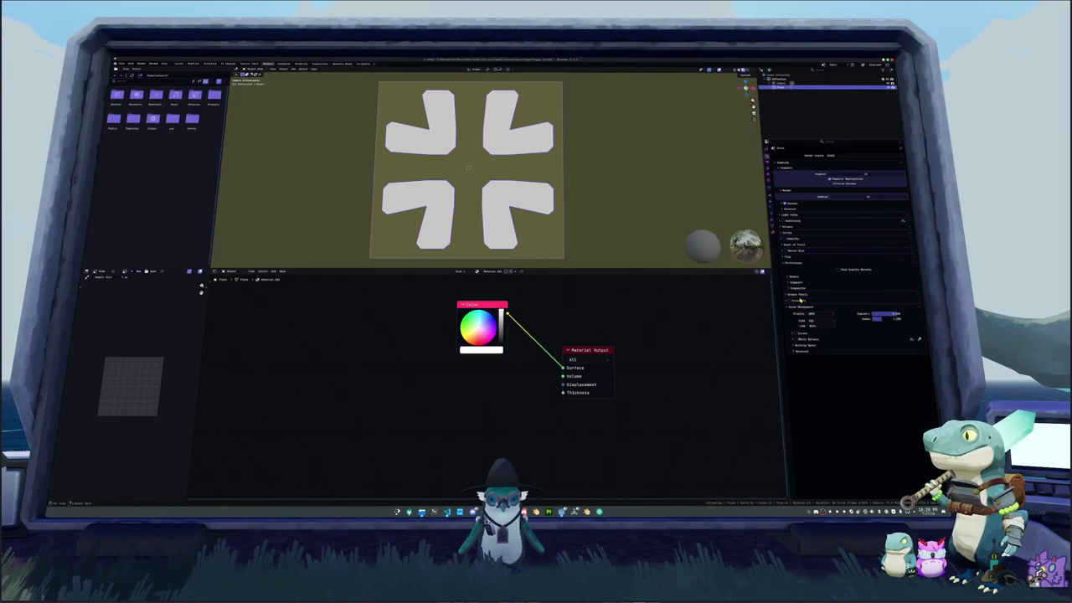
left_click(810, 320)
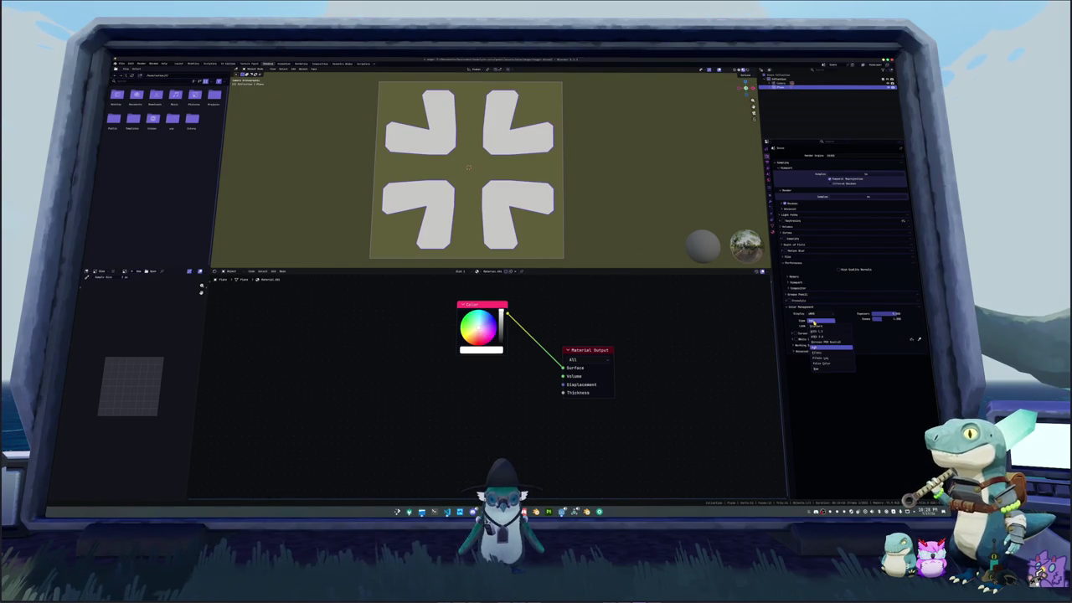
left_click(836, 336)
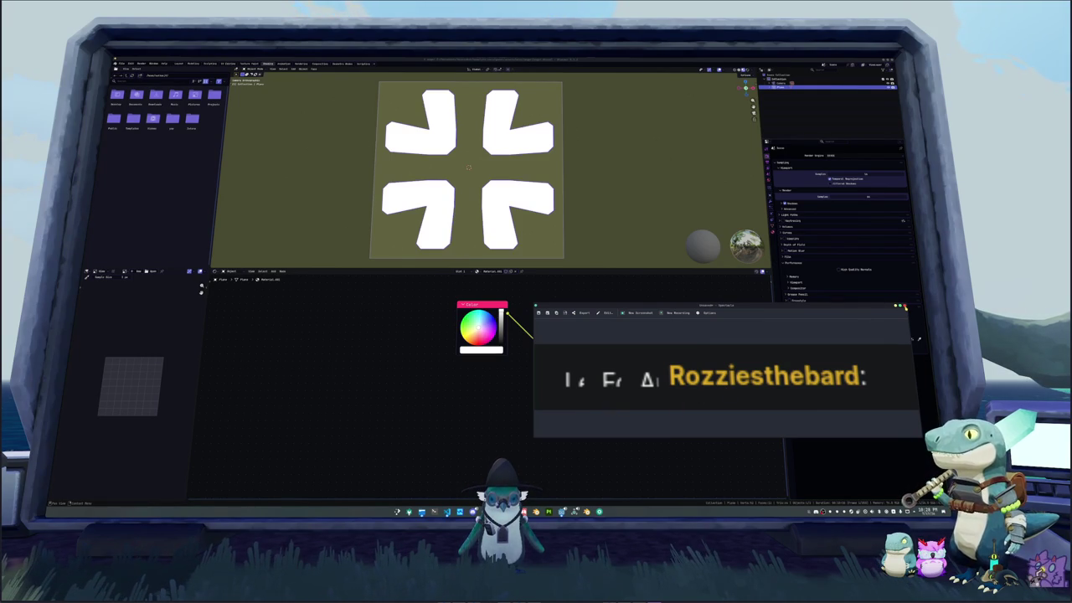
left_click(904, 307)
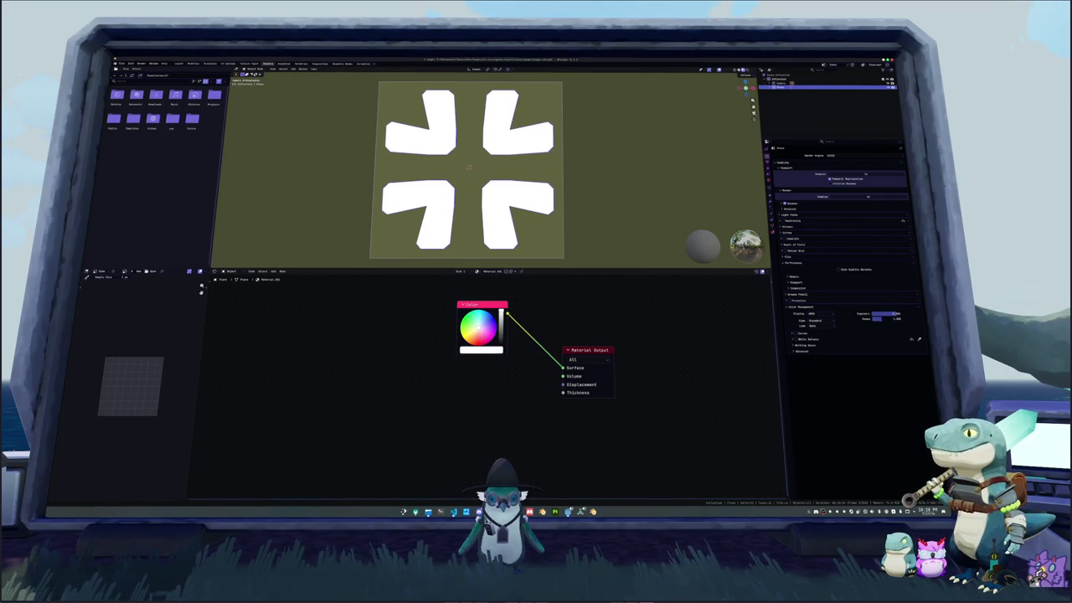
left_click_drag(461, 308, 523, 351)
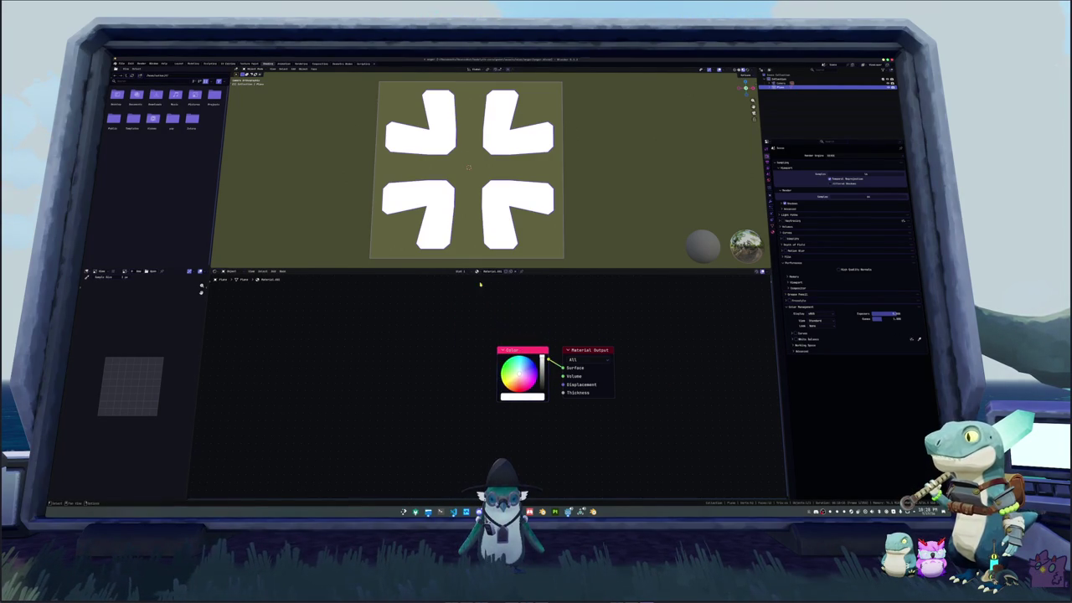
Rotate the cut-out plane into its new orientation
scroll(527, 258, "down", 3)
key("r")
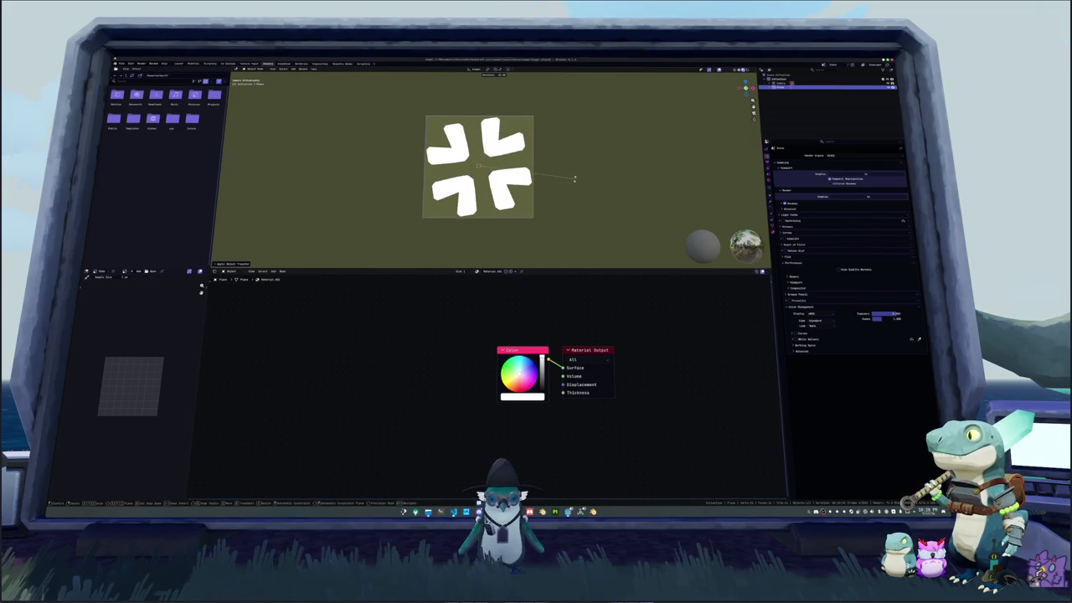
right_click(574, 181)
right_click(575, 181)
left_click(576, 180)
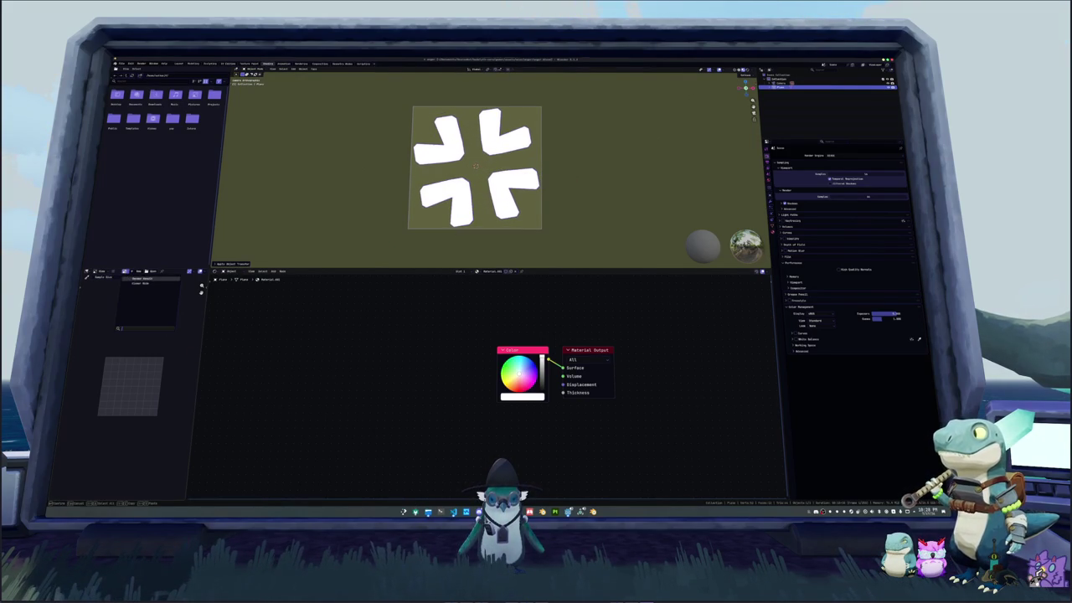
left_click(128, 272)
Render the plane from the camera and save the image under a new file name
key("F12")
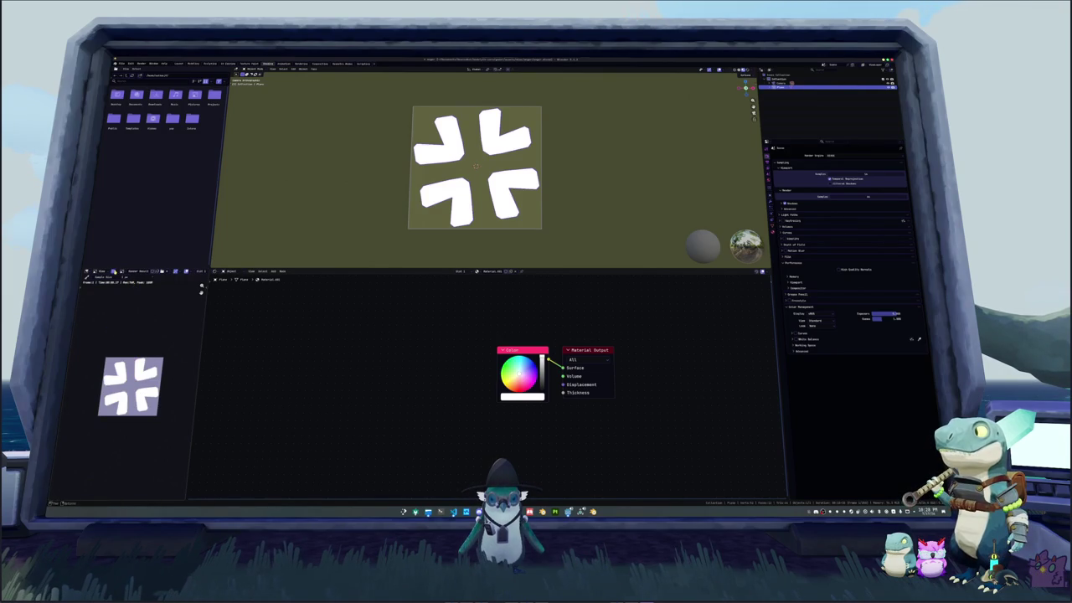
left_click(155, 272)
left_click(164, 321)
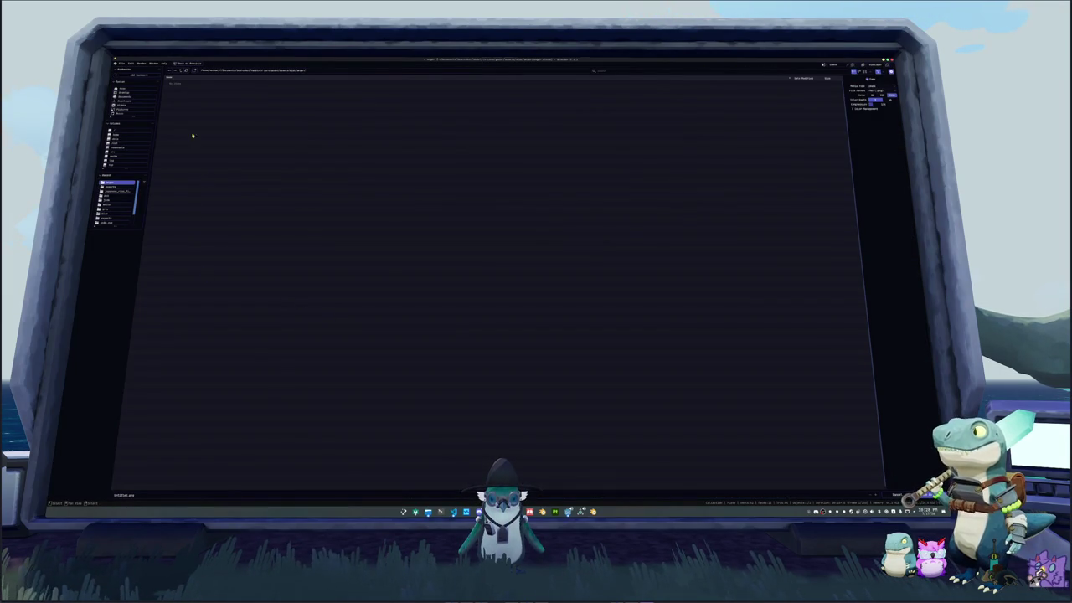
left_click(151, 496)
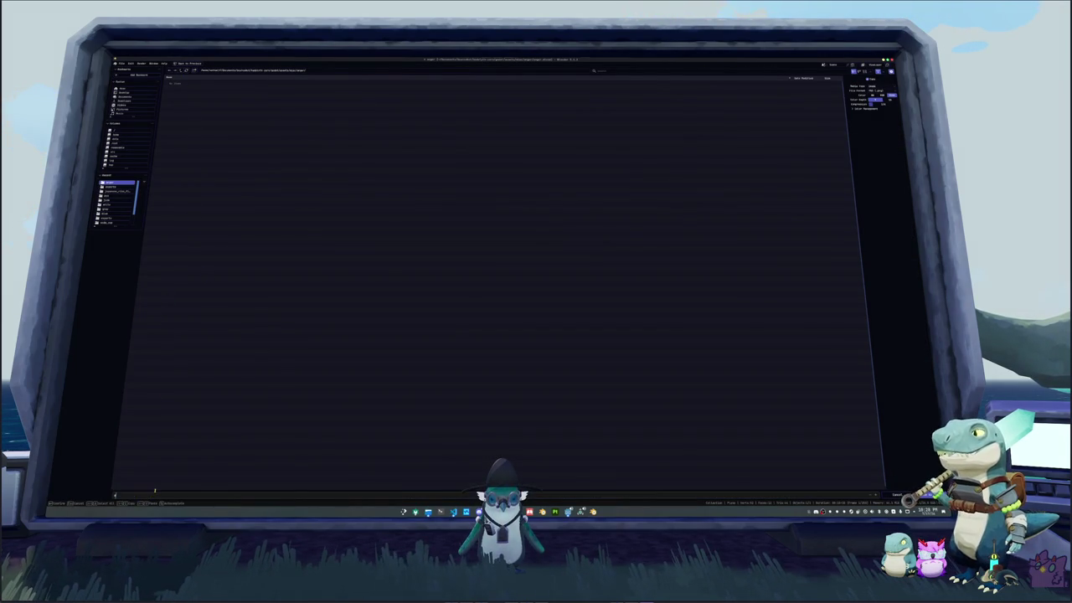
key("Return")
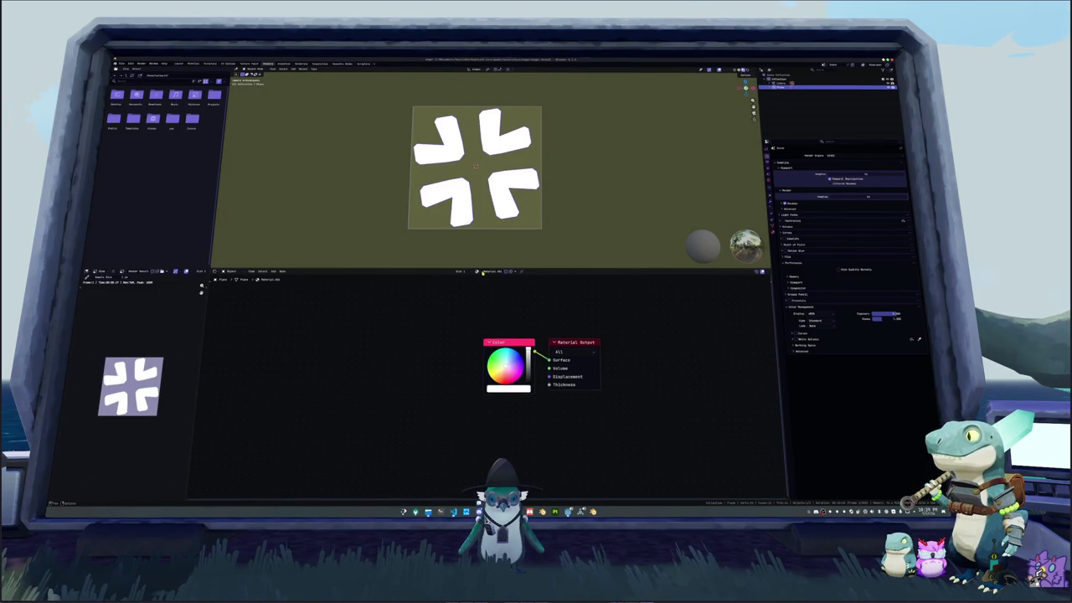
Append the gradient material from another .blend file's Material folder
left_click(124, 63)
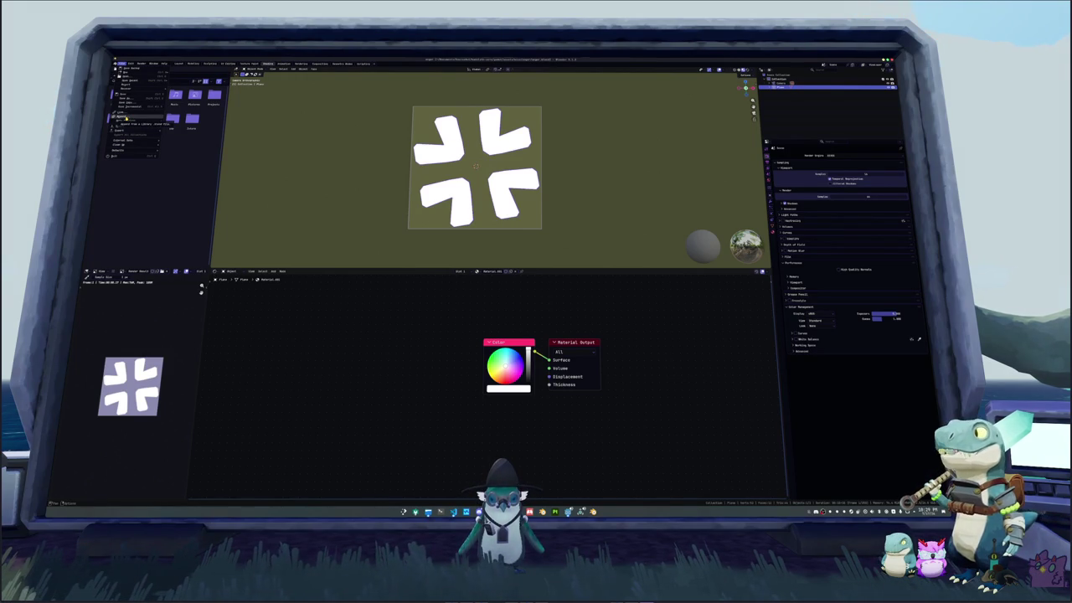
left_click(126, 118)
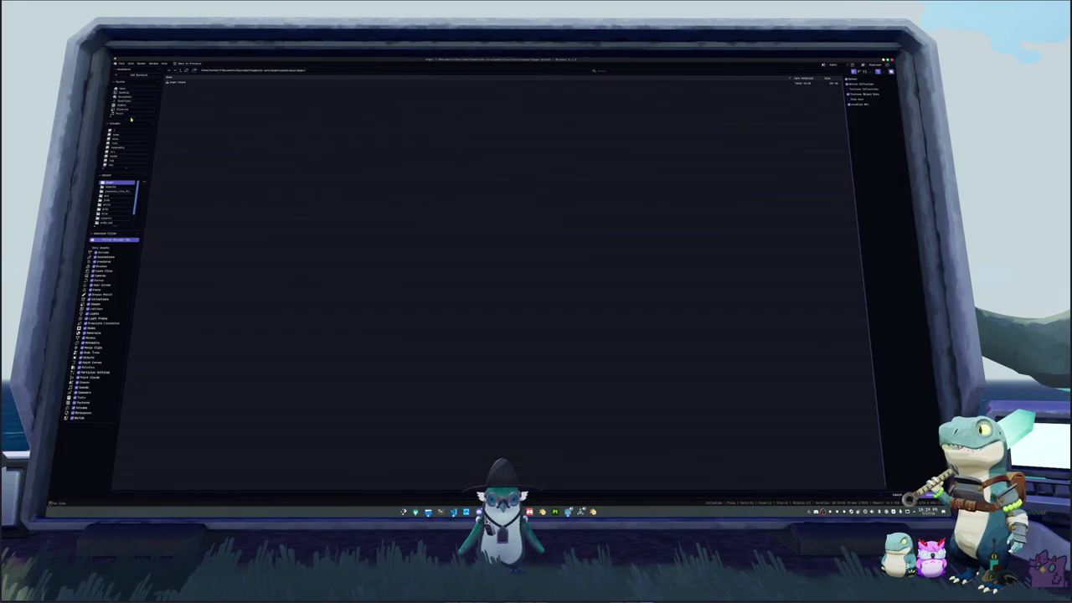
double_click(171, 81)
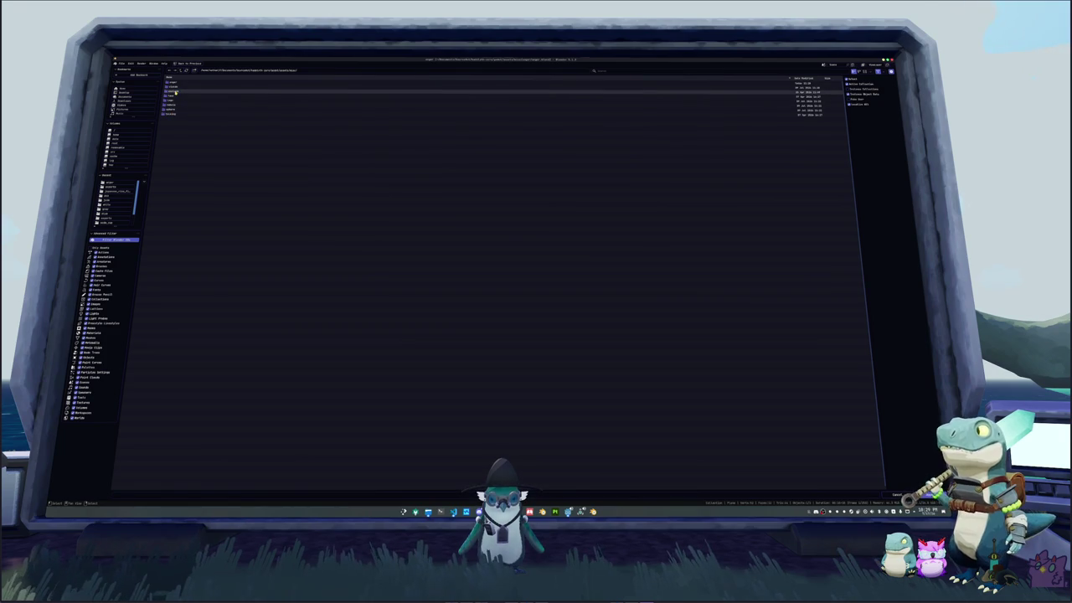
double_click(175, 92)
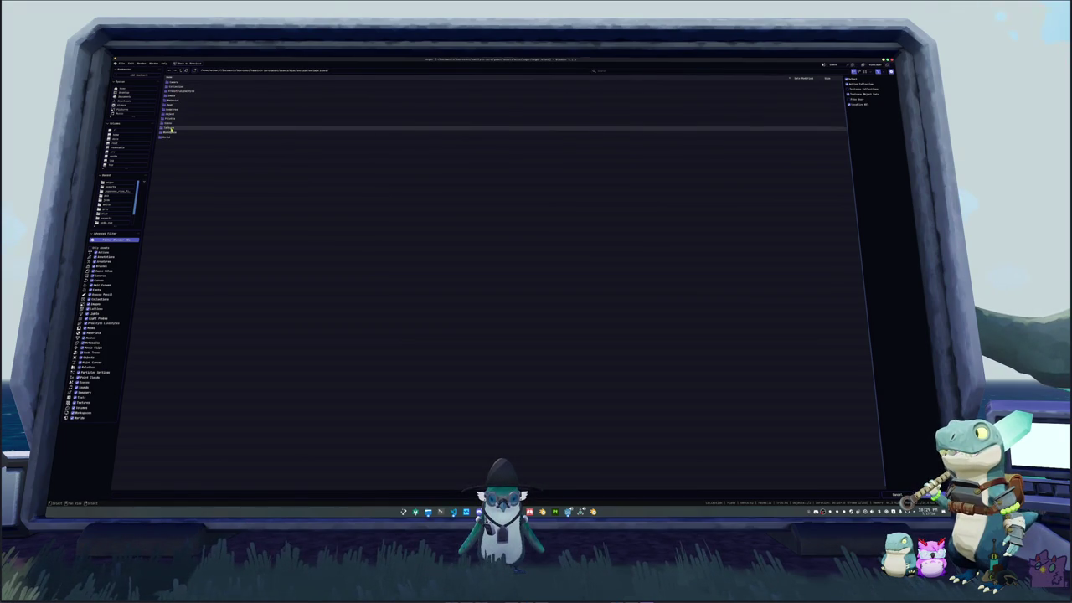
double_click(175, 100)
double_click(175, 81)
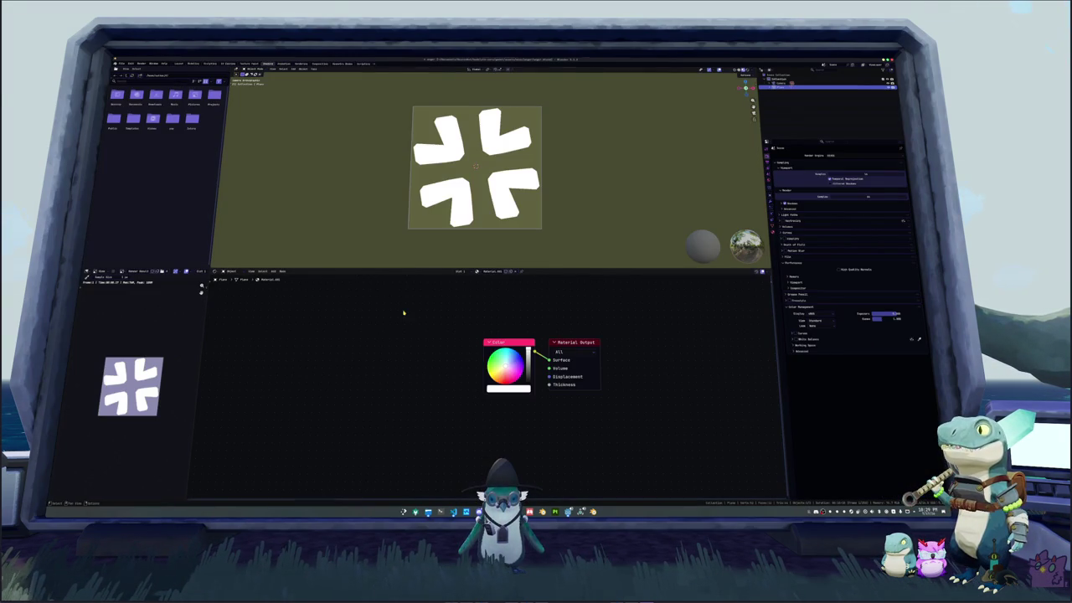
Assign the appended cyan gradient material to the plane from the material browser
left_click(477, 272)
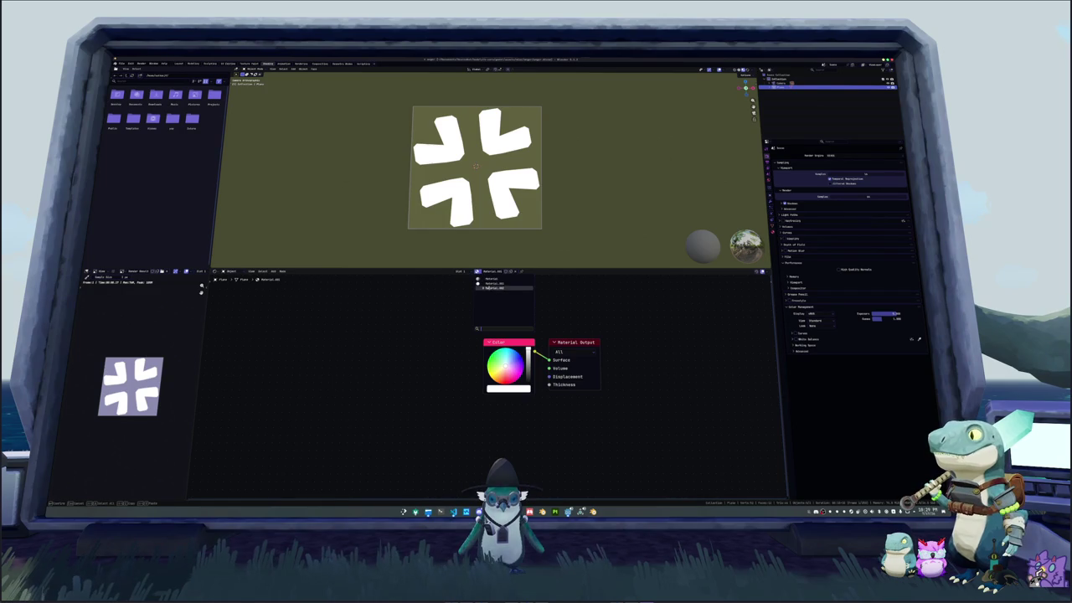
left_click(472, 317)
left_click(471, 317)
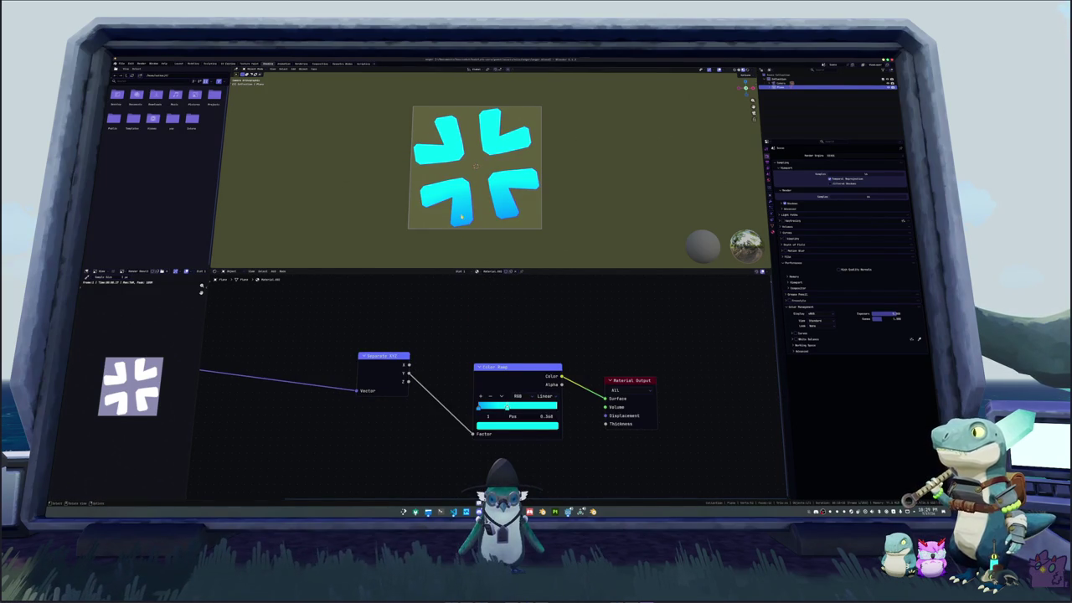
left_click(122, 63)
Import the compositing node data from another .blend file
mouse_move(140, 127)
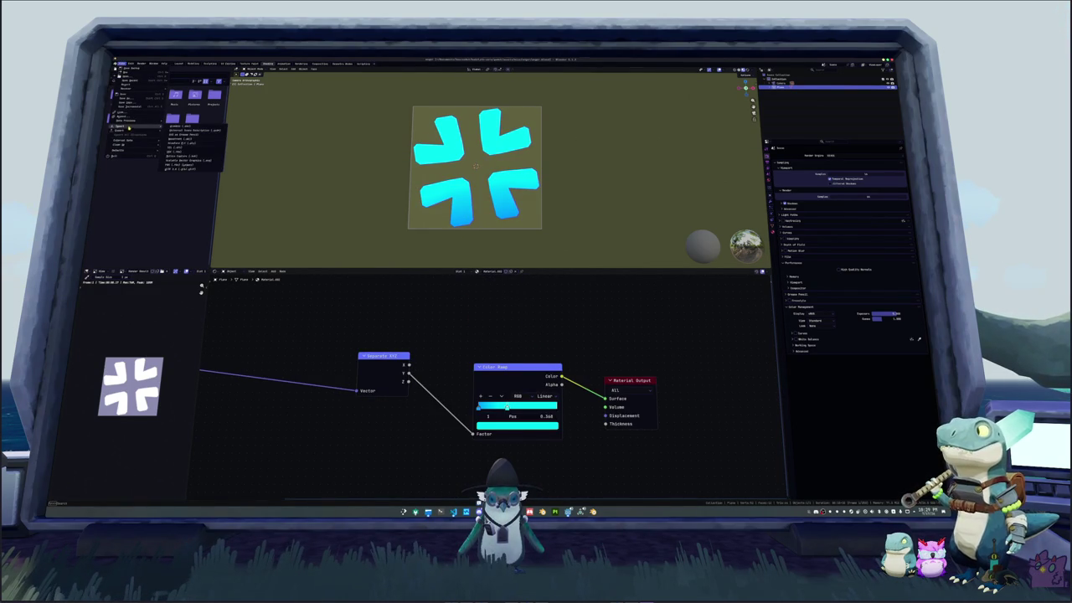
left_click(188, 155)
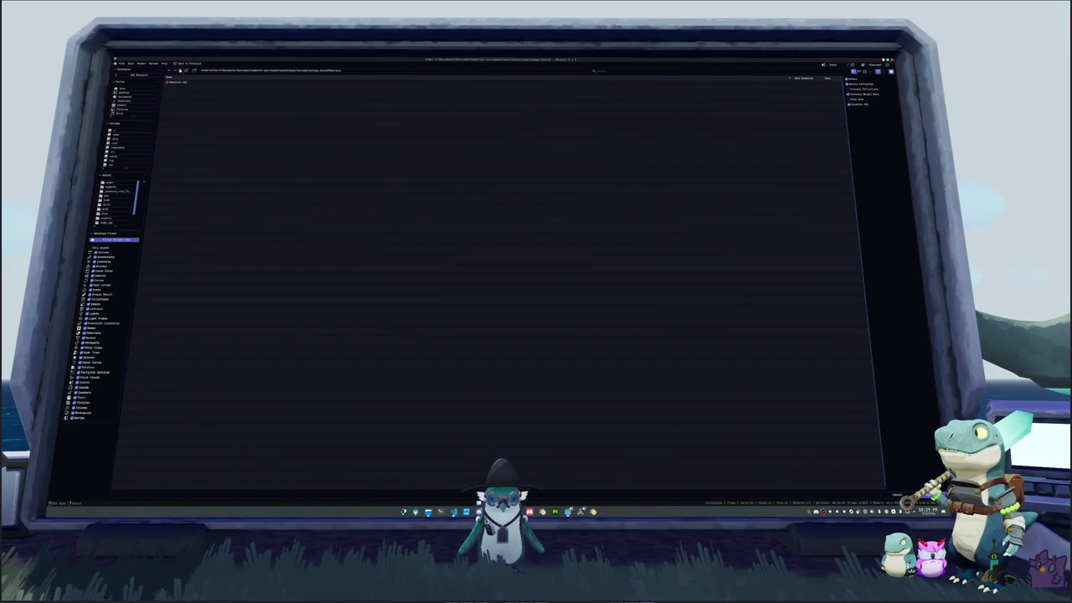
left_click(181, 71)
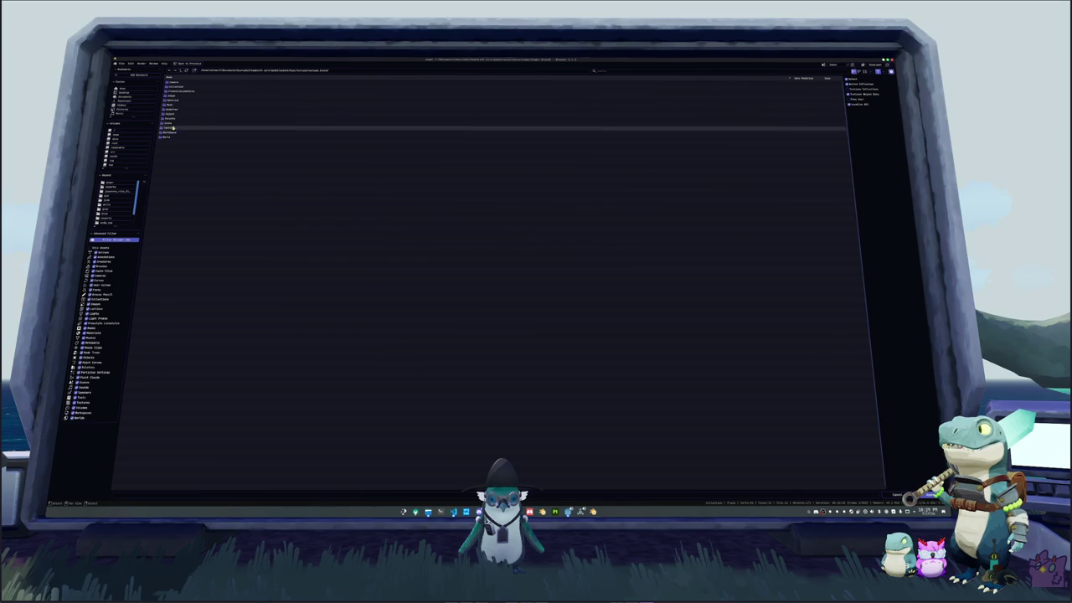
double_click(177, 110)
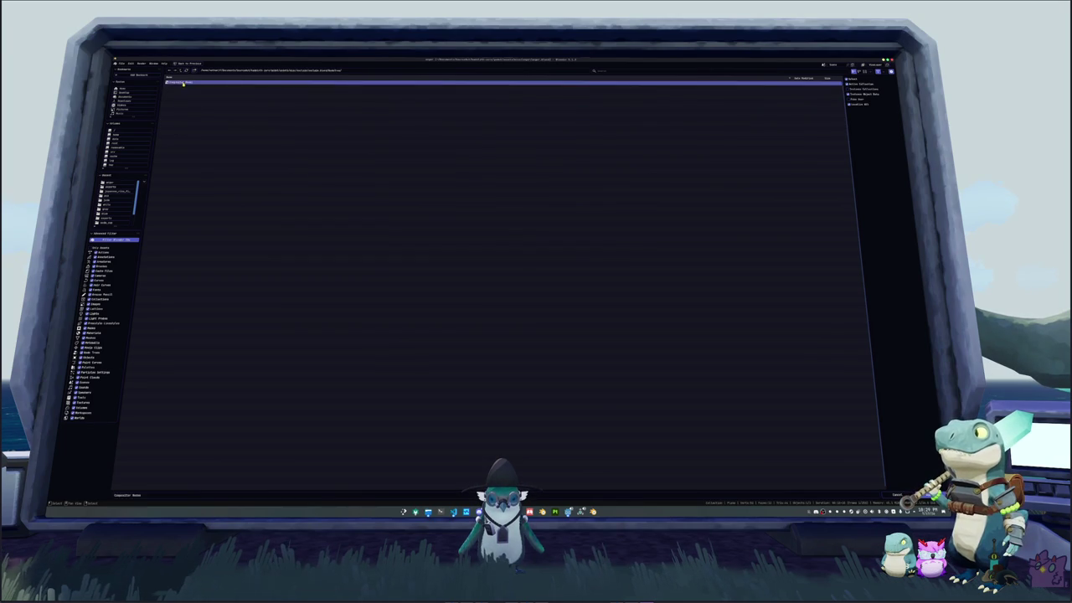
double_click(172, 84)
Turn off the viewport compositor preview and frame all nodes in the Compositing workspace
left_click(335, 64)
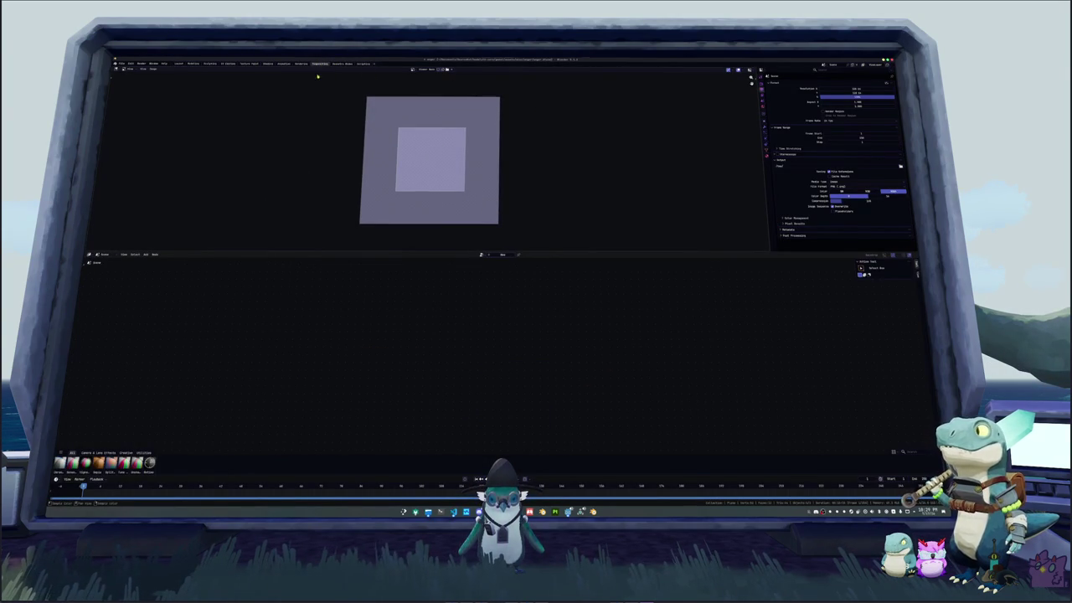
left_click(179, 63)
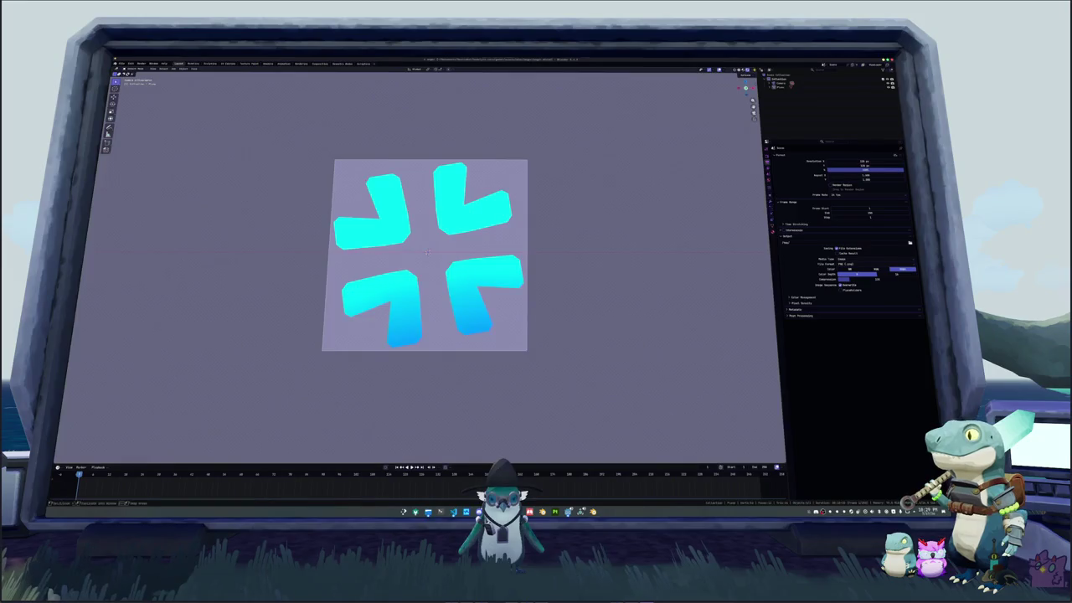
left_click(751, 68)
left_click(773, 131)
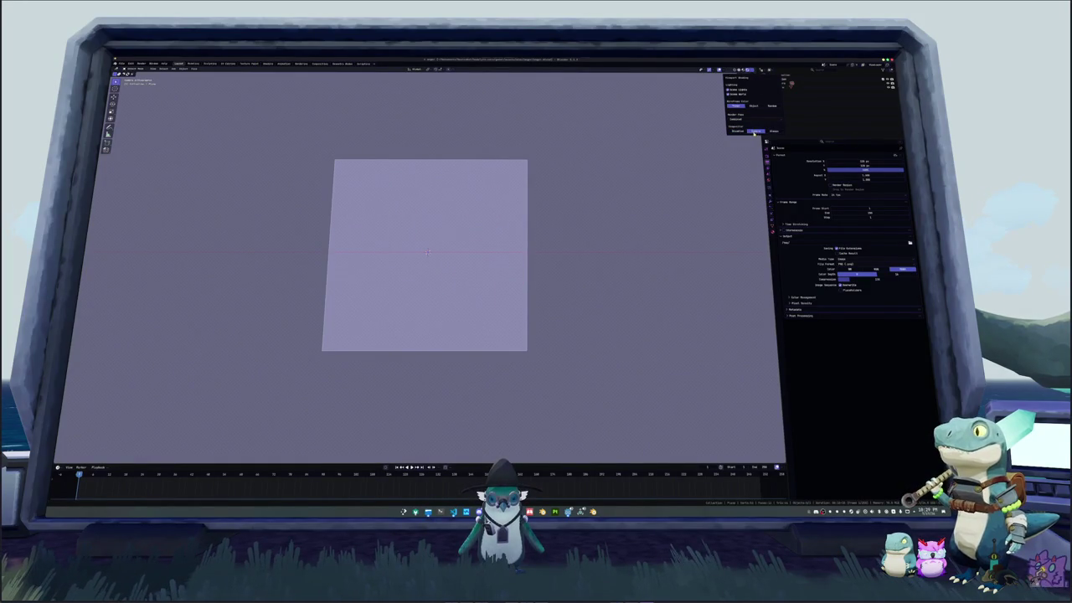
left_click(324, 65)
key("Home")
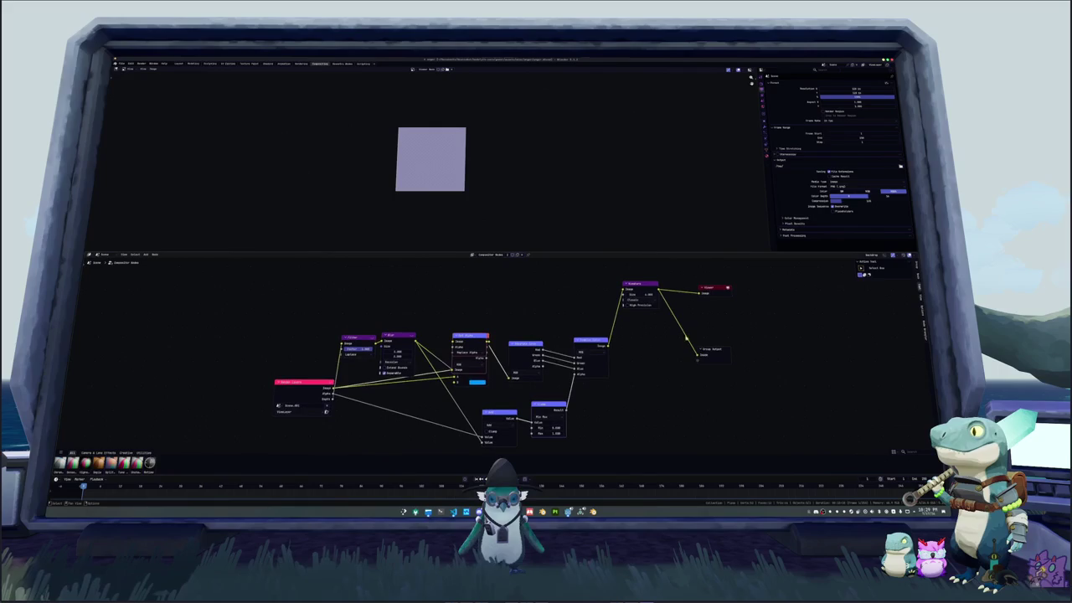
Move the Group Output and Set Alpha nodes up, and enable the Z depth pass
left_click_drag(709, 348, 710, 306)
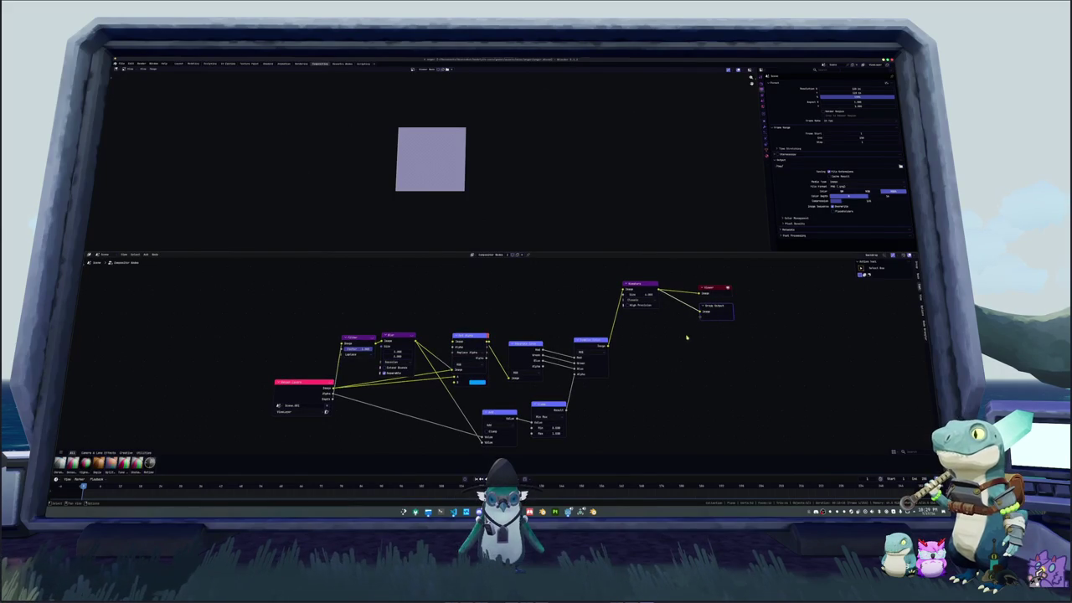
left_click_drag(476, 337, 477, 286)
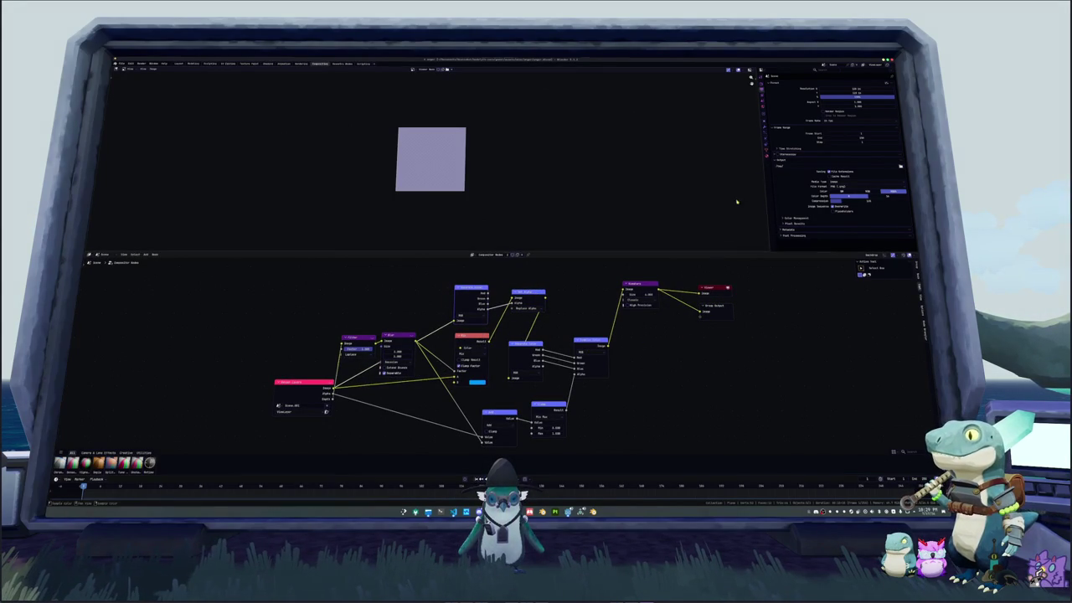
left_click(764, 97)
left_click(824, 122)
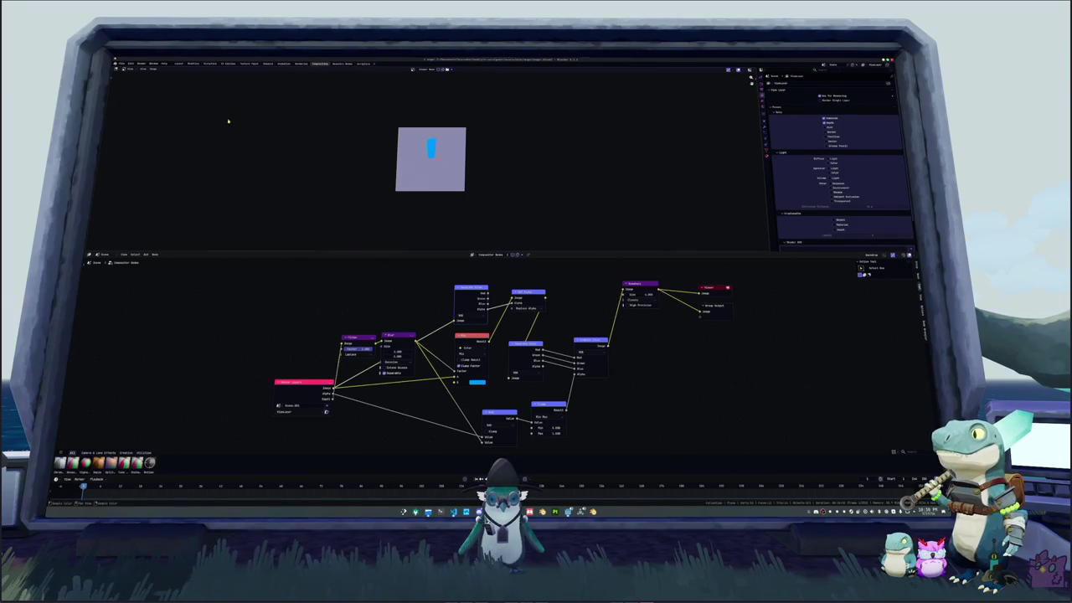
Toggle the viewport compositor preview and select the camera to show its lens settings
left_click(178, 64)
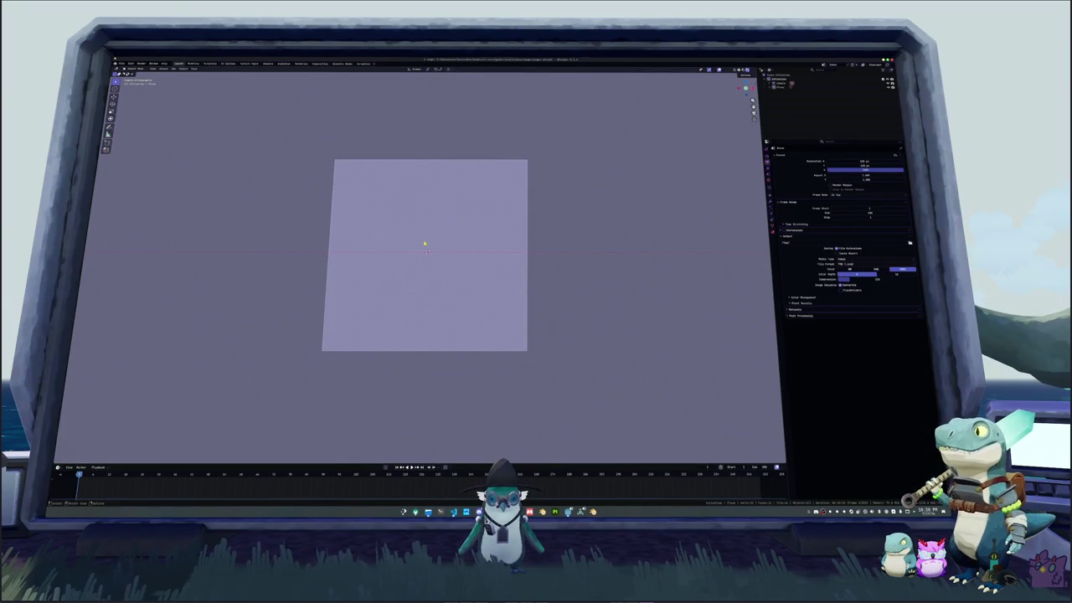
left_click(751, 70)
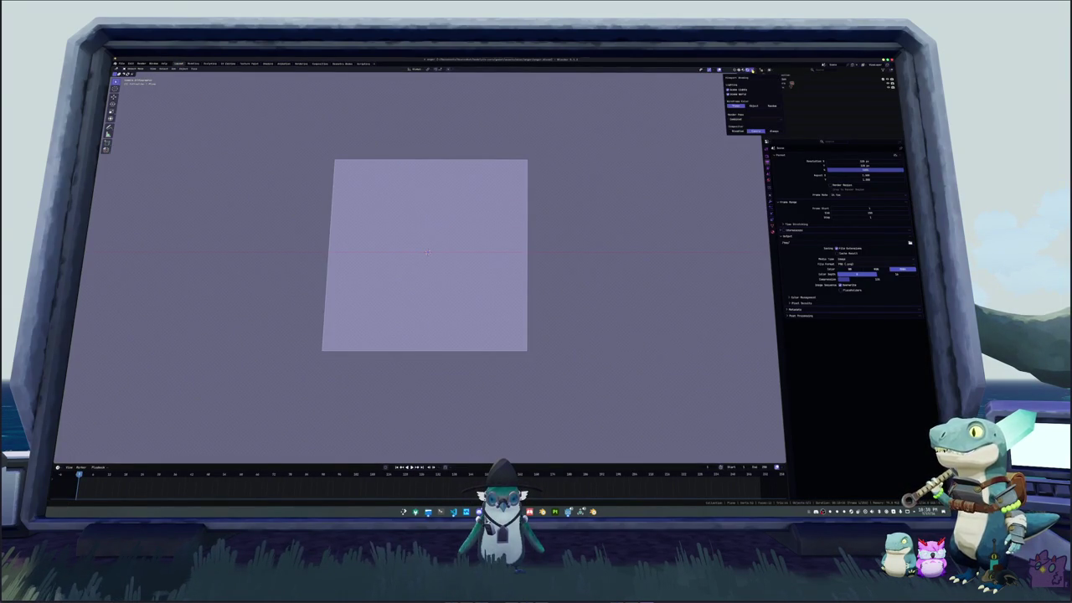
left_click(752, 131)
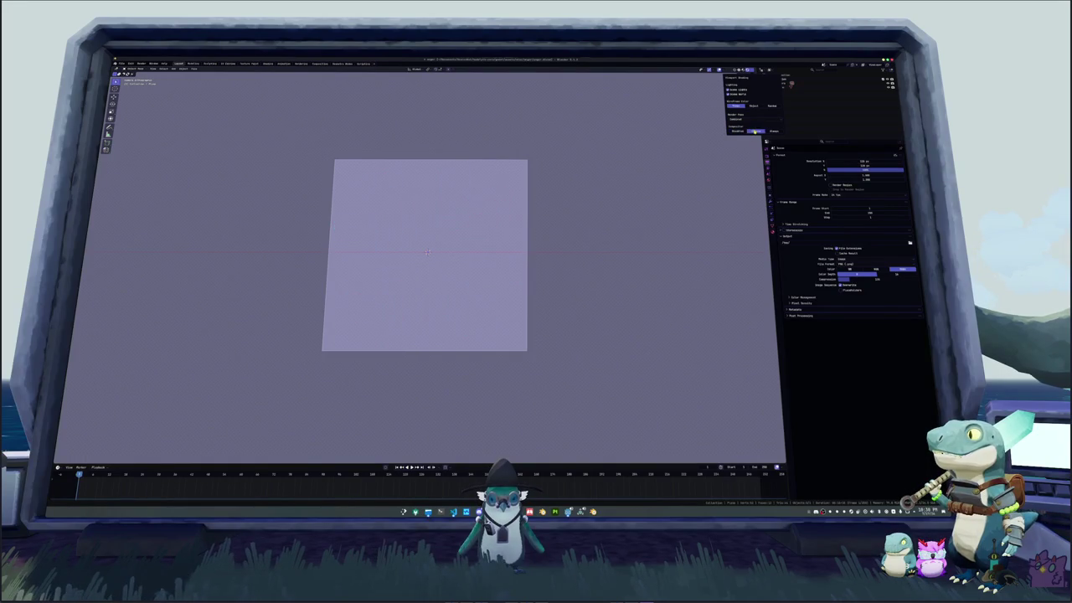
left_click(796, 83)
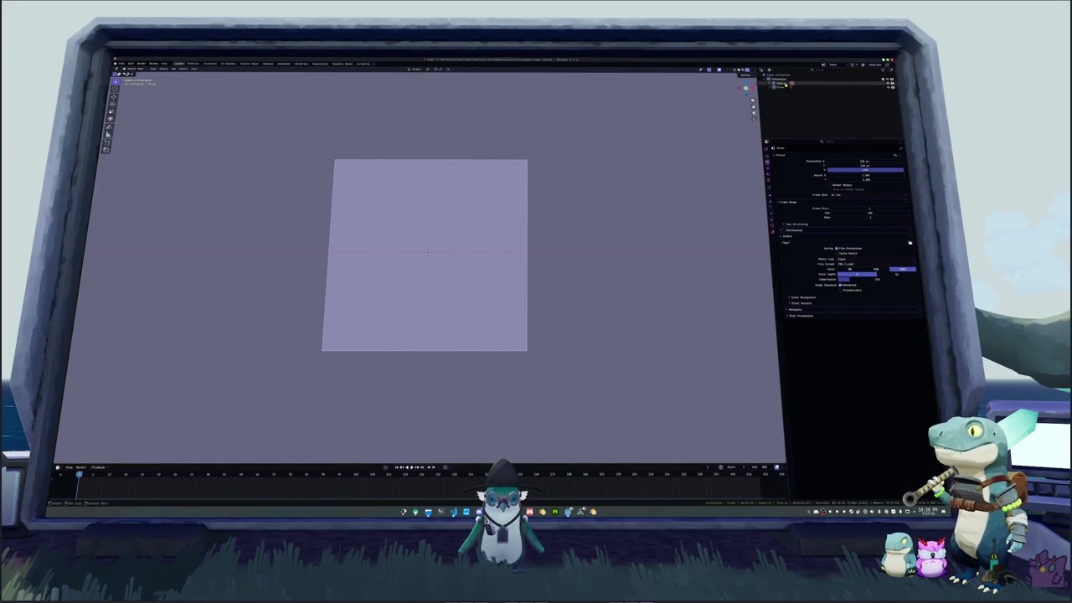
left_click(771, 213)
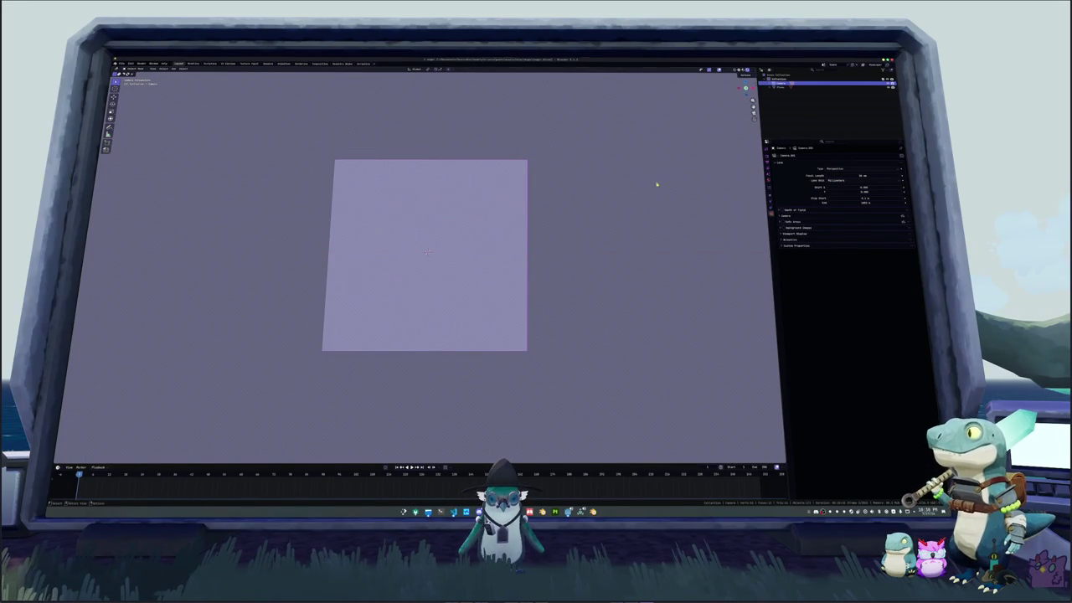
Align the view to the cyan arrows and move the camera along Z to frame them
key("KP_0")
left_click_drag(505, 224, 523, 224)
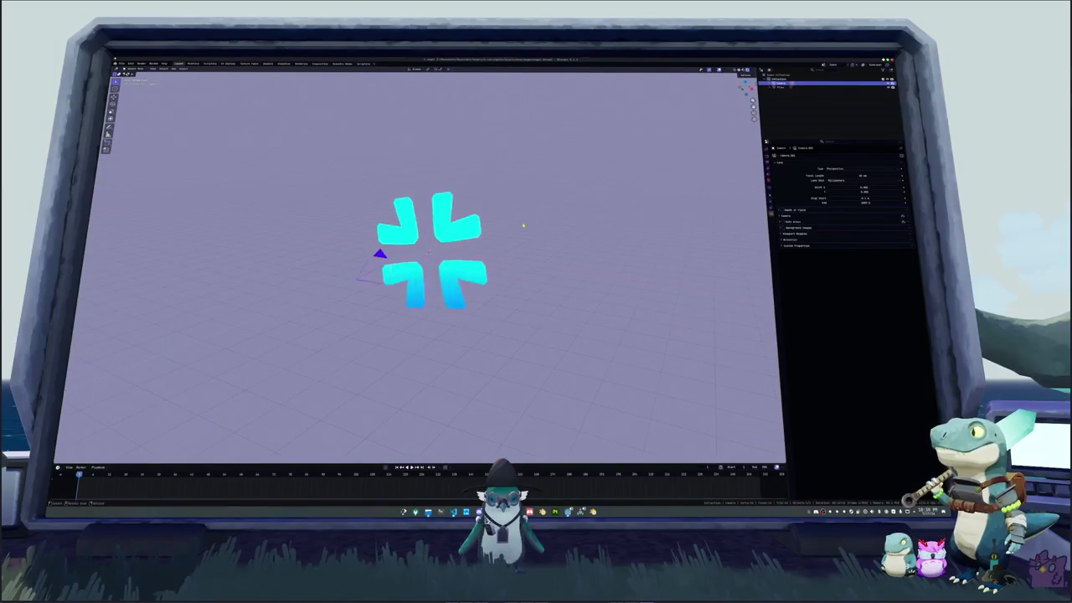
key("KP_0")
scroll(522, 223, "down", 2)
key("g")
key("z")
left_click(510, 366)
key("KP_0")
left_click(473, 326)
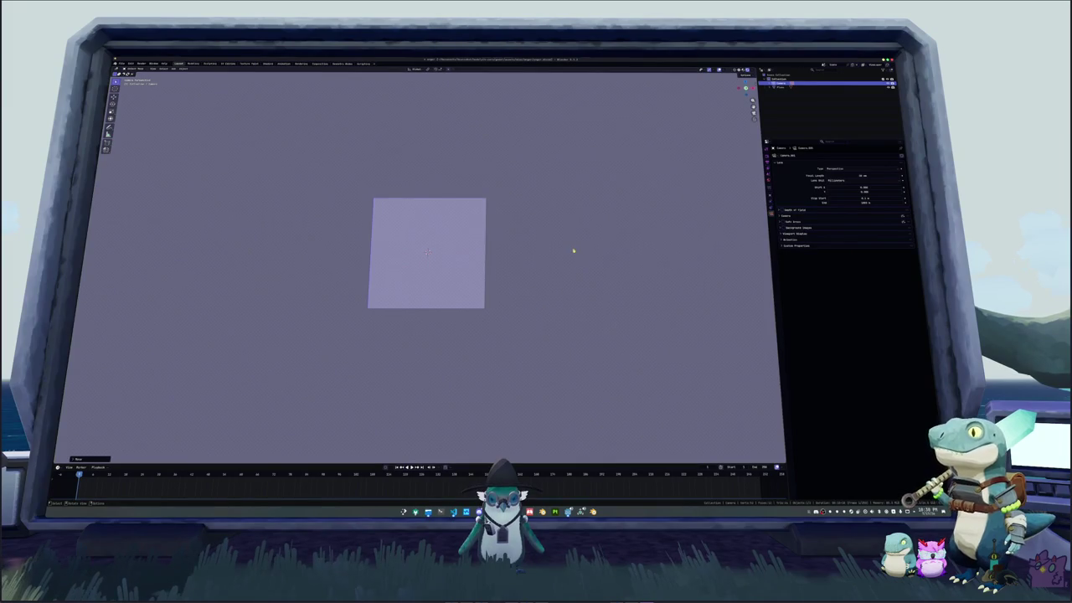
Set the camera type to Orthographic and return to the Compositing workspace
left_click(857, 170)
left_click(857, 178)
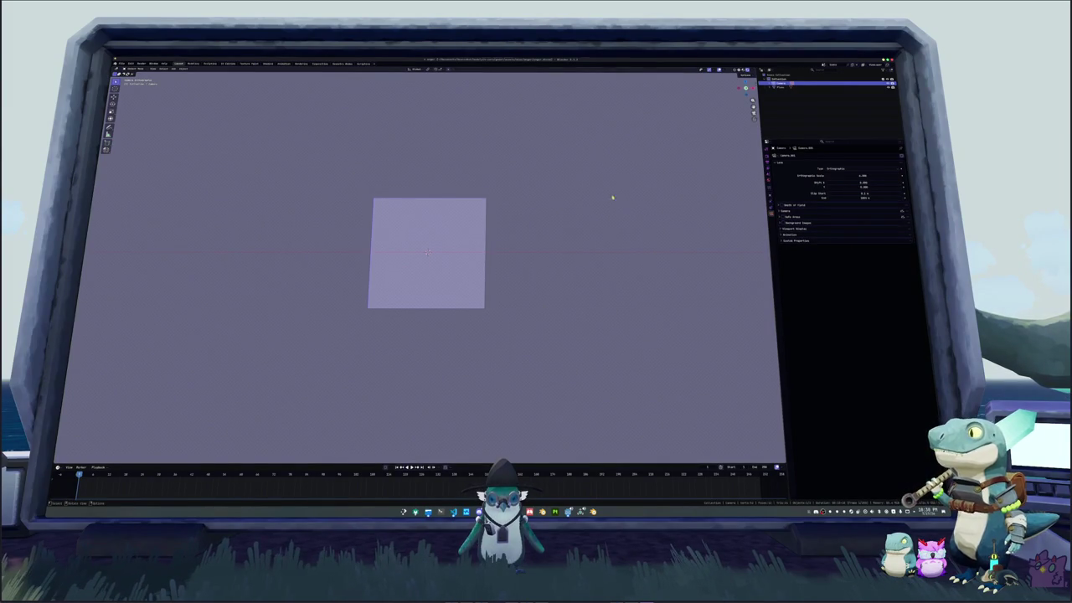
scroll(545, 211, "up", 2)
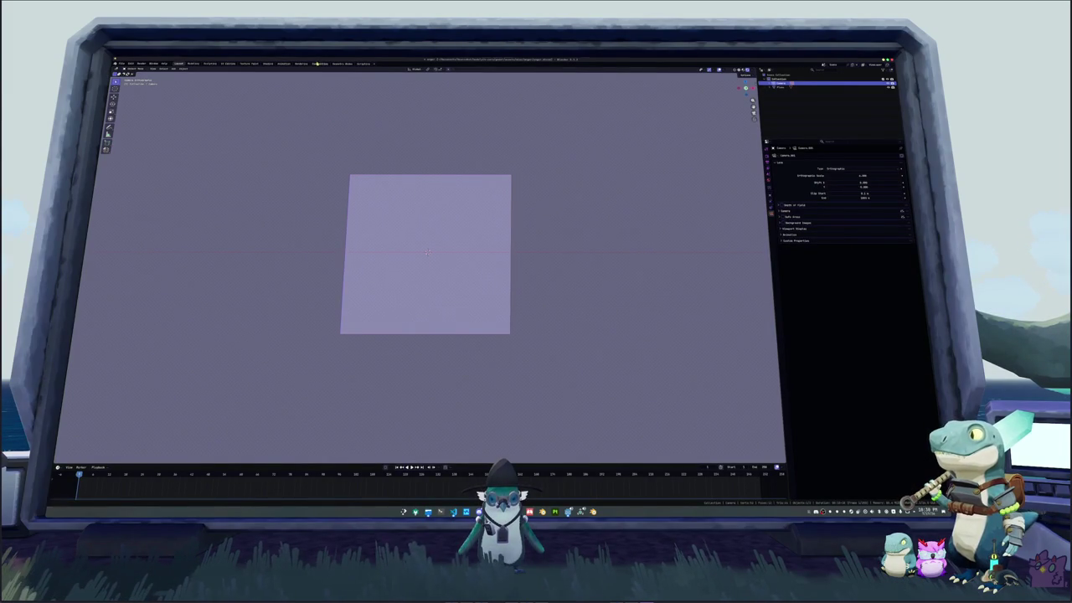
left_click(320, 64)
scroll(421, 174, "up", 4)
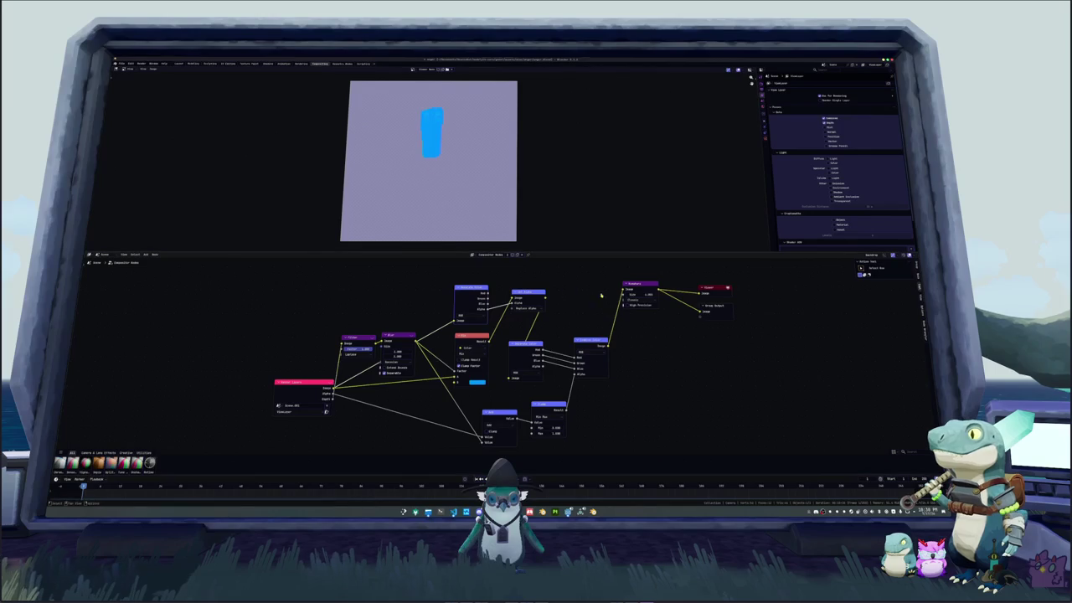
Link the Mix output into the purple node and switch Render Layers away from Scene.001
left_click_drag(489, 341, 623, 298)
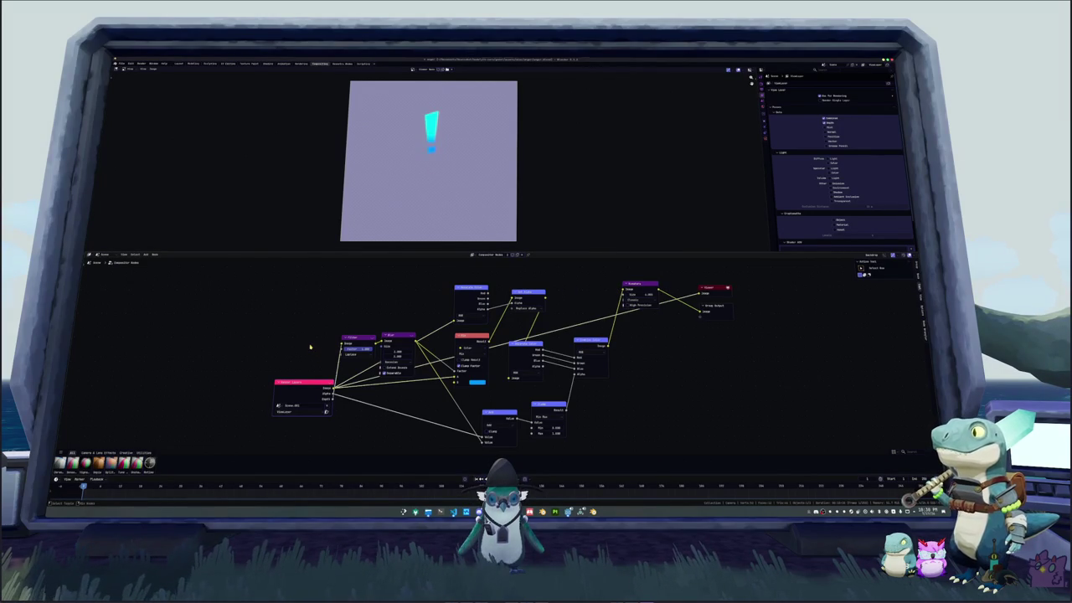
key("Home")
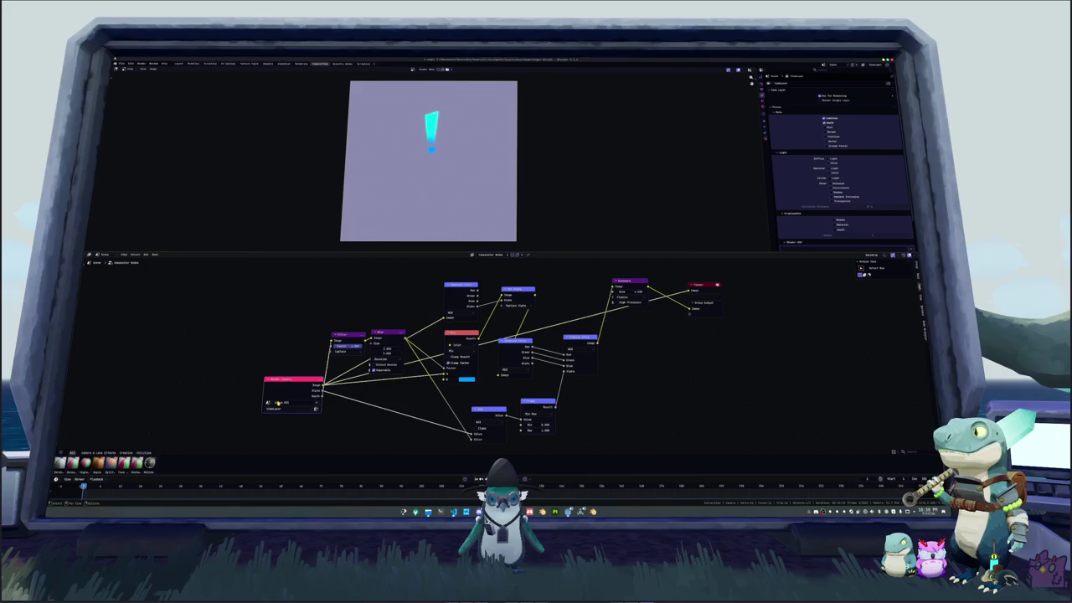
left_click(276, 403)
left_click(273, 409)
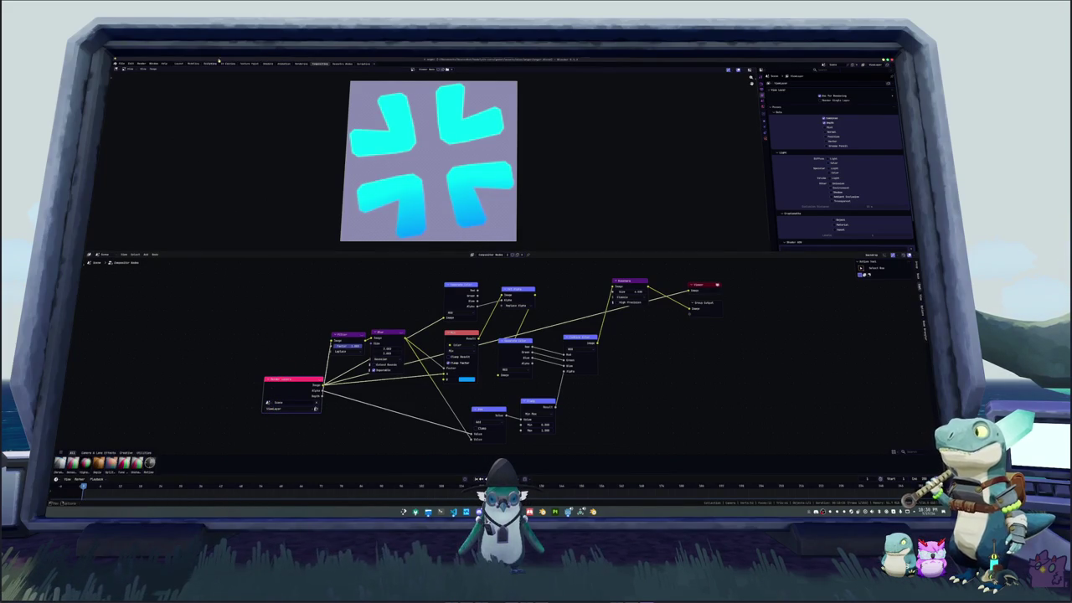
Rearrange the Render Layers, Blur, Filter, Set Alpha and Separate/Combine Color nodes into a tidier layout
left_click_drag(307, 317, 298, 321)
left_click_drag(286, 381, 226, 382)
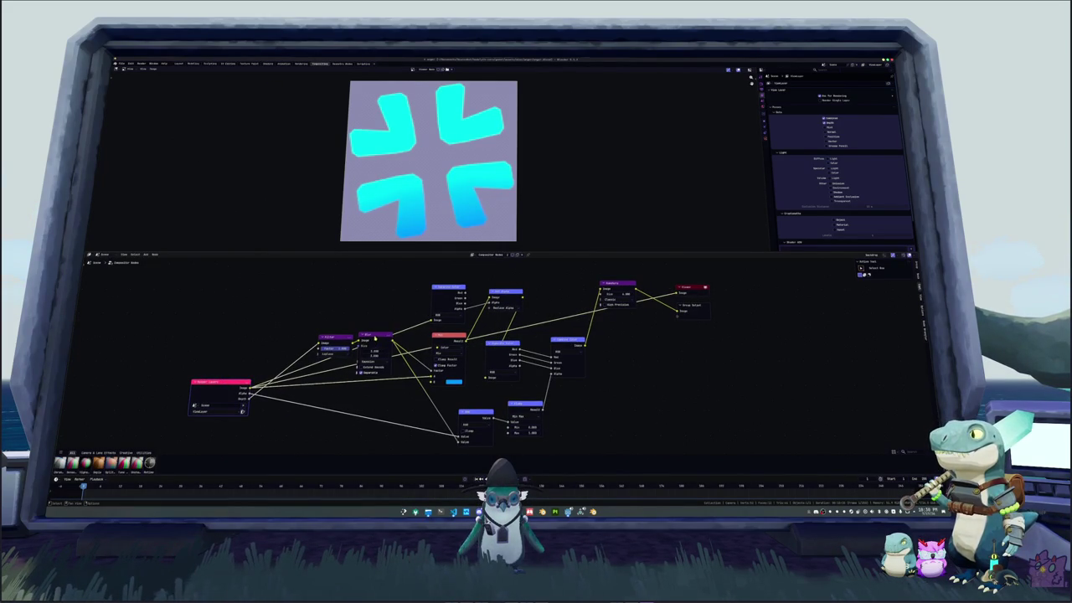
left_click_drag(376, 337, 378, 274)
left_click_drag(331, 336, 327, 273)
scroll(469, 393, "up", 1)
mouse_move(446, 286)
left_mouse_down()
mouse_move(415, 307)
mouse_move(411, 291)
left_mouse_up()
left_click_drag(408, 352, 408, 330)
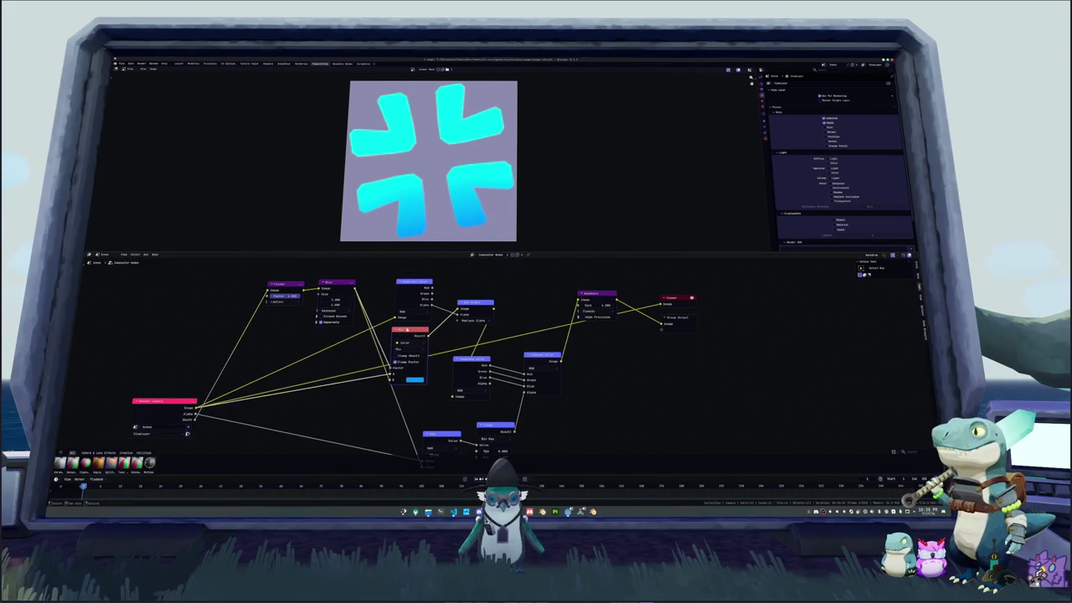
left_click_drag(475, 302, 463, 288)
left_click_drag(471, 358, 472, 320)
left_click_drag(537, 393, 534, 321)
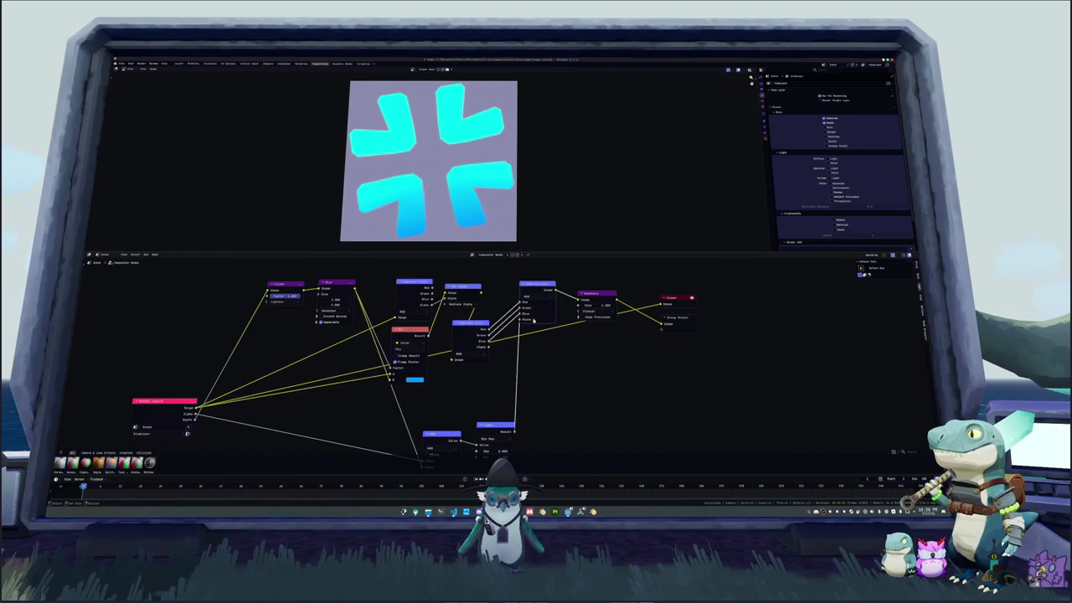
scroll(534, 321, "down", 1)
scroll(350, 309, "left", 2)
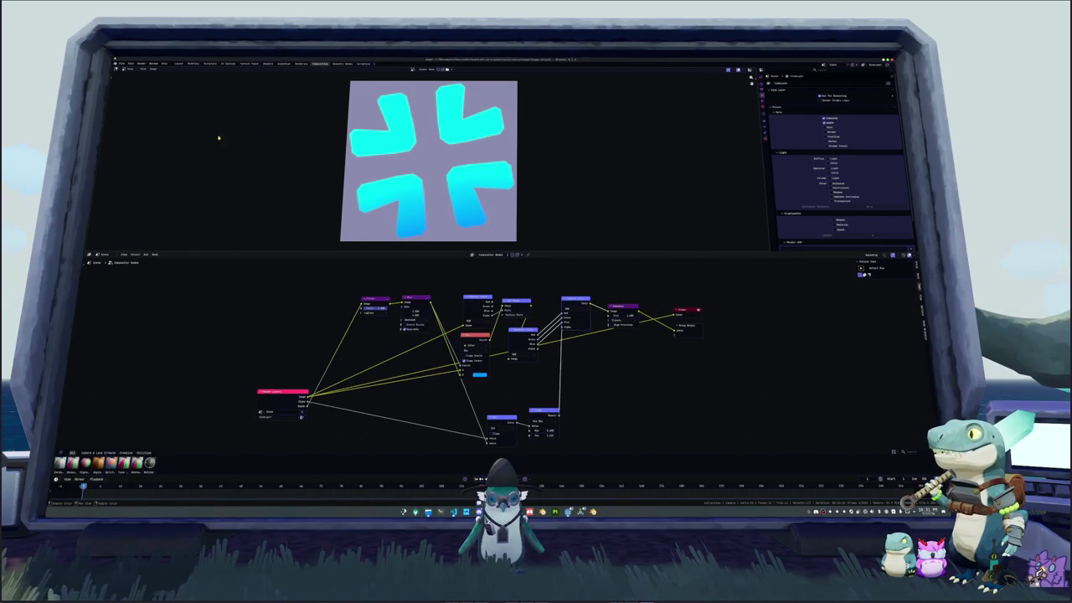
left_click(122, 65)
Open a .blend file from the project folder and check its render output settings
left_click(127, 78)
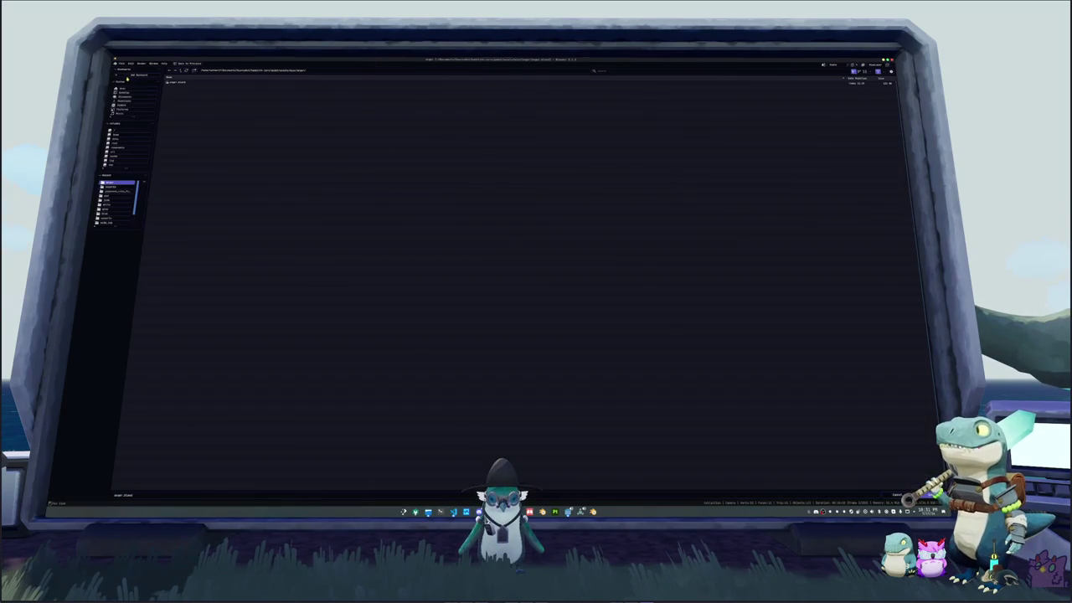
left_click(181, 71)
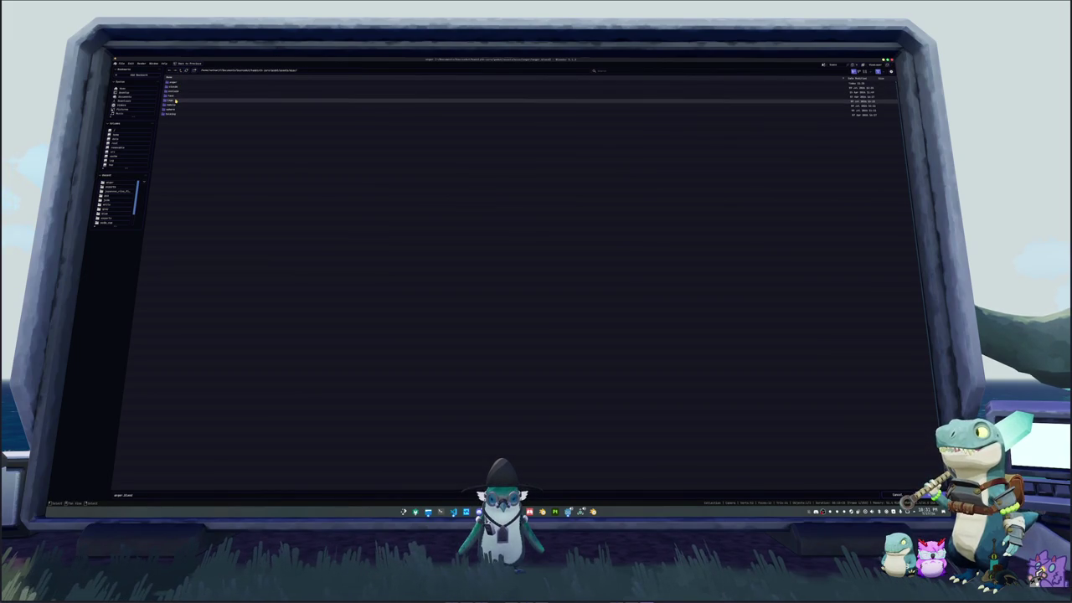
double_click(174, 114)
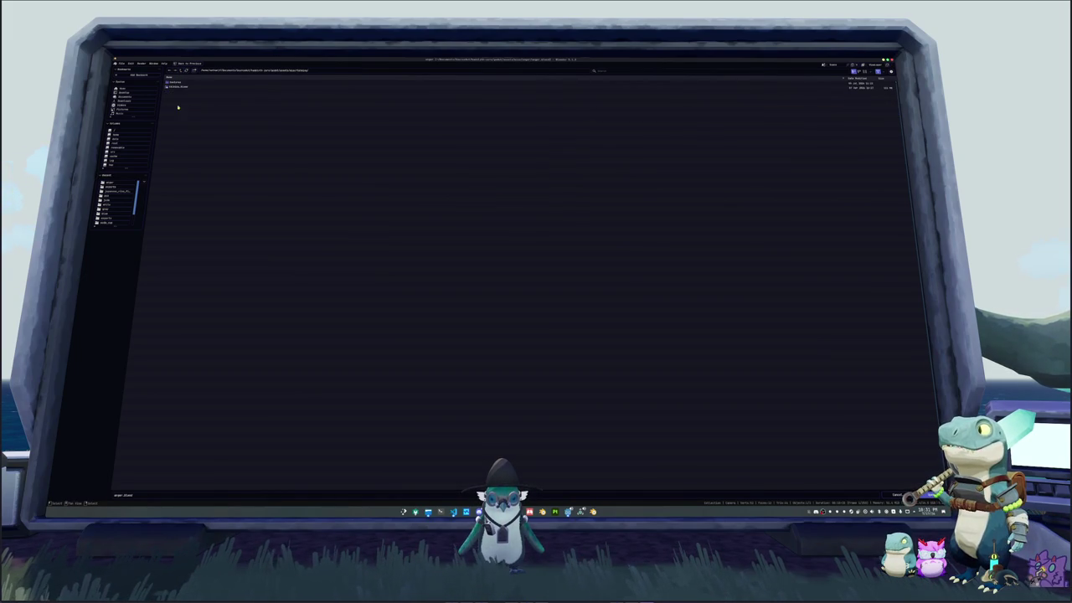
double_click(180, 87)
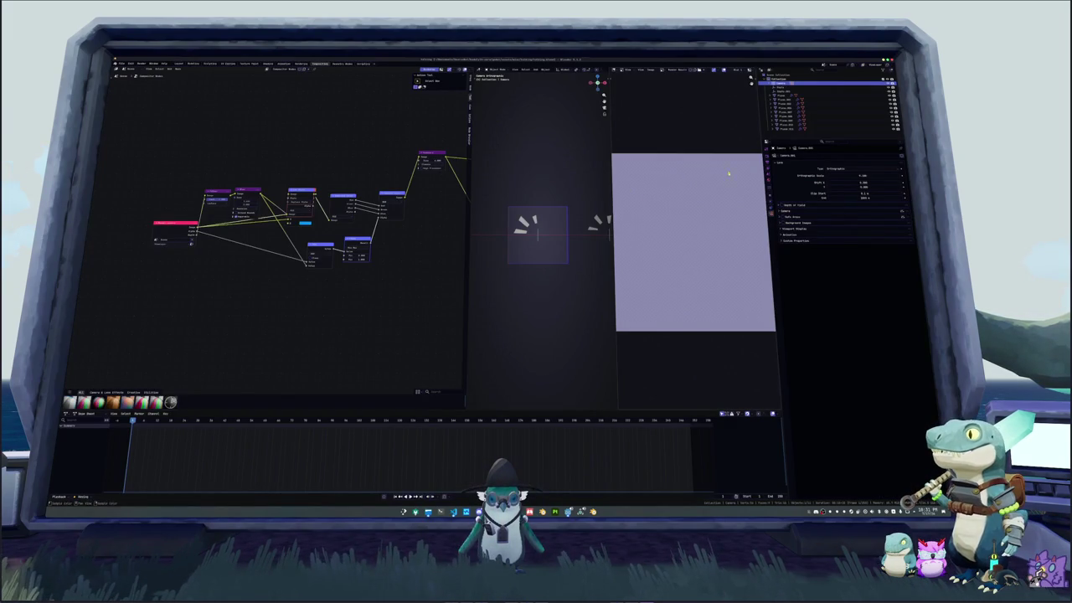
left_click(772, 155)
left_click(768, 162)
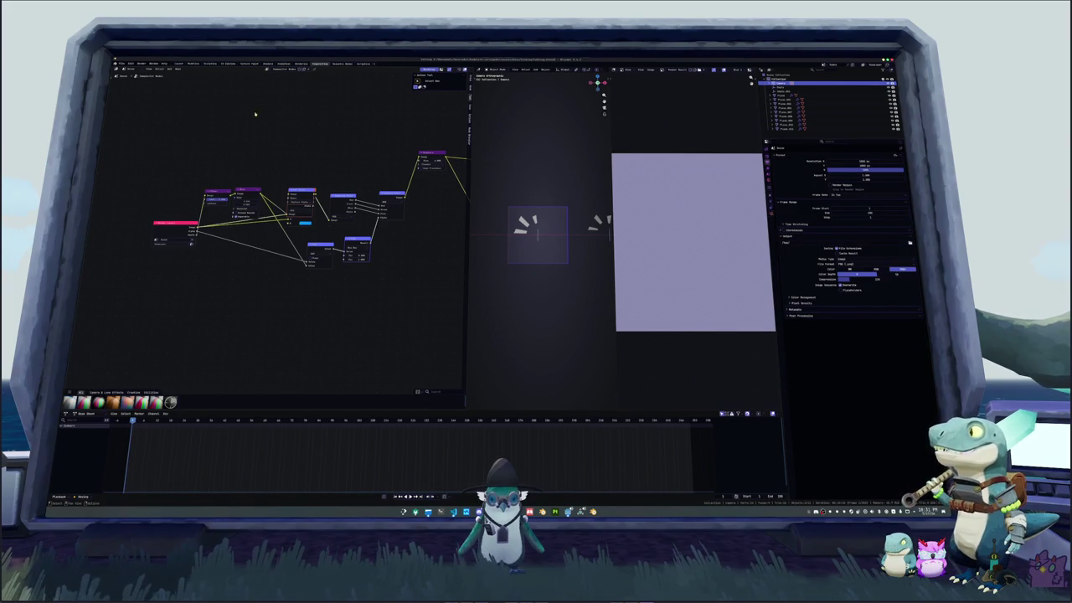
Load the icon-compositor project from the recent files and show its output resolution
left_click(122, 64)
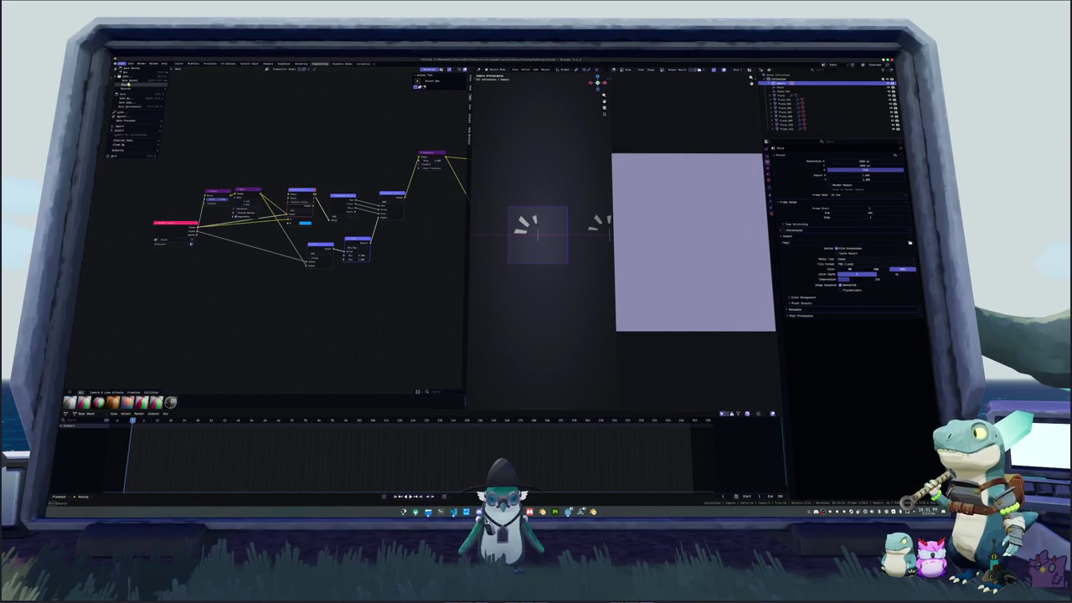
mouse_move(125, 80)
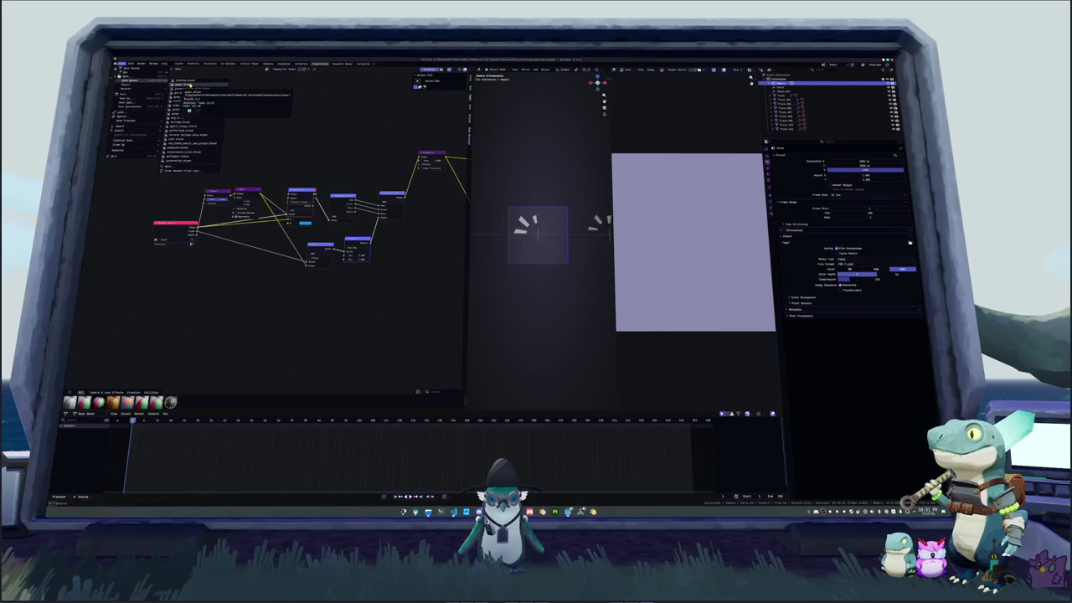
left_click(178, 93)
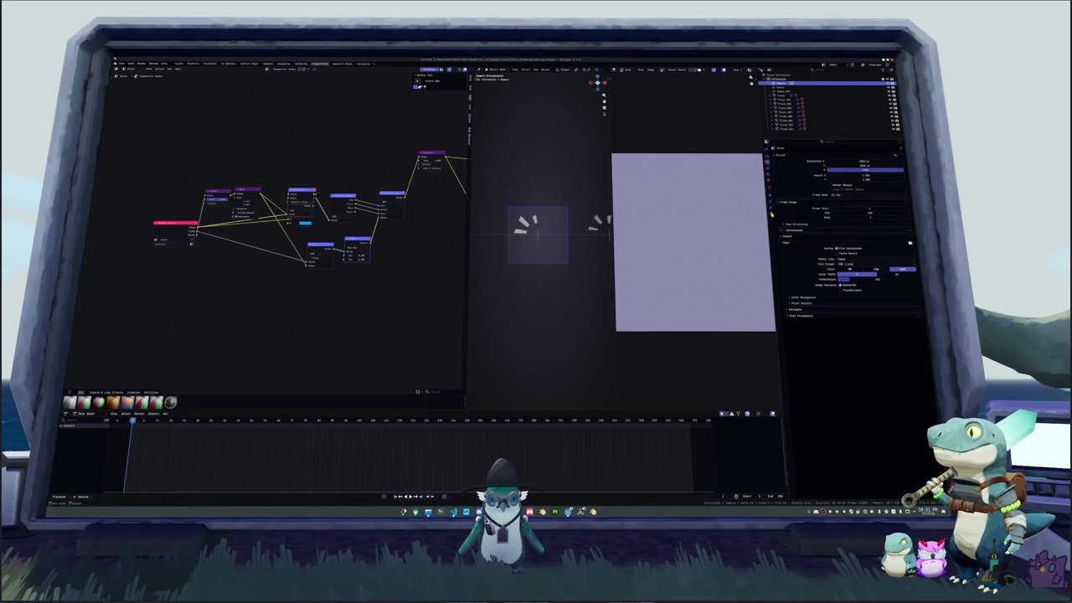
left_click(122, 63)
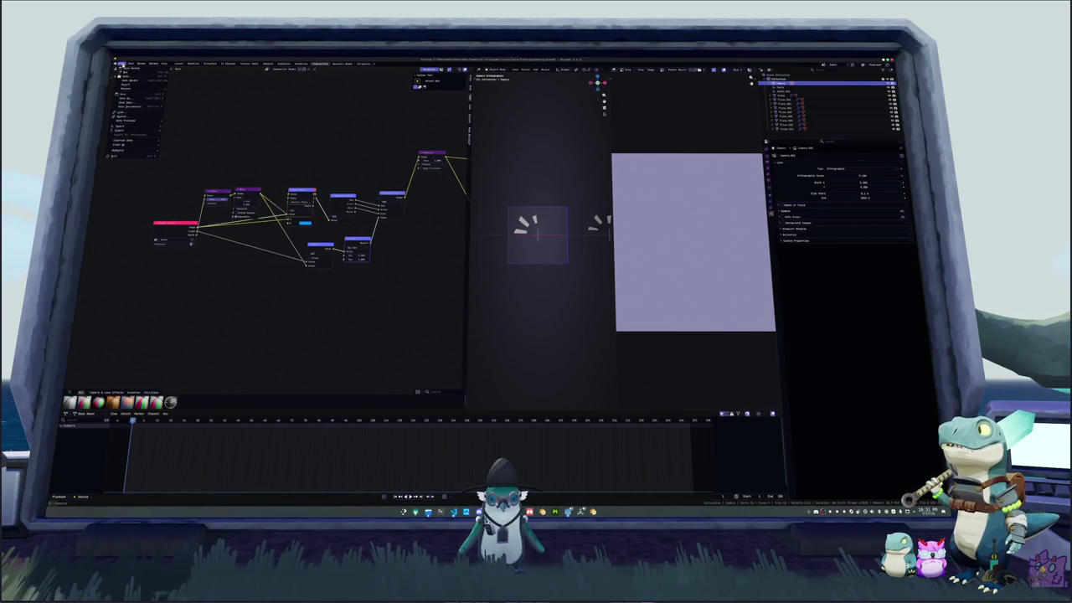
mouse_move(134, 81)
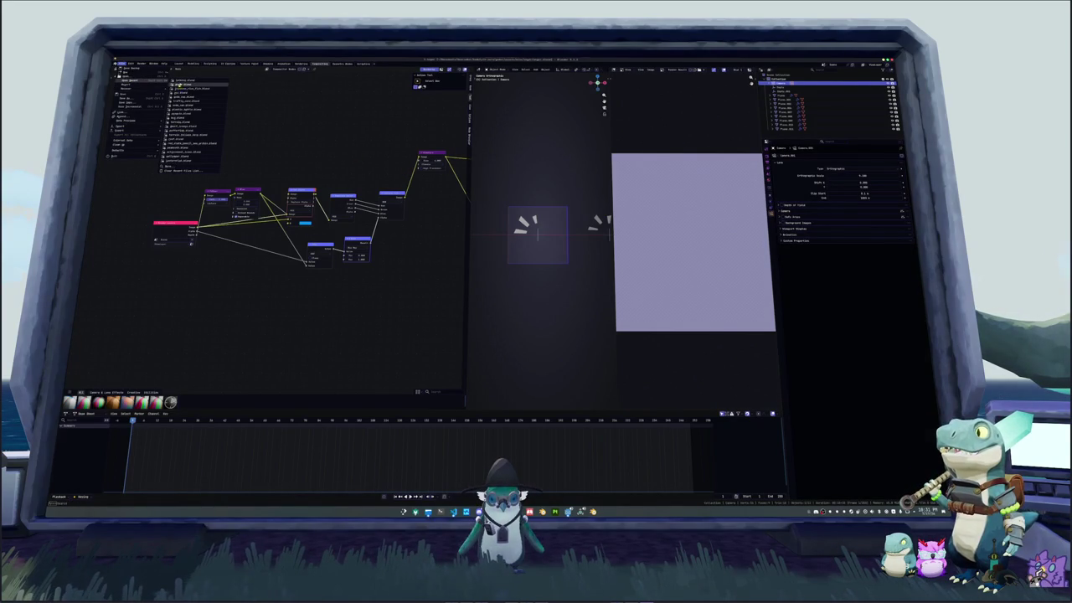
left_click(178, 86)
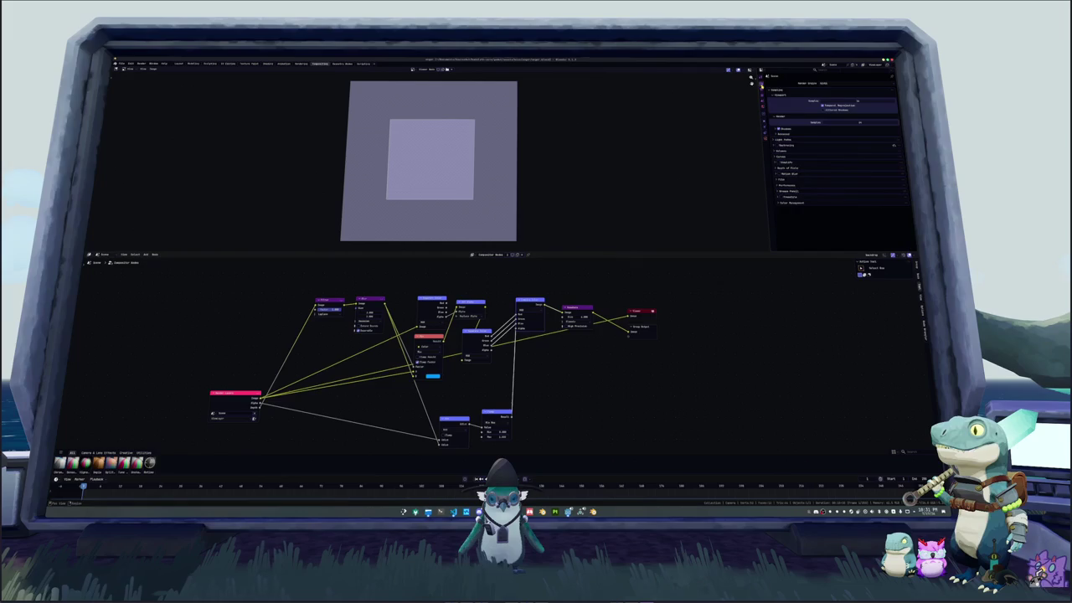
left_click(762, 88)
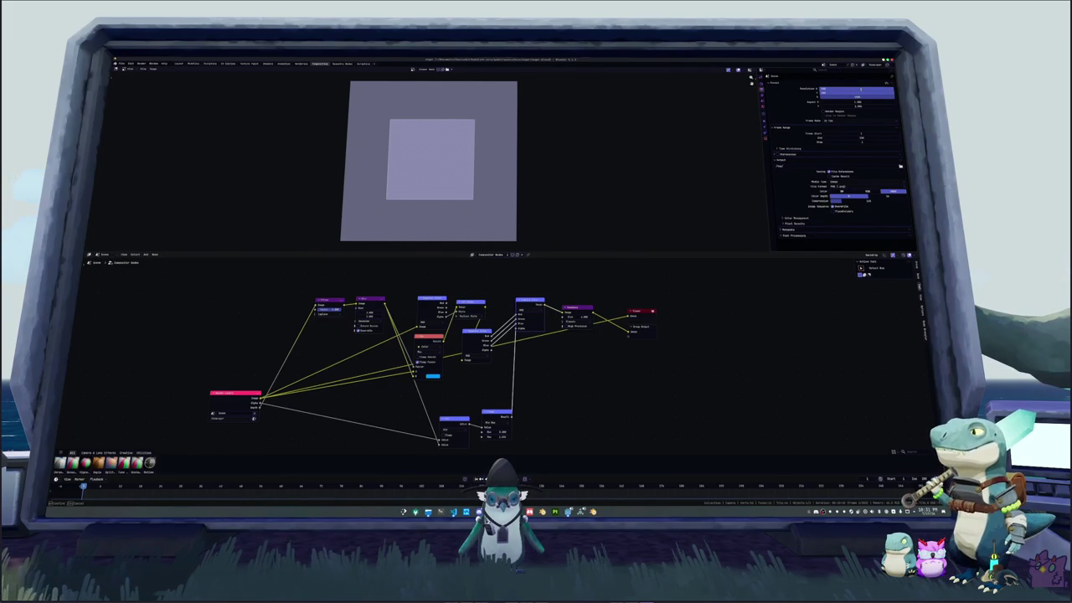
Confirm the new output resolution and reposition the blue and red compositor nodes
key("Return")
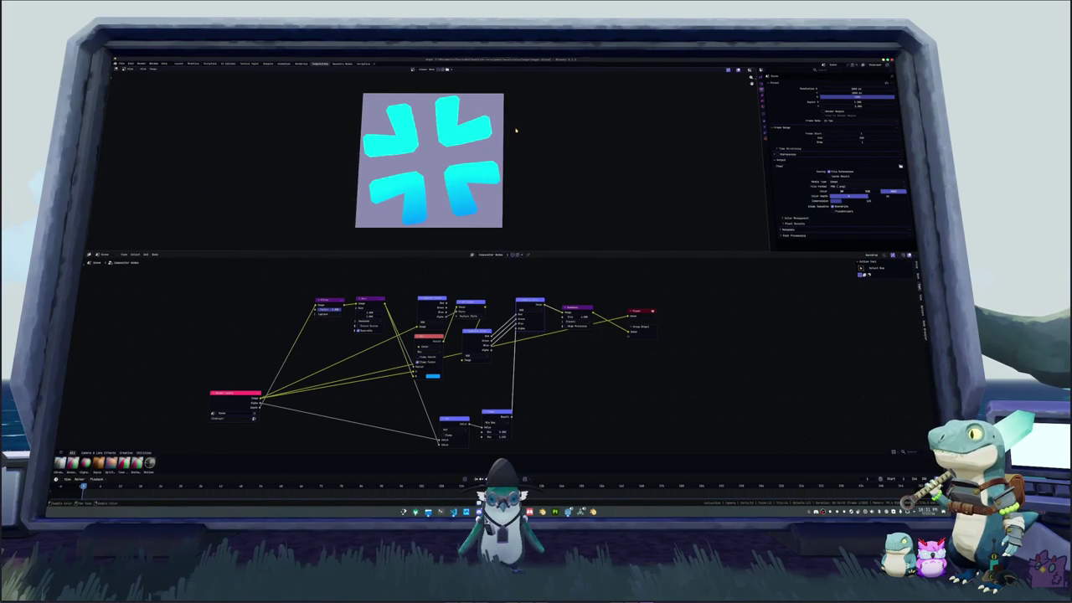
scroll(501, 289, "up", 2)
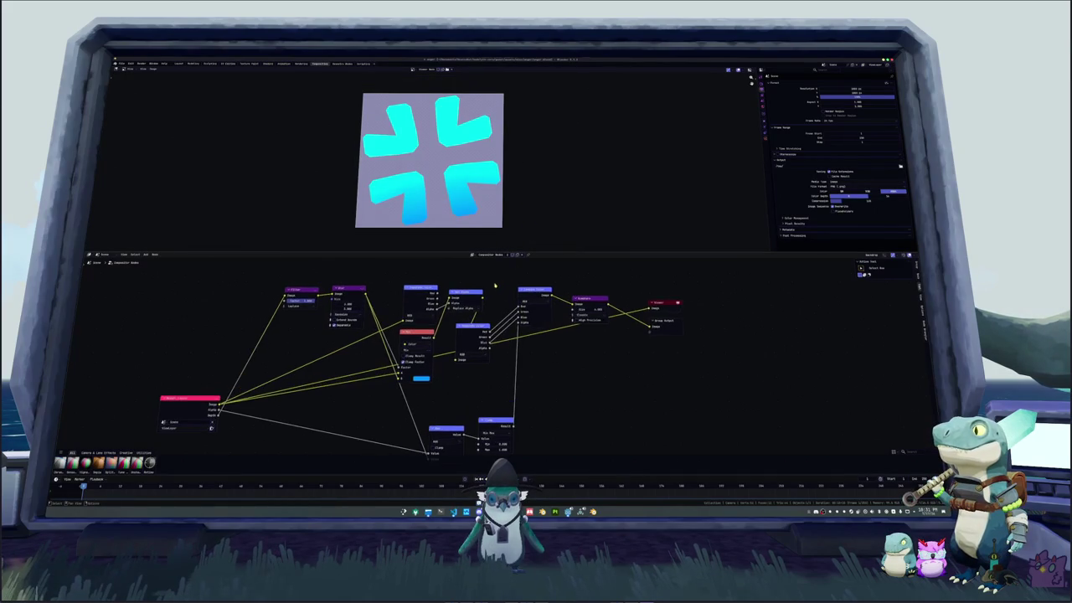
left_click_drag(572, 297, 593, 360)
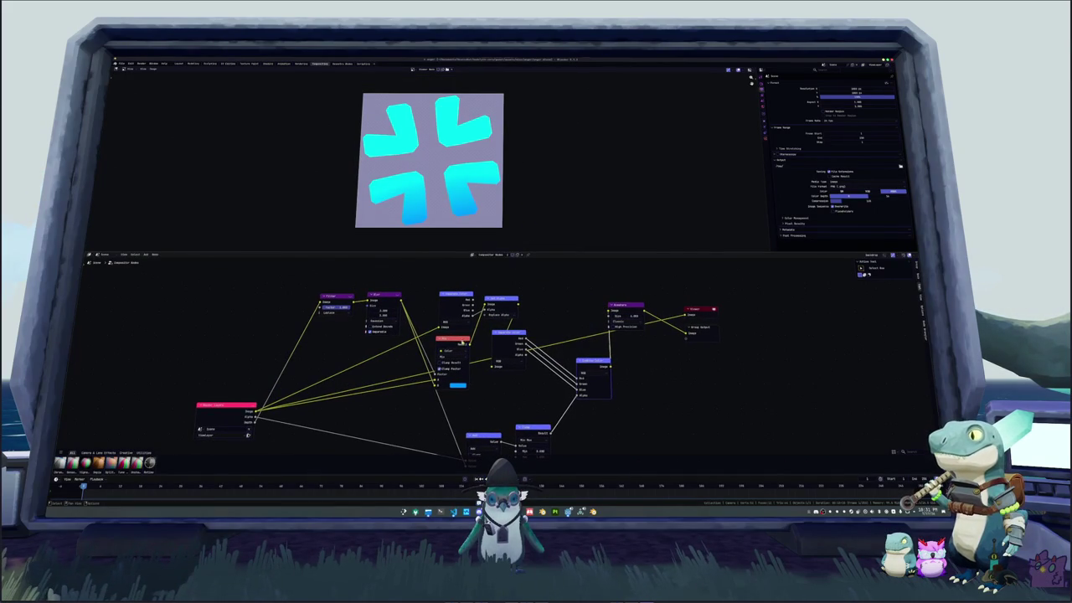
left_click_drag(449, 297, 447, 271)
left_click_drag(451, 338, 451, 311)
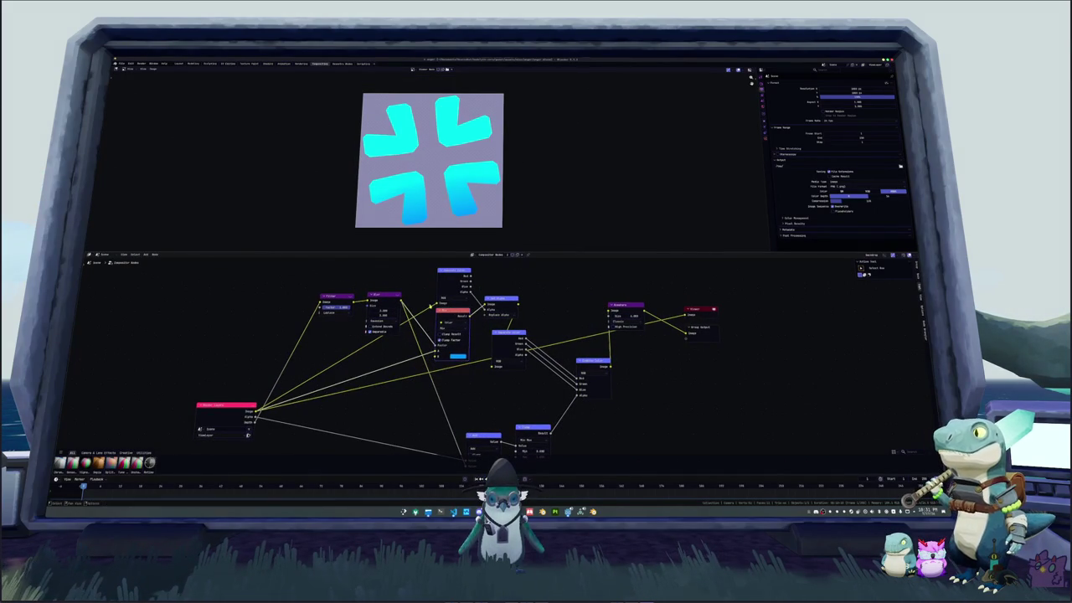
Preview the Blur stage in the backdrop, then shift the Filter, Blur and red nodes left
left_click(381, 294, "ctrl+shift")
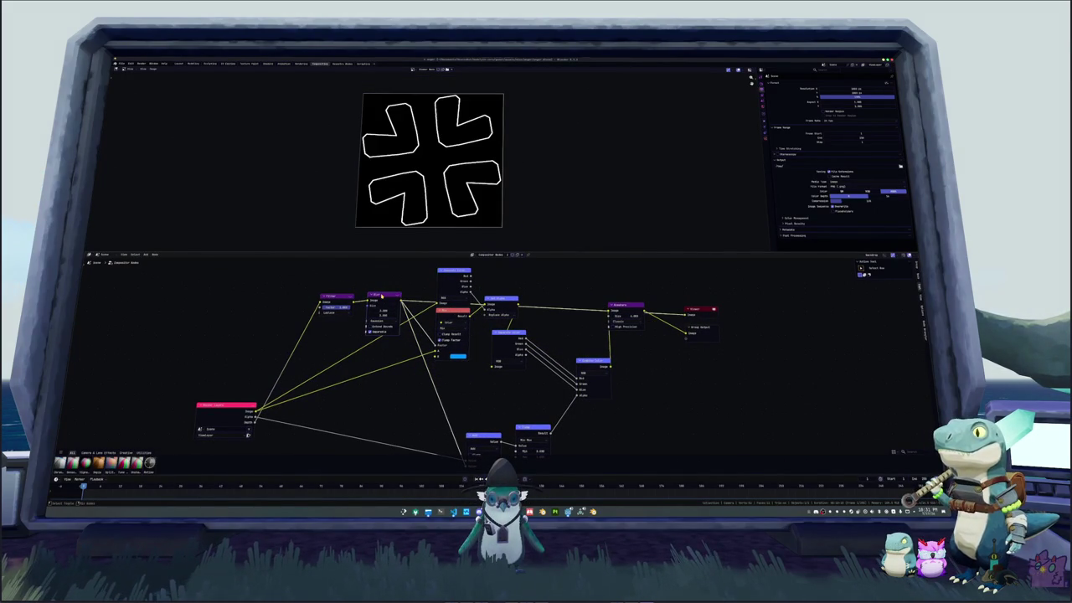
left_click(630, 305, "ctrl+shift")
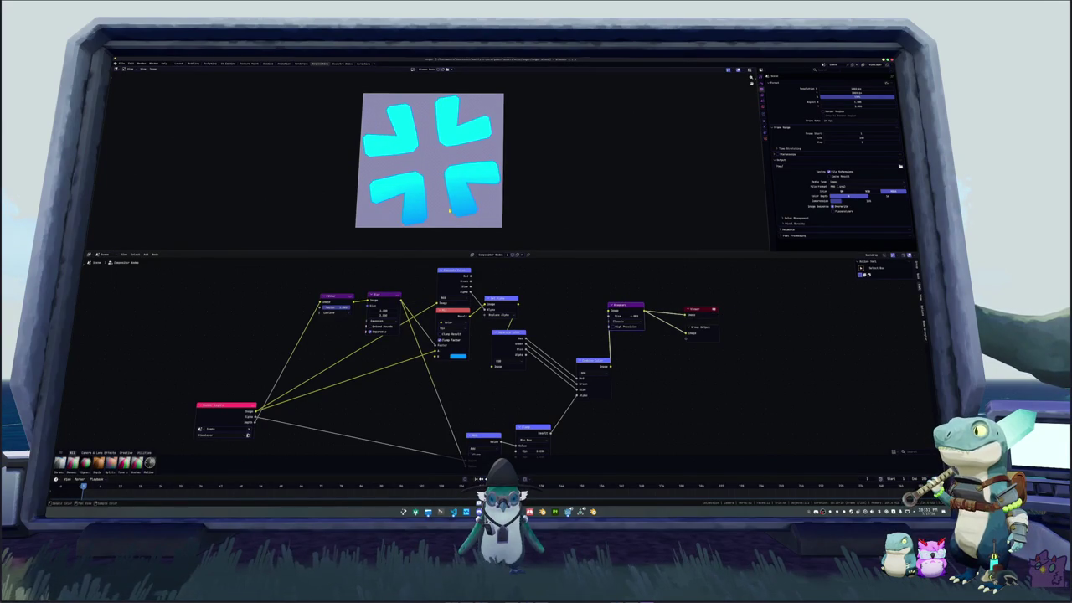
left_click_drag(386, 297, 373, 275)
left_click_drag(454, 271, 425, 271)
left_click_drag(450, 311, 417, 317)
Enter 1 in the output resolution field to render the icon smaller
left_click(860, 88)
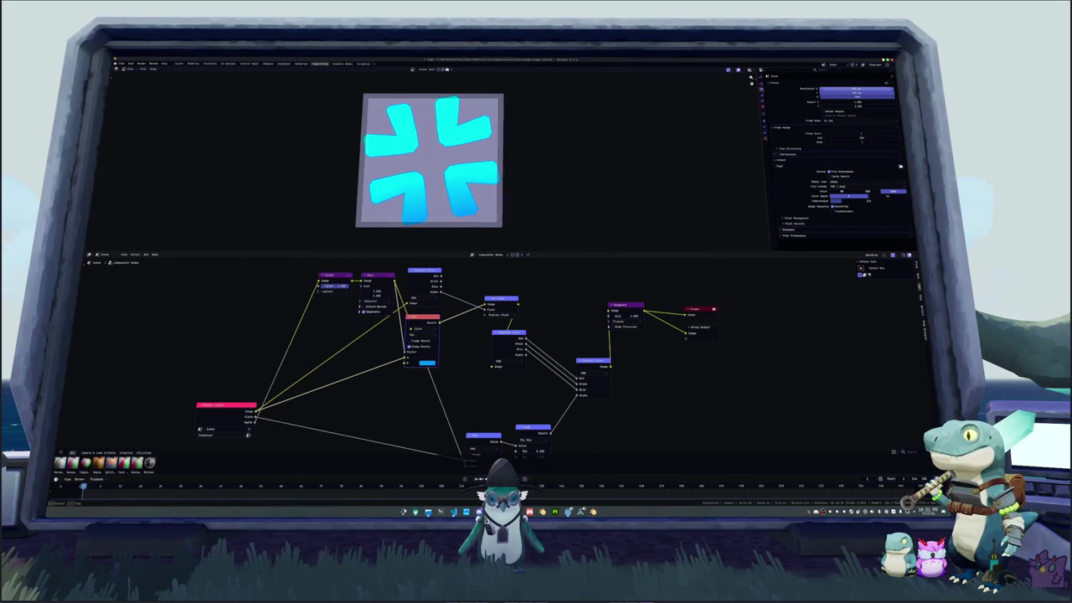
type("1")
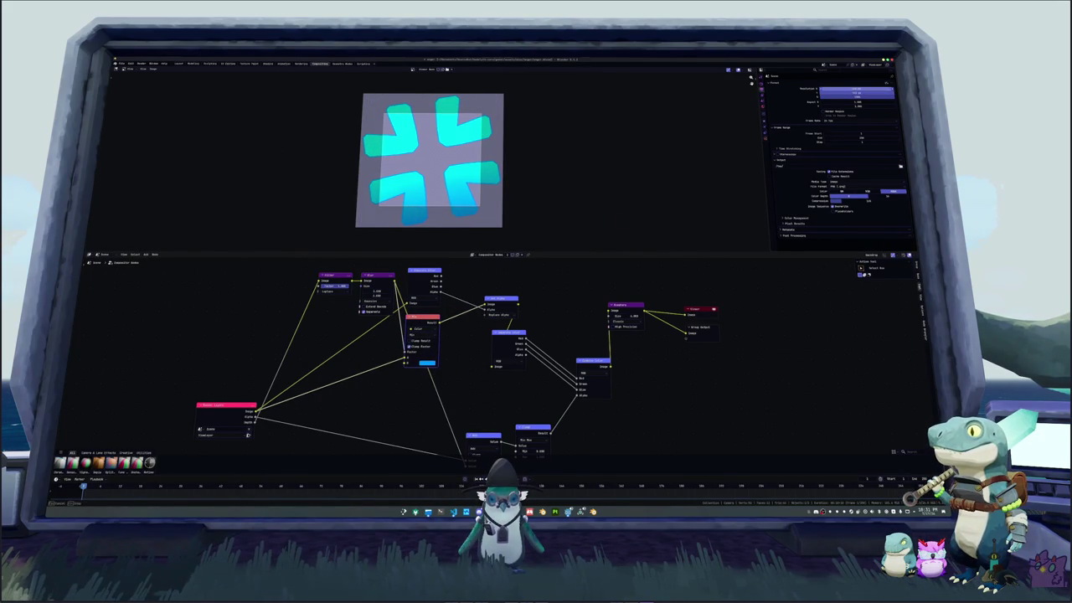
key("Return")
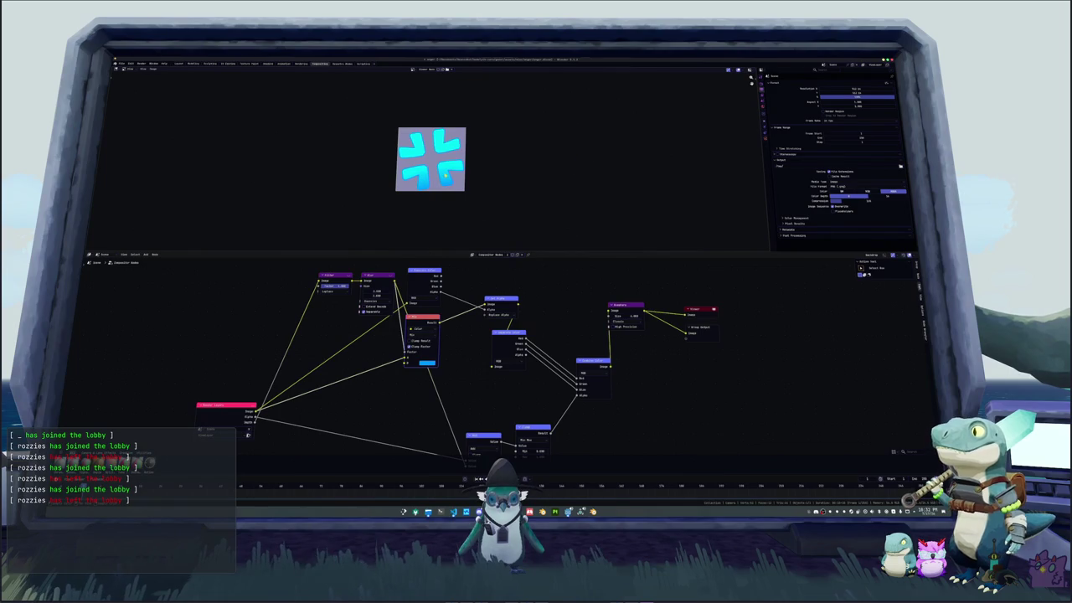
left_click(144, 69)
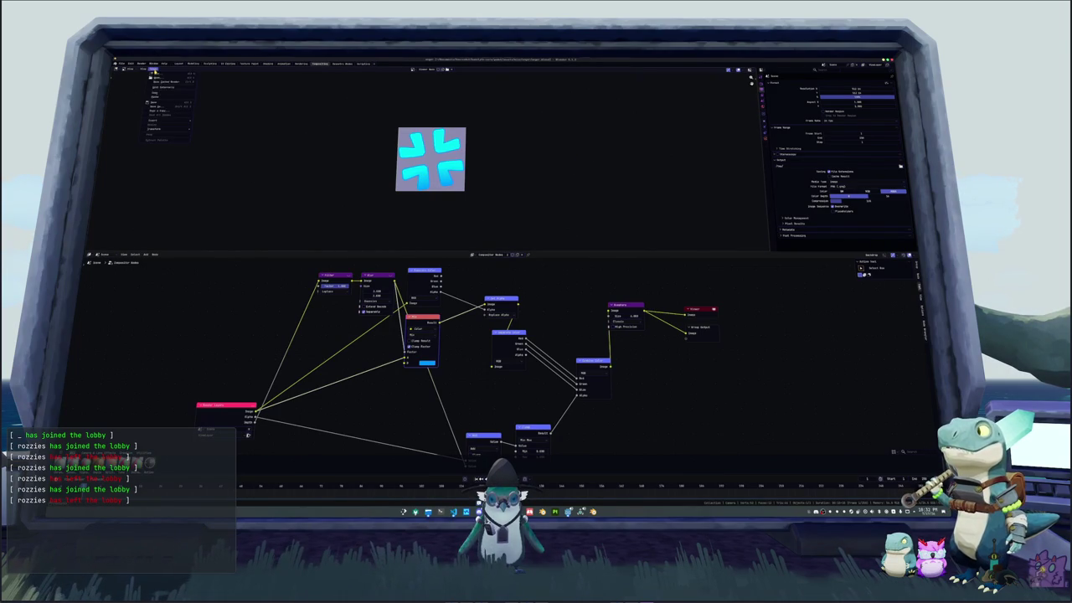
Save the rendered cyan icon as the PNG in the icon's project folder
left_click(163, 108)
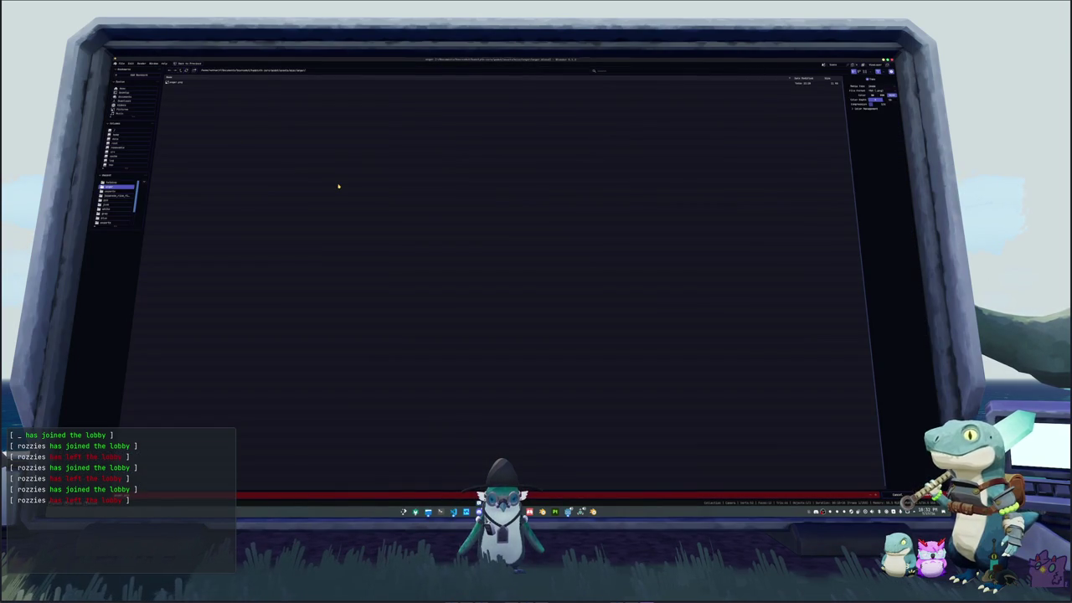
mouse_move(580, 511)
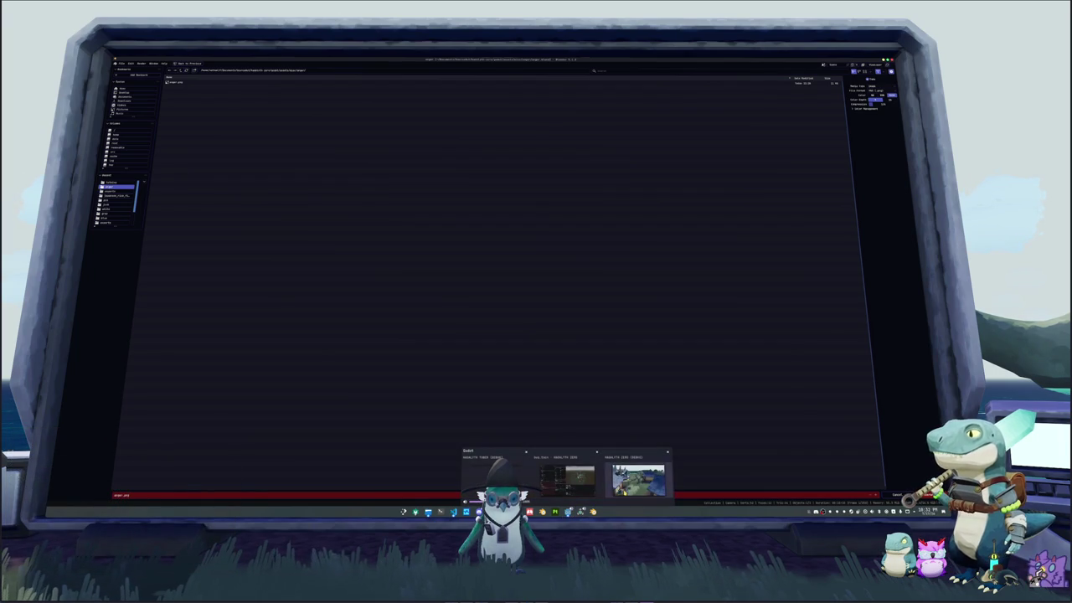
left_click(640, 480)
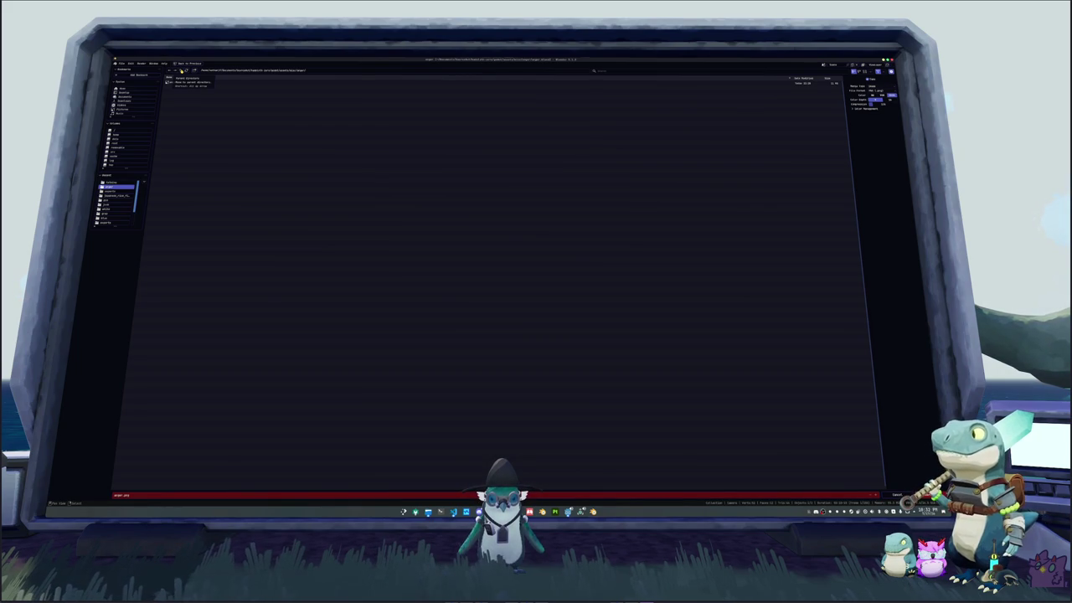
left_click(181, 72)
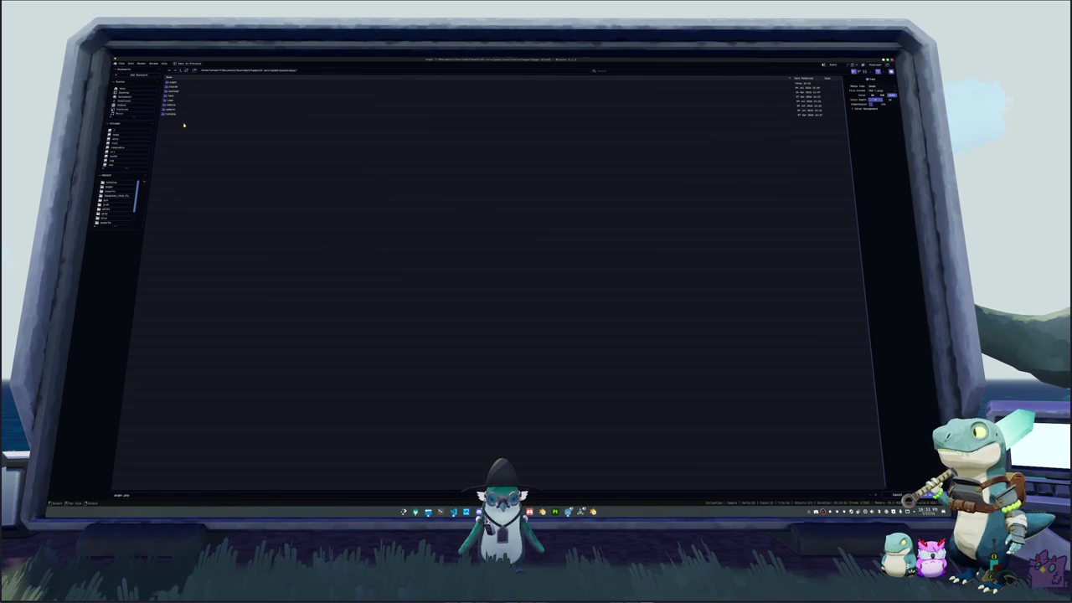
double_click(174, 83)
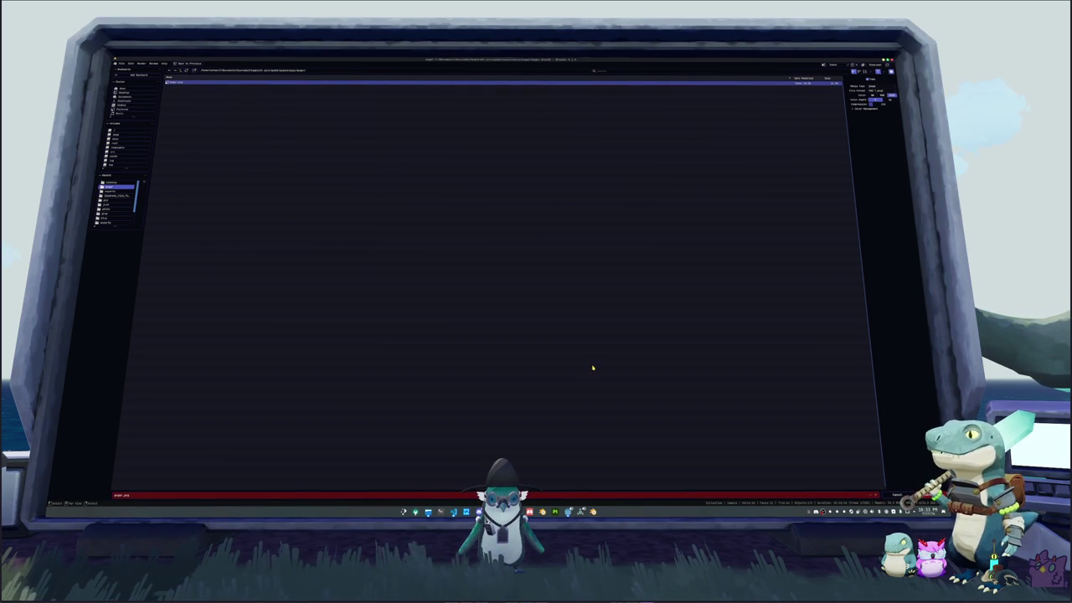
left_click(888, 495)
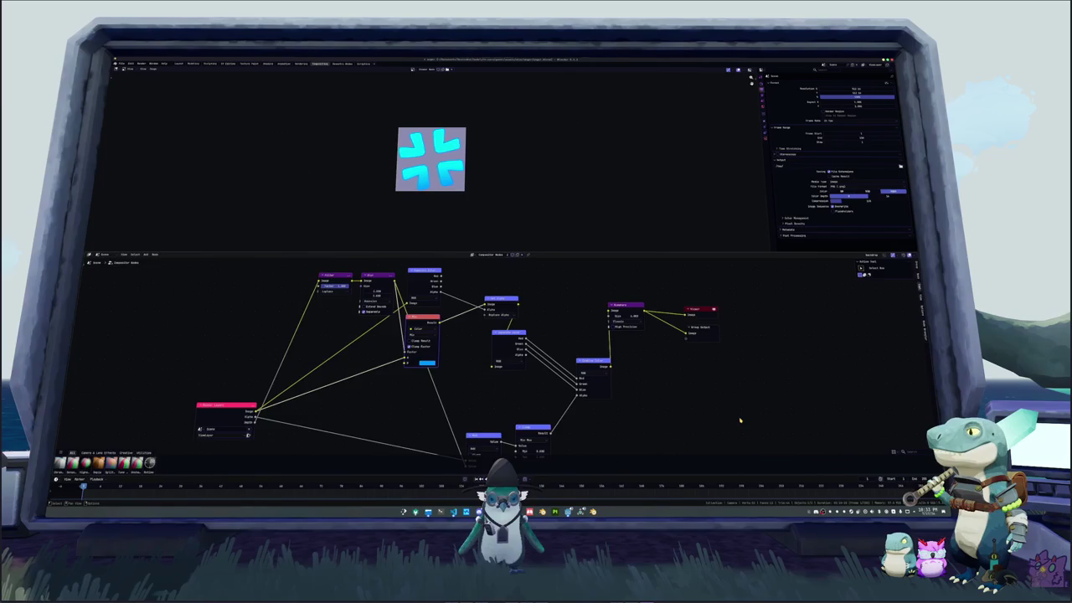
Add a Node3D named AngerParticlesOffset under Bug and raise it to Y 1.35
left_click(581, 509)
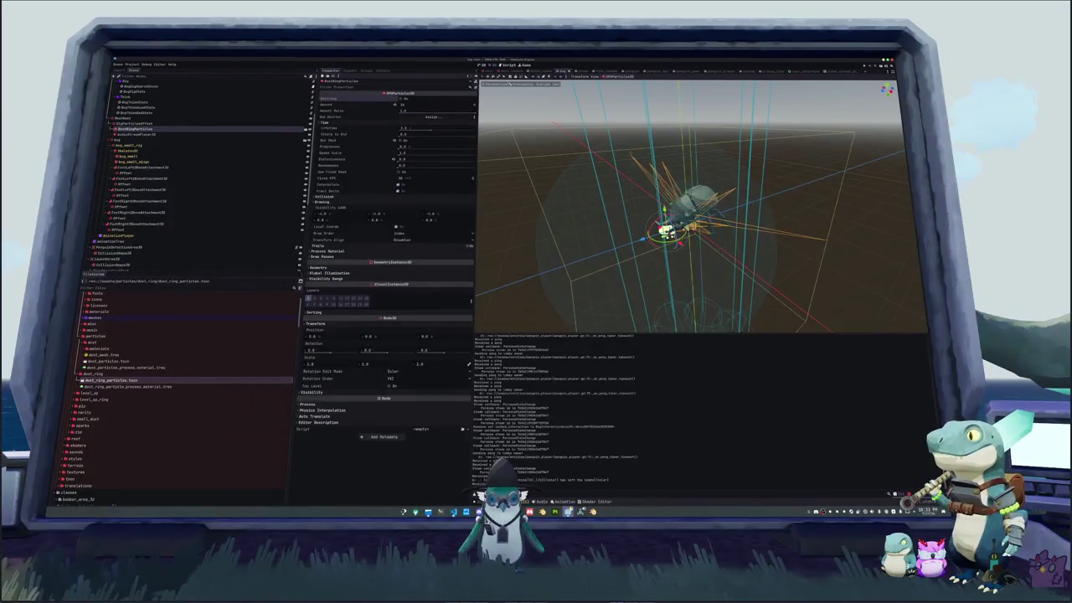
left_click(184, 140)
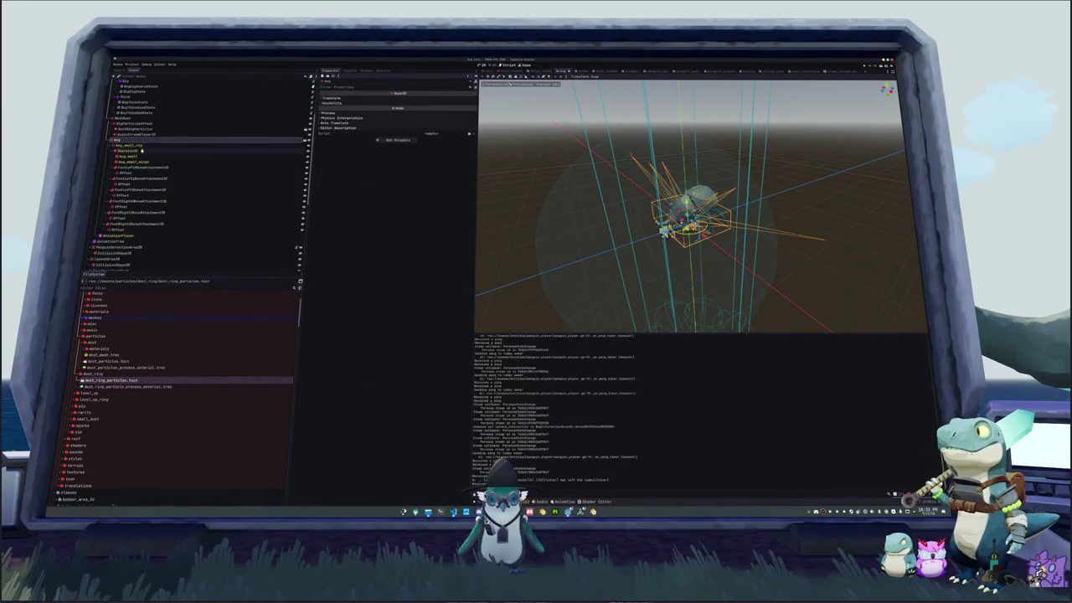
right_click(124, 140)
left_click(146, 143)
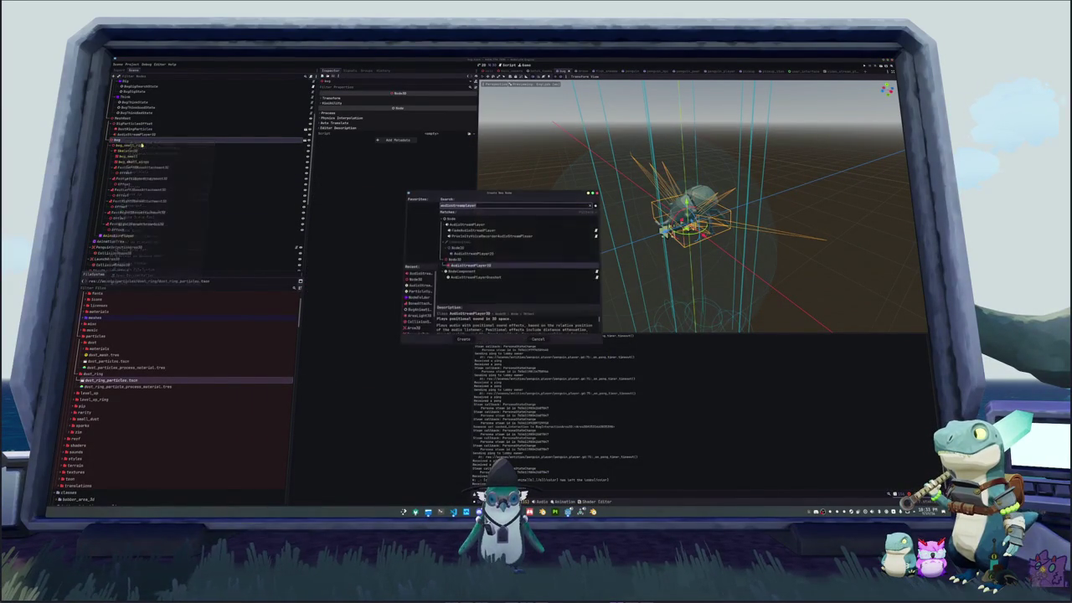
left_click(457, 259)
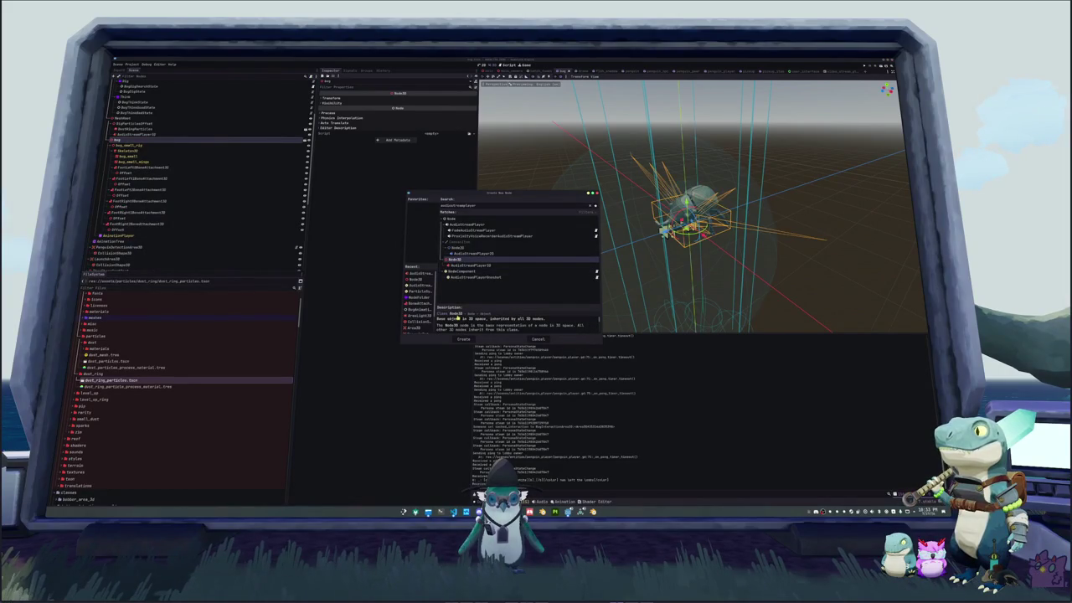
left_click(463, 337)
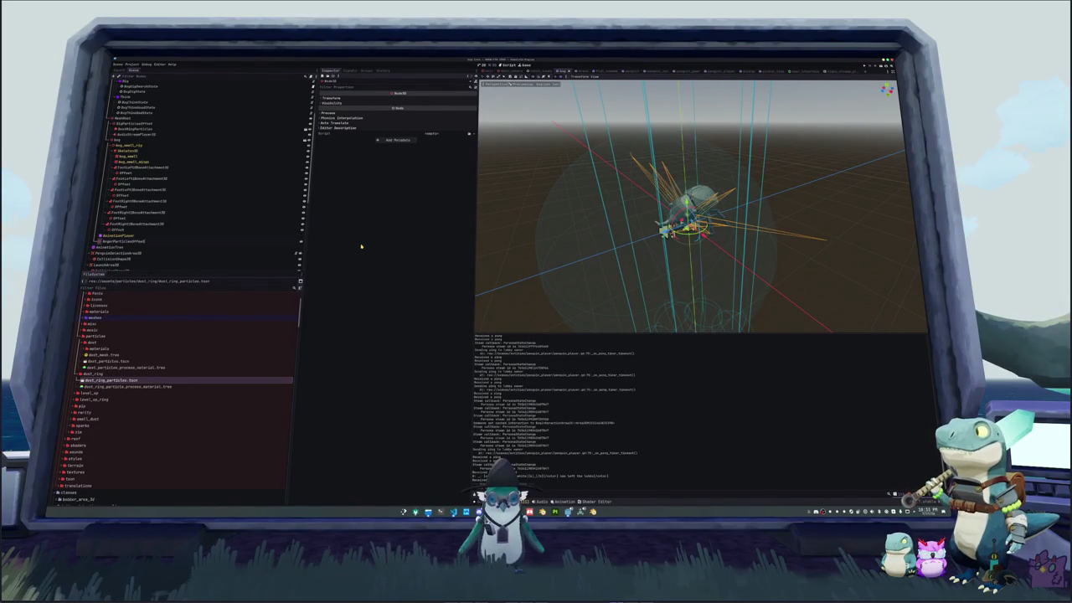
key("Return")
left_click_drag(685, 205, 683, 126)
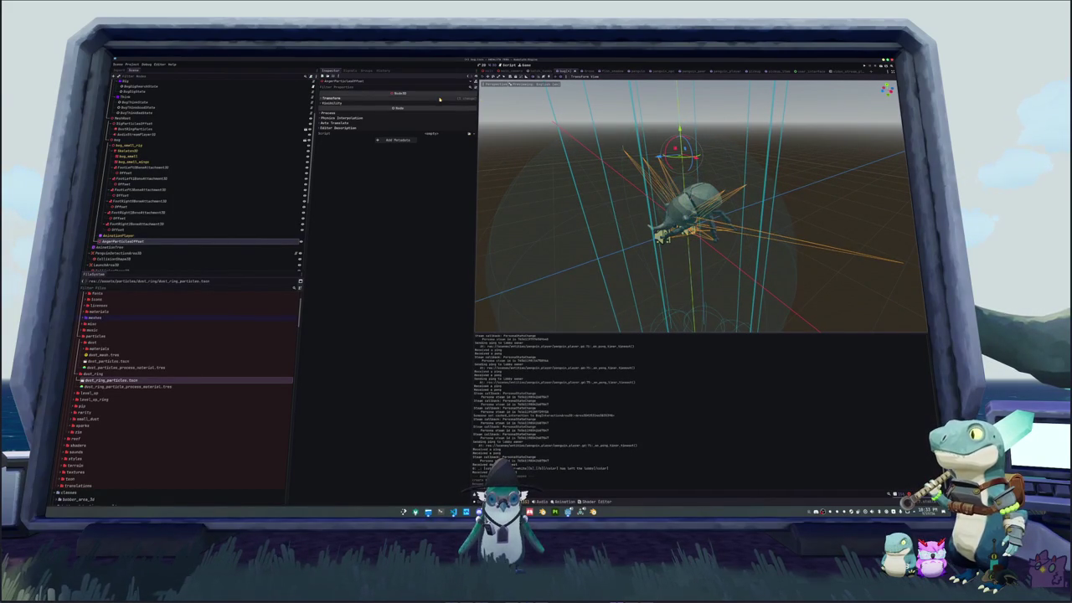
left_click(332, 98)
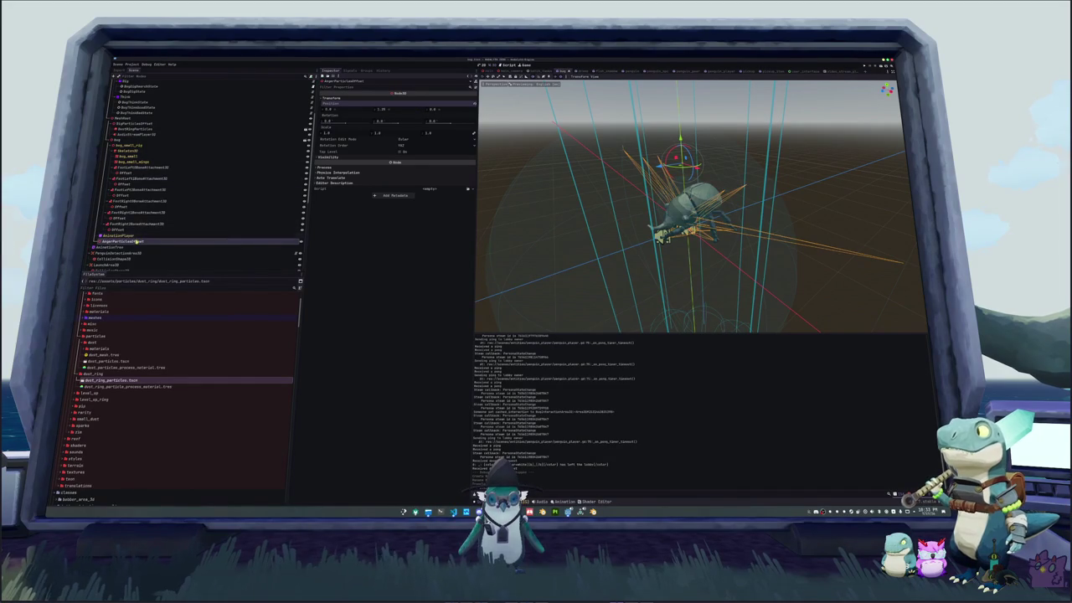
Start adding a child under AngerParticlesOffset, searching for sprite3d
right_click(123, 241)
left_click(158, 245)
type("sprite3d")
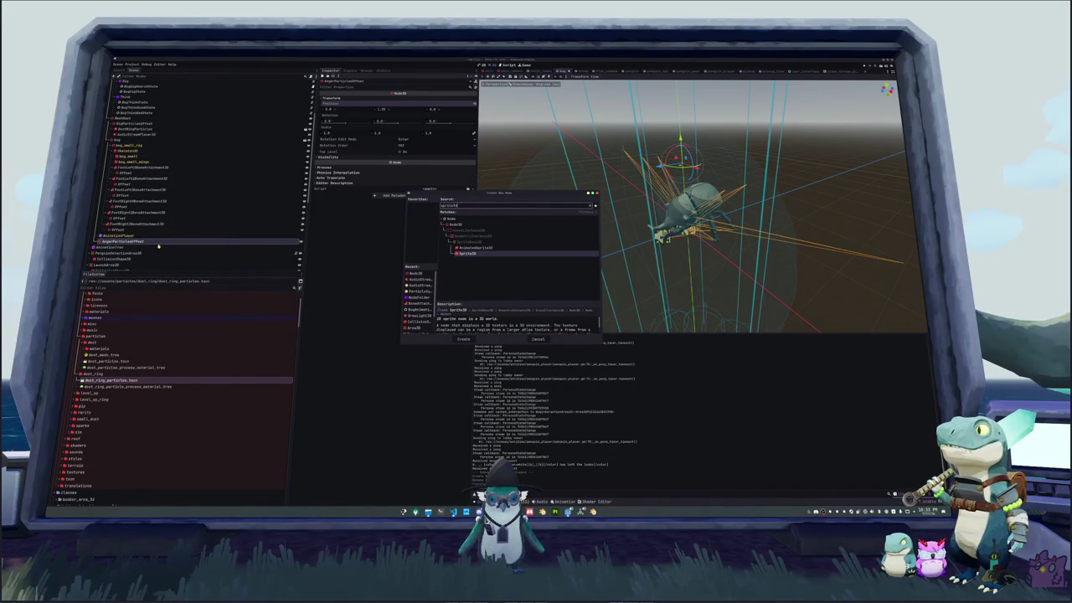
Create the Sprite3D and quick-load the blue anger icon texture ('anger')
key("Return")
left_click(444, 99)
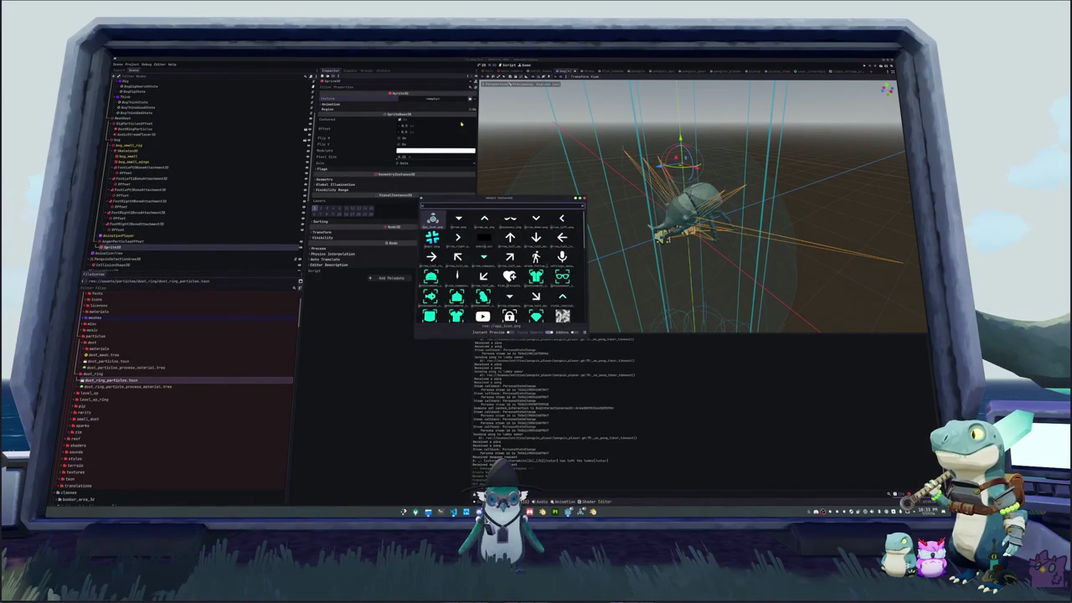
type("anger")
key("Return")
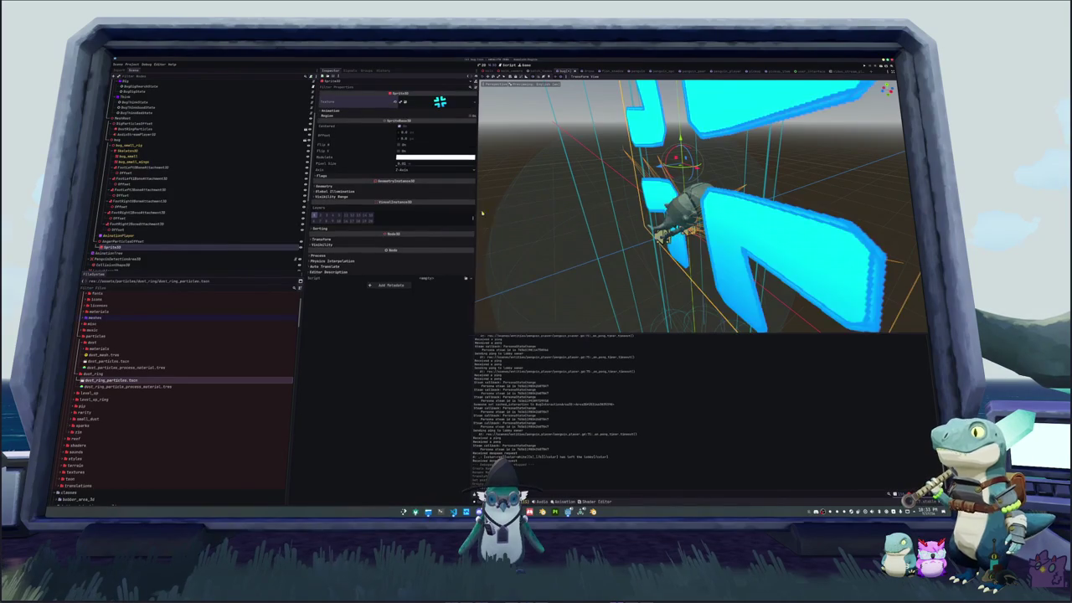
mouse_move(531, 188)
left_mouse_down()
mouse_move(547, 179)
mouse_move(541, 188)
left_mouse_up()
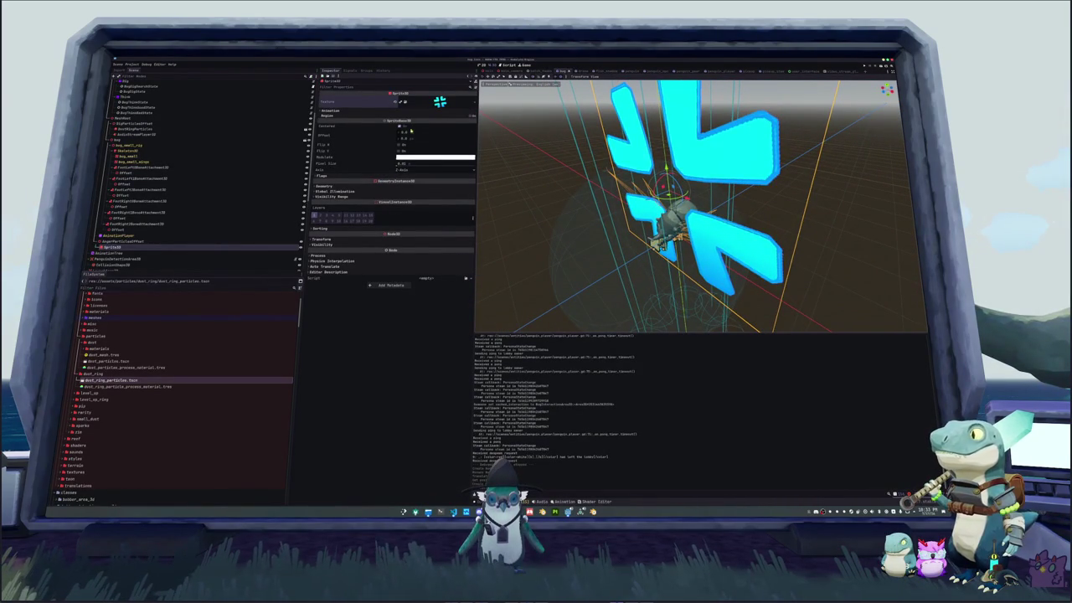
Shrink the sprite to about a third, set Billboard to Enabled, save, and nudge scale to 0.177
left_click(340, 240)
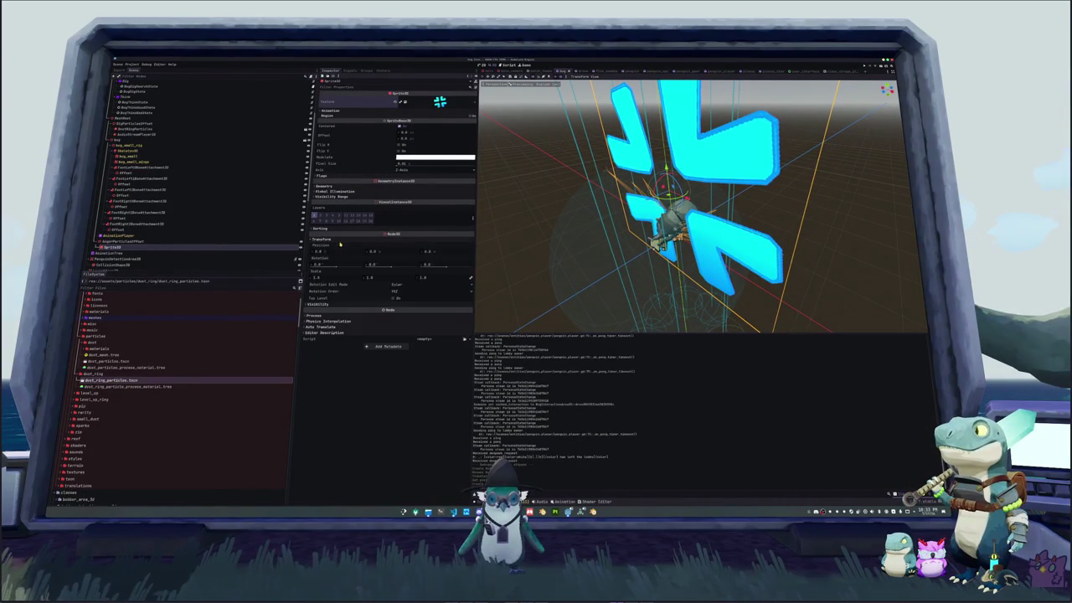
left_click_drag(326, 277, 295, 277)
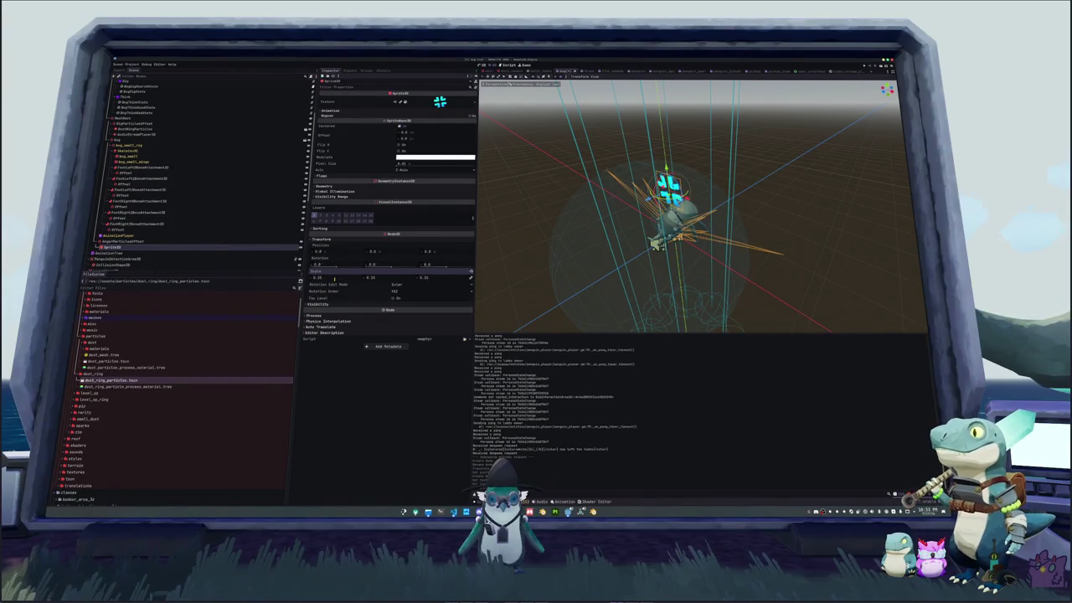
left_click(340, 177)
left_click(404, 181)
left_click(408, 198)
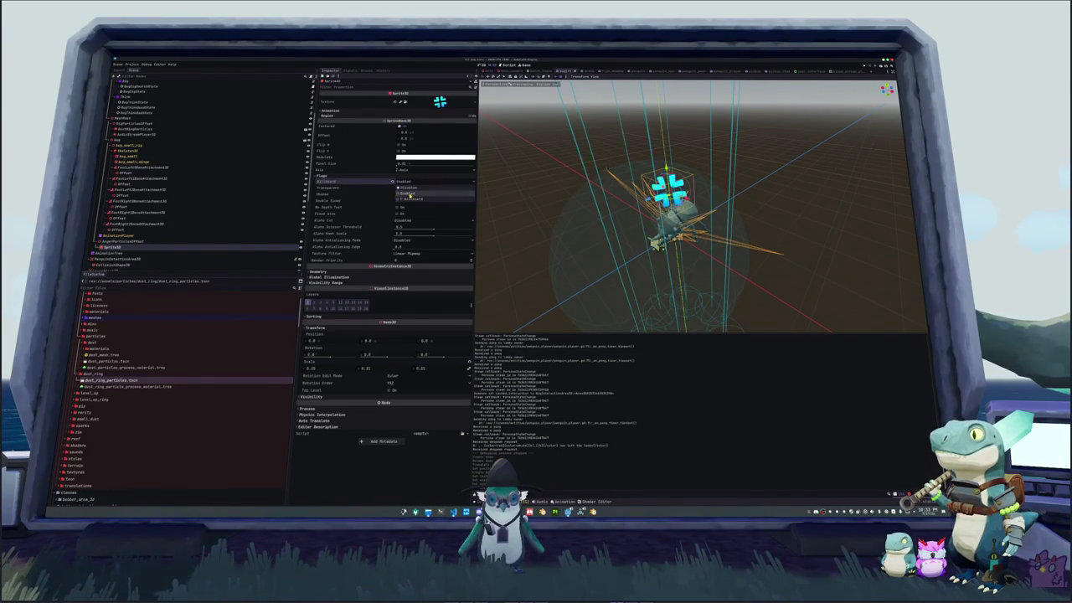
key("ctrl+s")
left_click_drag(540, 211, 480, 270)
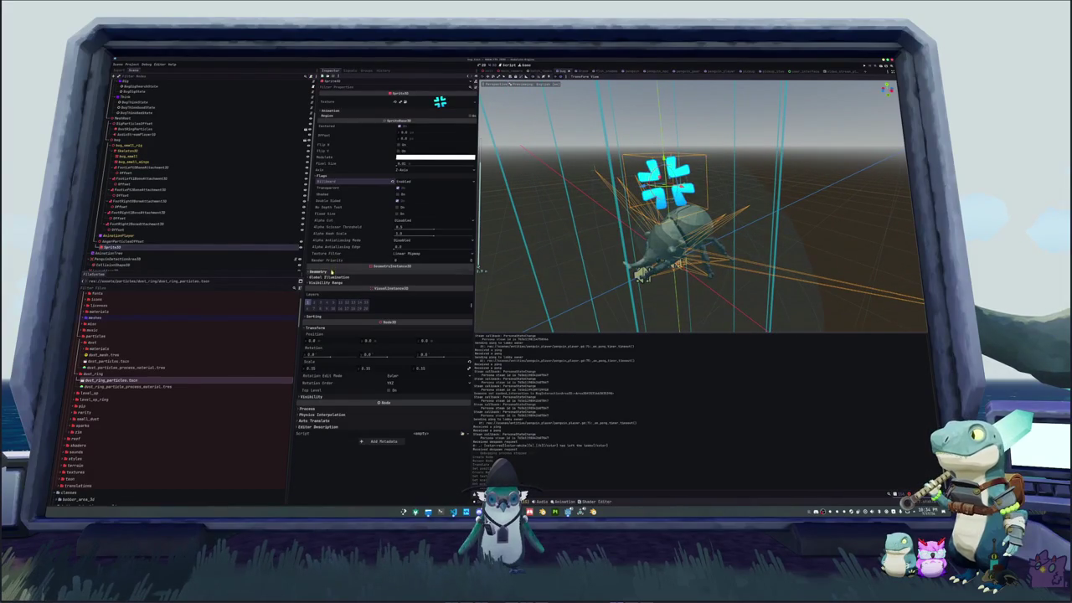
left_click_drag(315, 369, 339, 368)
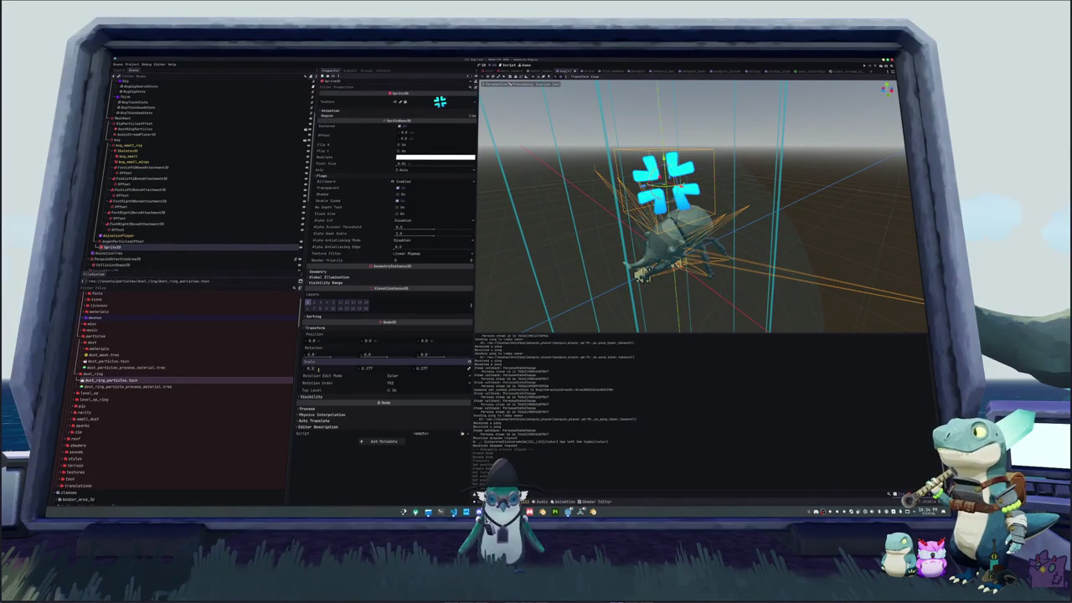
Revert the sprite scale to 0.15 and set its Alpha Cut to Discard
key("ctrl+z")
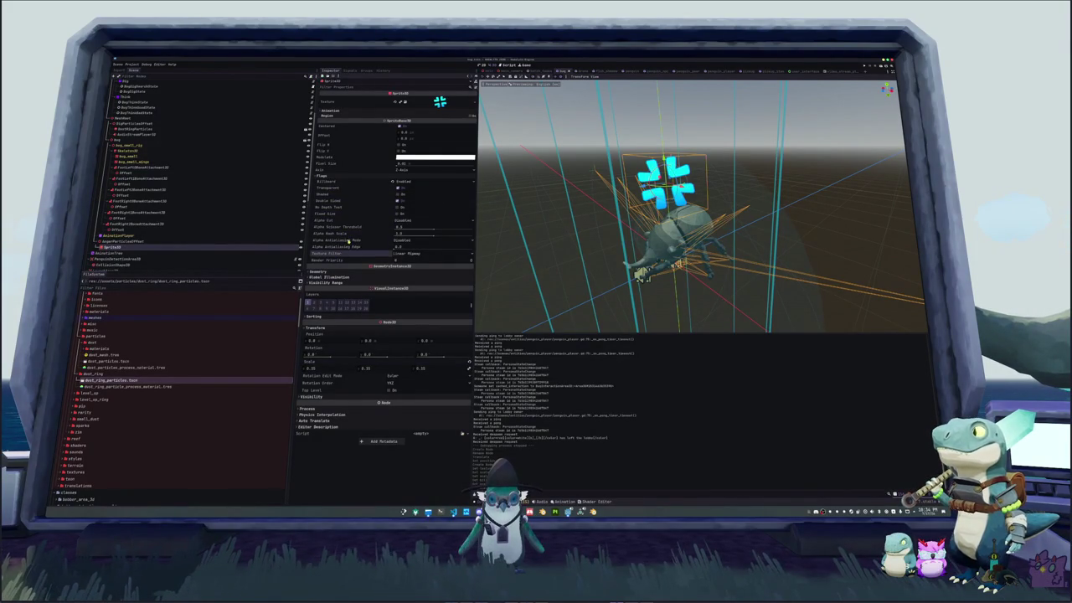
left_click(402, 220)
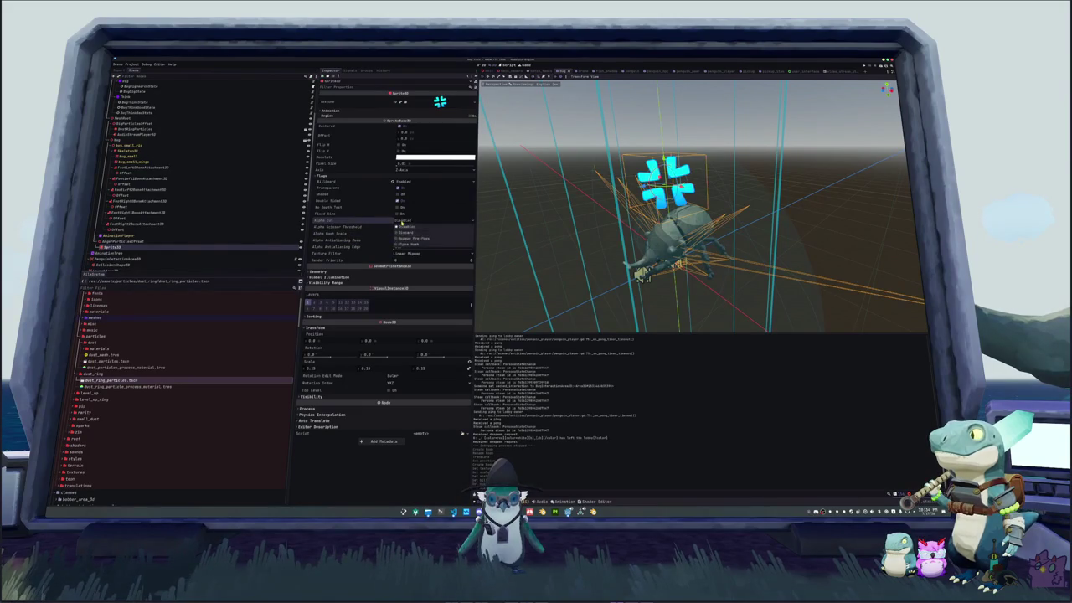
left_click(403, 232)
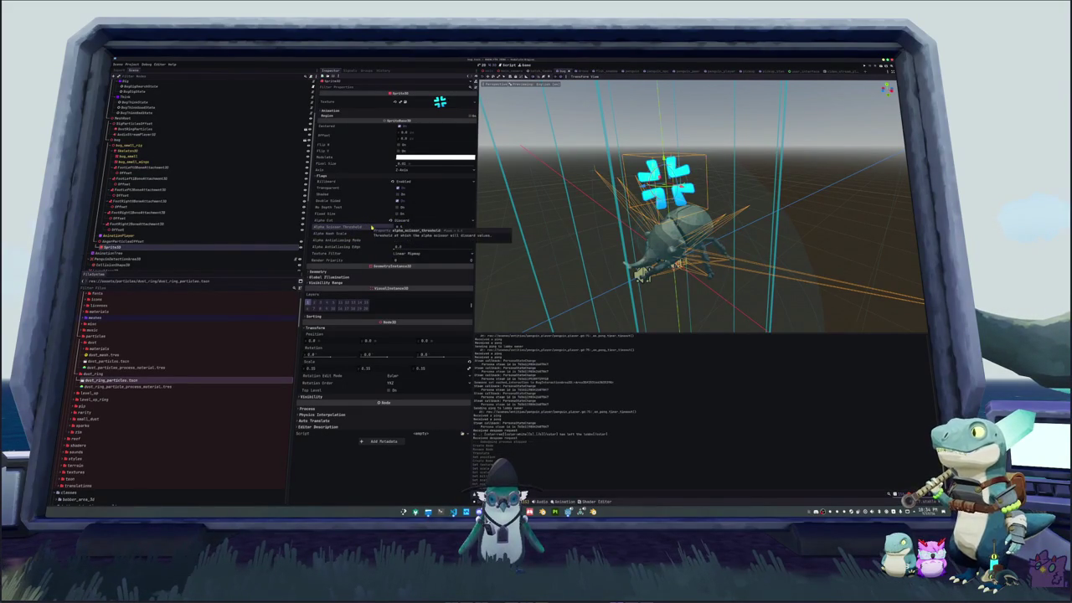
left_click(413, 221)
left_click(366, 223)
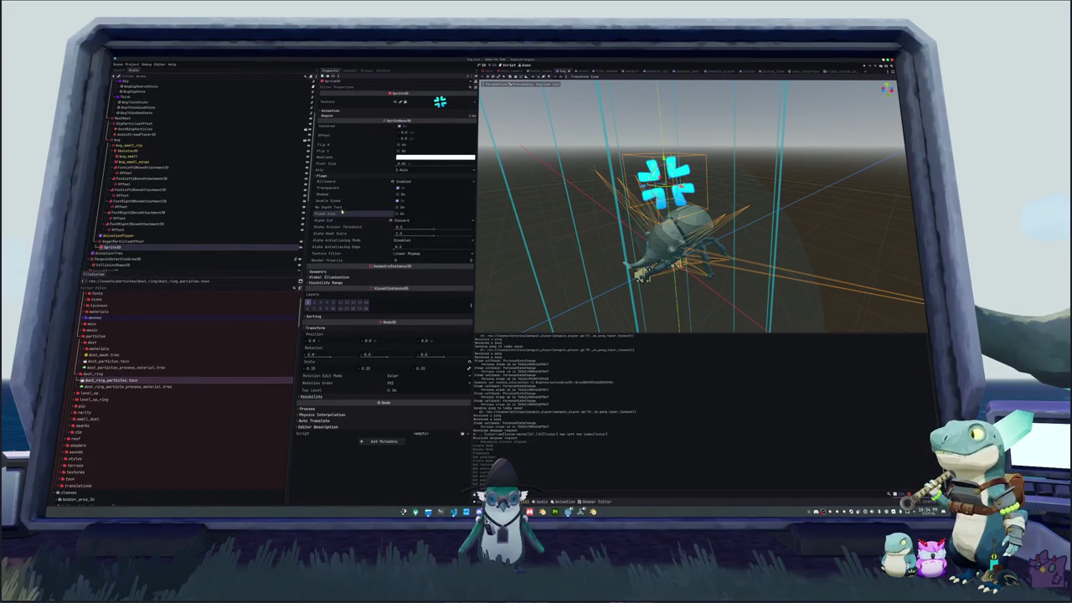
Compare the sprite with Fixed Size on and off, leaving it unticked
mouse_move(335, 215)
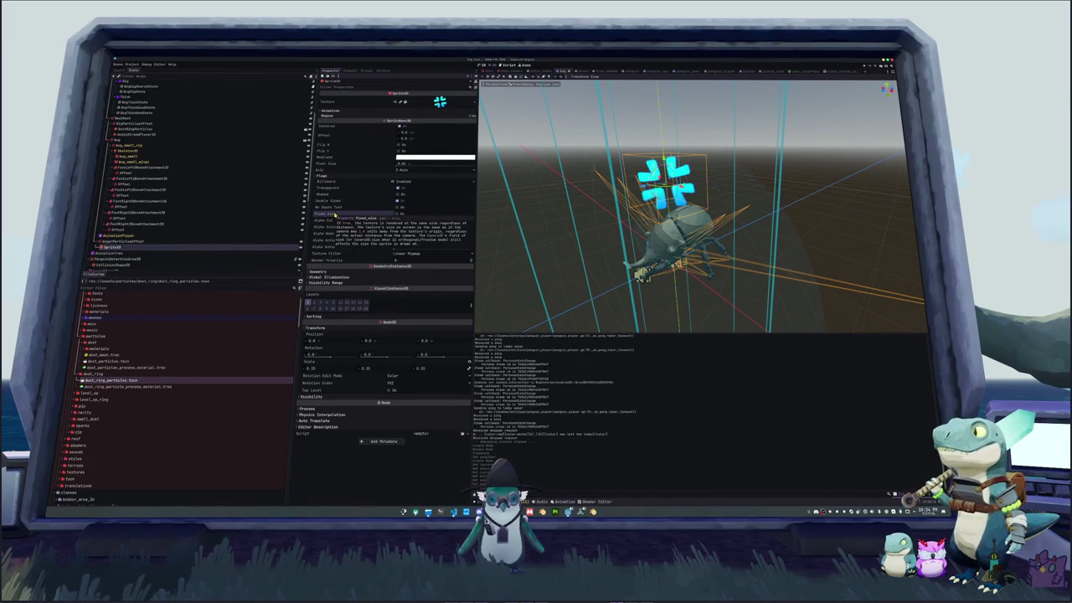
left_click(398, 214)
scroll(524, 202, "down", 3)
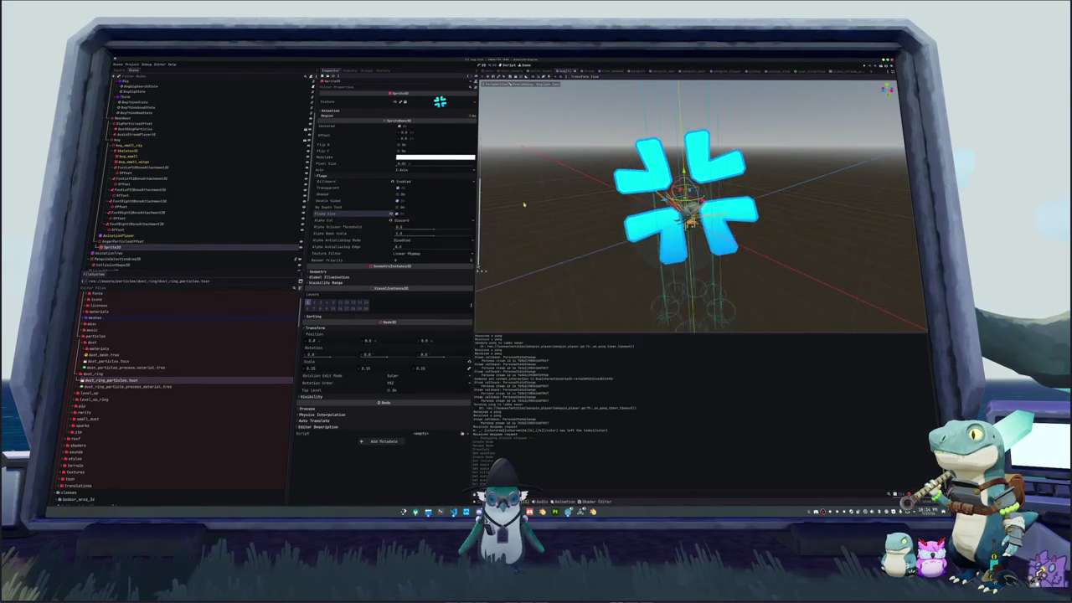
scroll(524, 203, "up", 5)
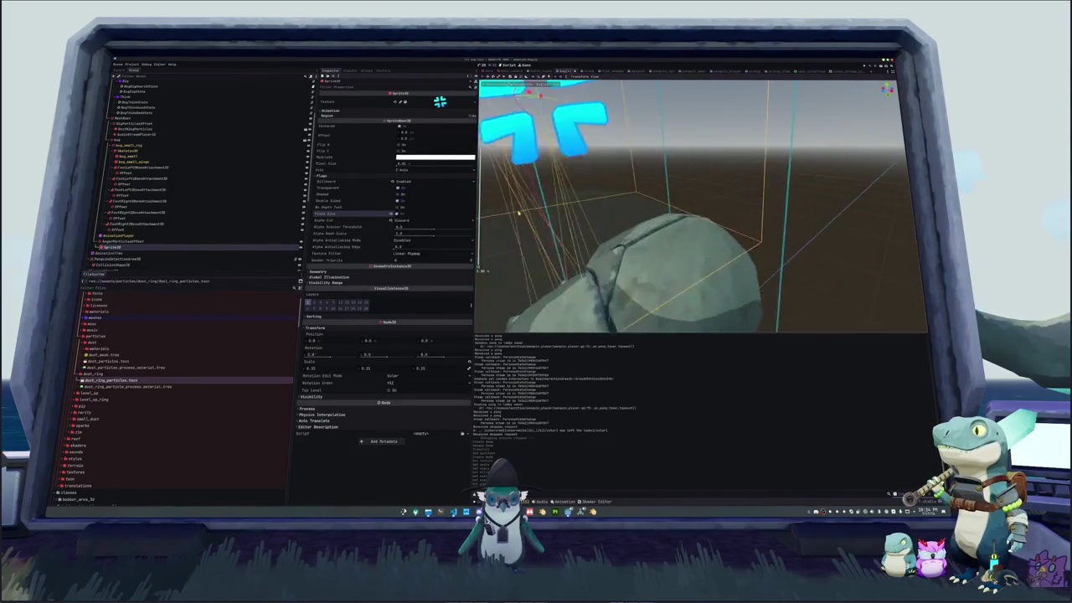
scroll(518, 215, "down", 5)
scroll(514, 218, "up", 3)
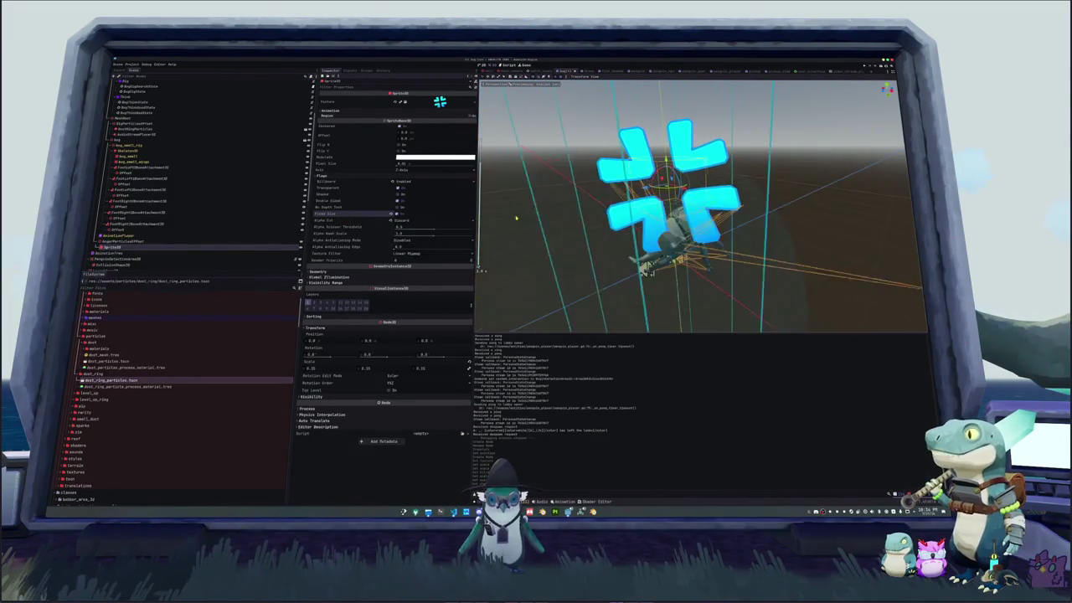
left_click(398, 213)
scroll(536, 216, "down", 2)
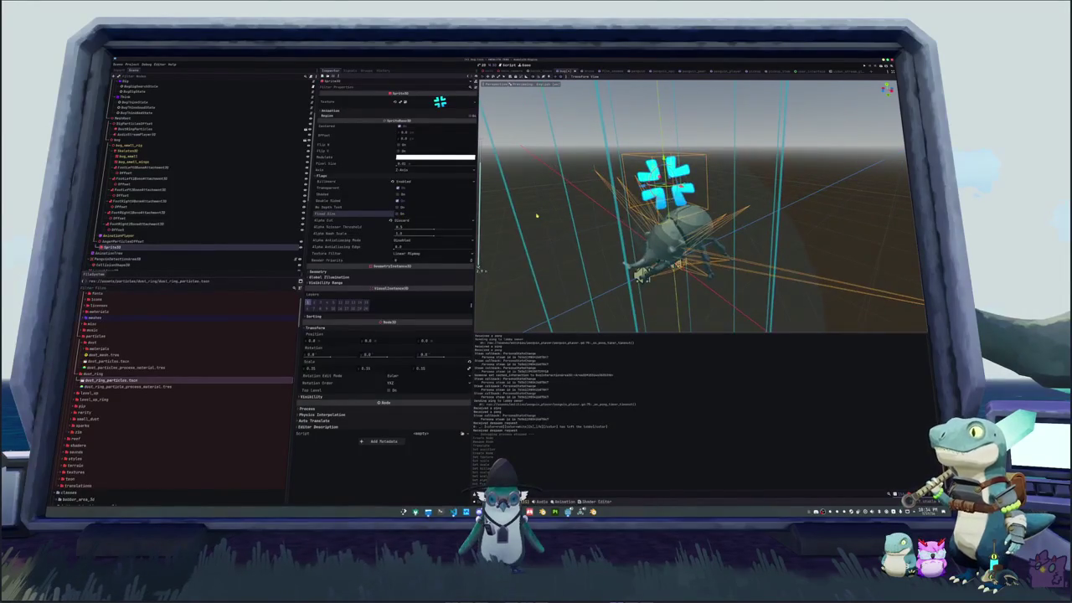
scroll(537, 216, "down", 2)
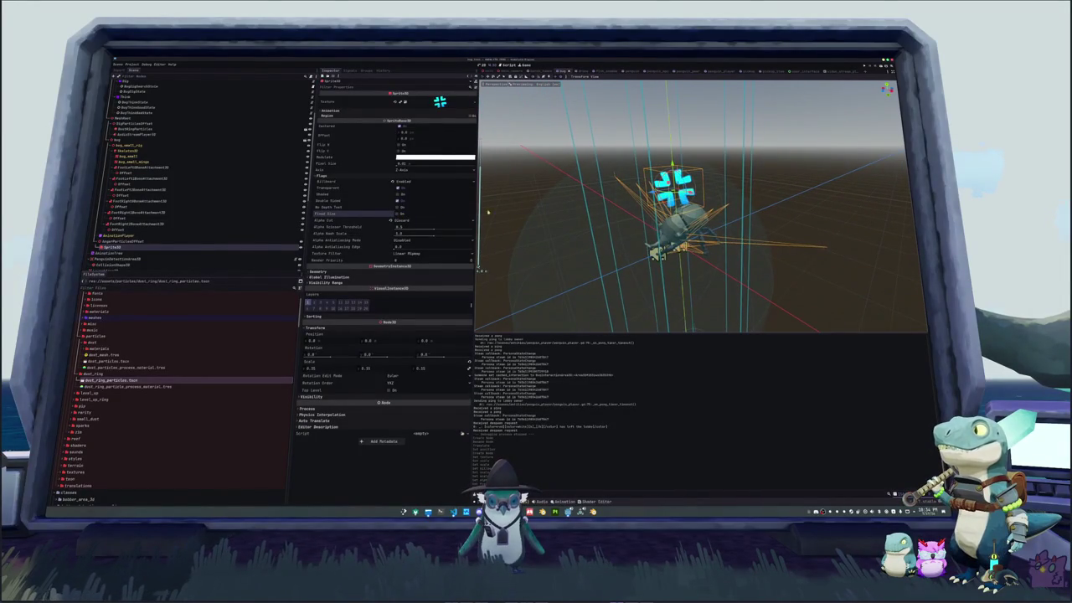
left_click(398, 213)
left_click(397, 214)
left_click(398, 214)
left_click(398, 214)
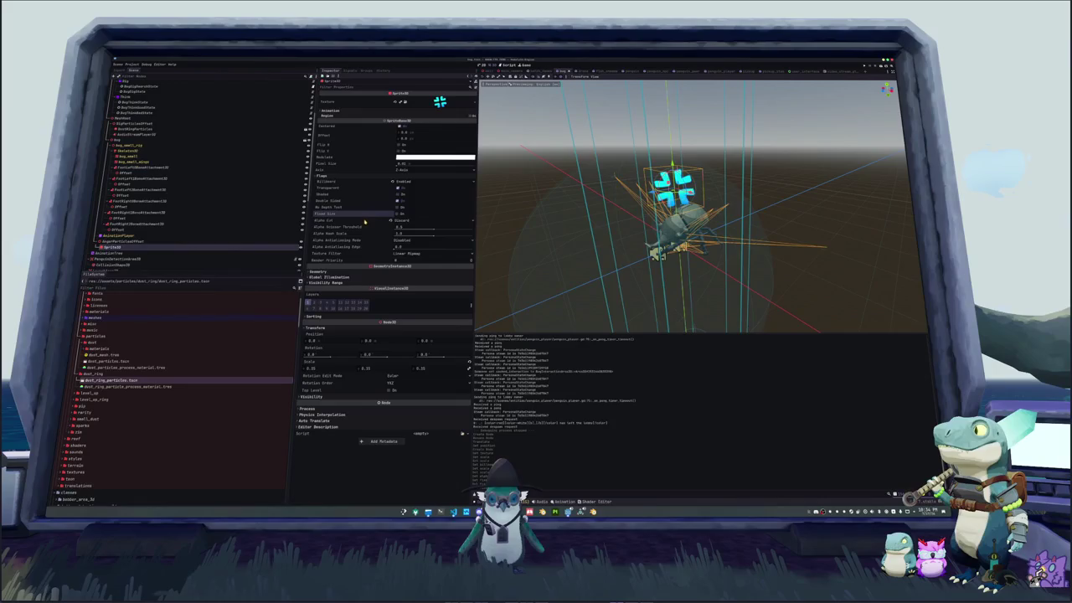
Reselect the AngerSprite3D node in the scene tree and switch over to Blender
left_click(159, 242)
left_click(162, 247)
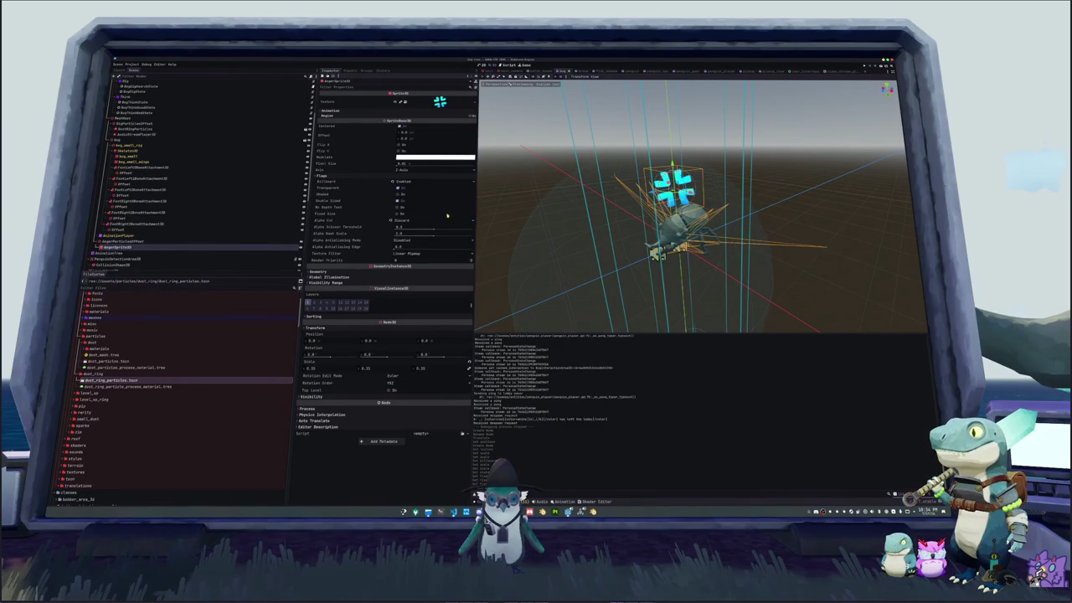
mouse_move(544, 210)
left_mouse_down()
mouse_move(546, 198)
mouse_move(545, 210)
left_mouse_up()
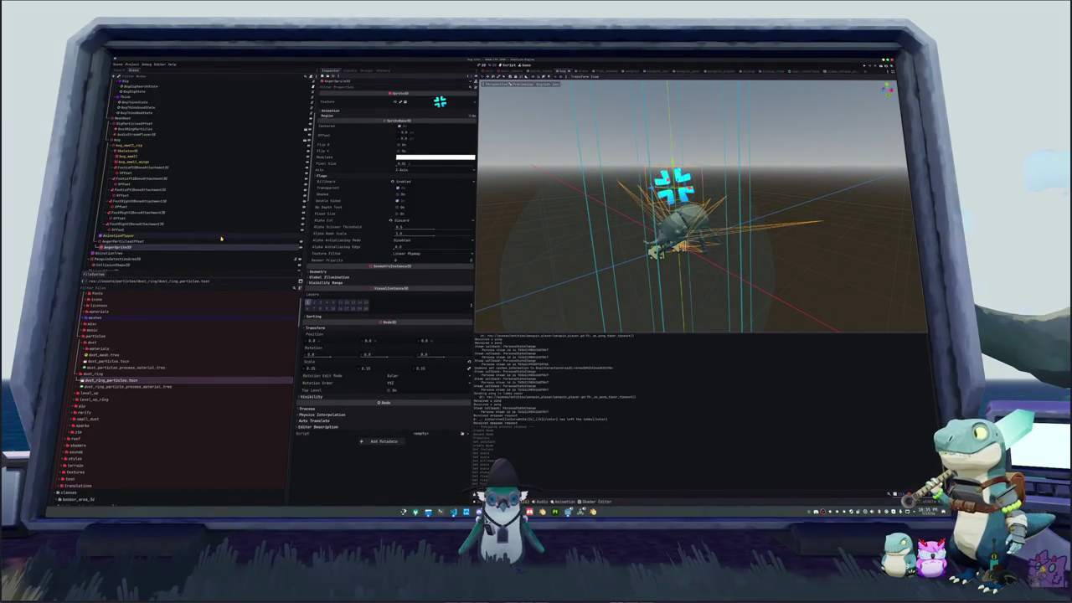
left_click(144, 241)
left_click(144, 224)
left_click(134, 248)
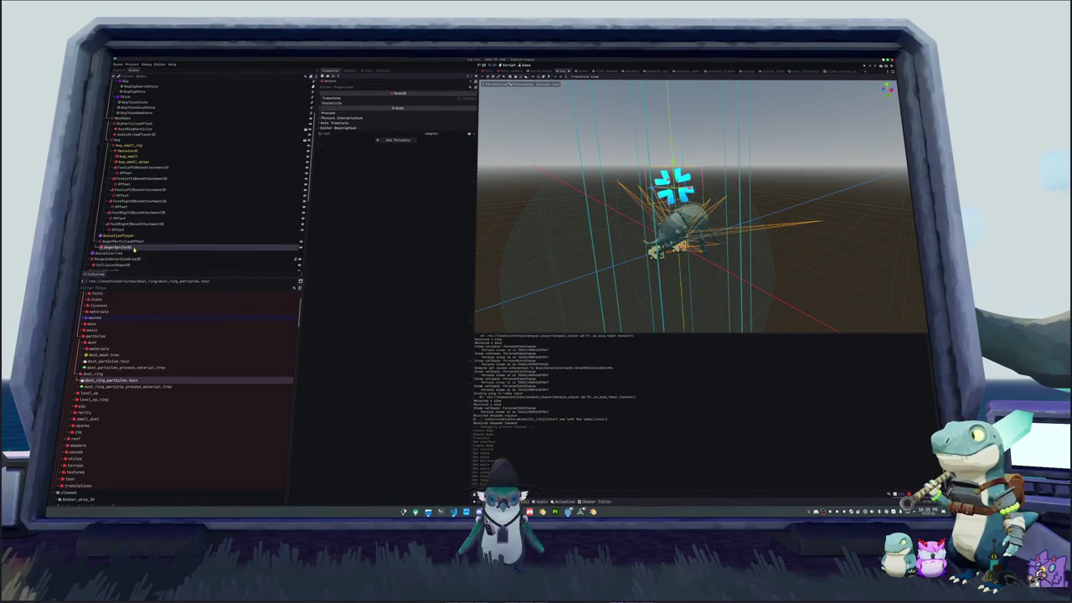
scroll(134, 249, "down", 1)
scroll(201, 242, "down", 2)
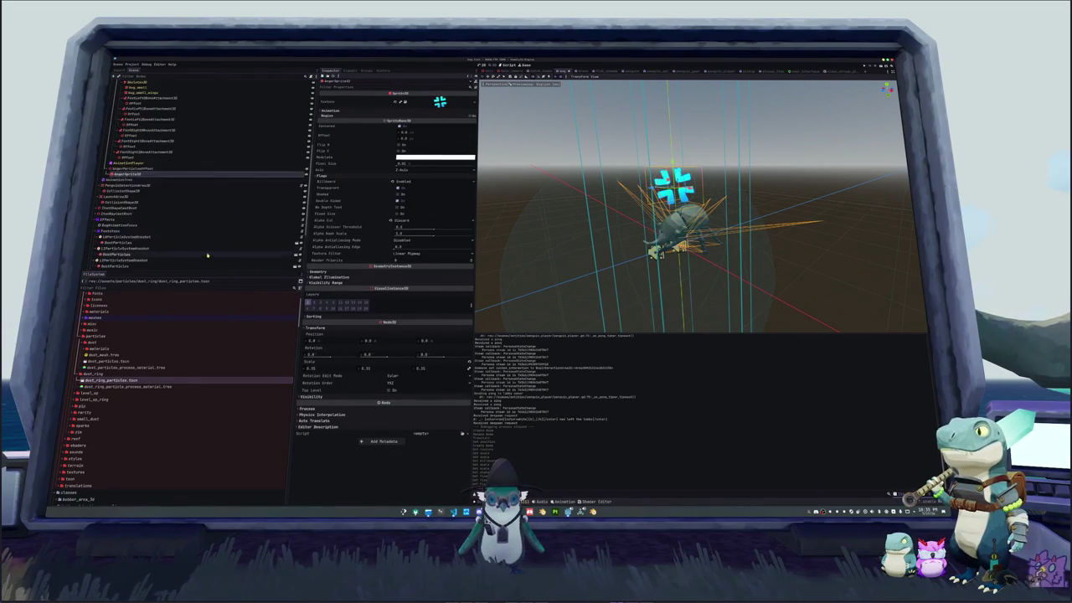
key("alt+Tab")
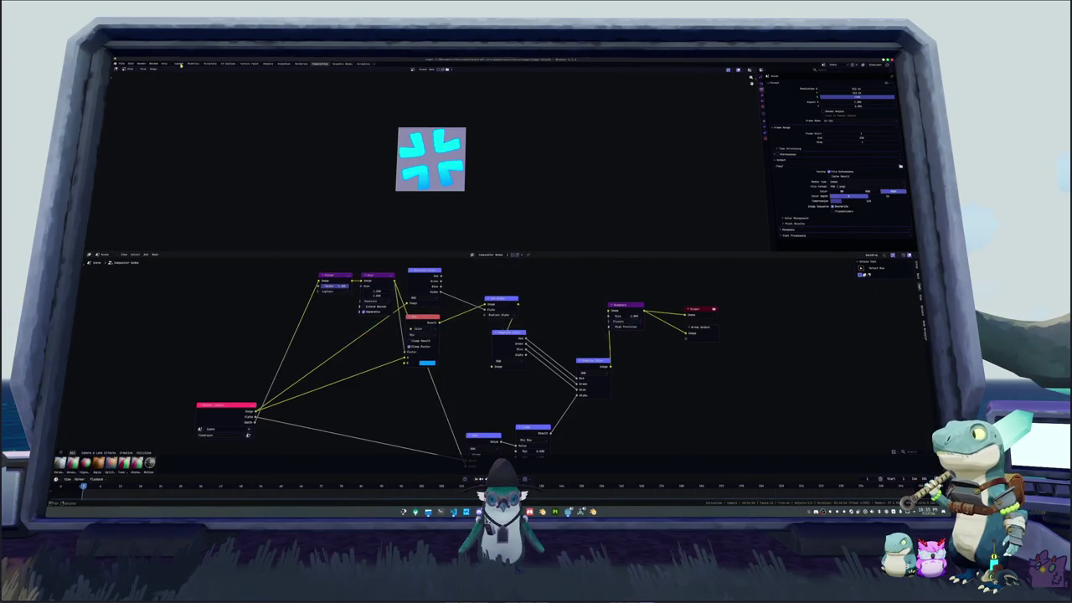
Save the Blender scene as heart.blend in the project folder
left_click(179, 65)
left_click(121, 64)
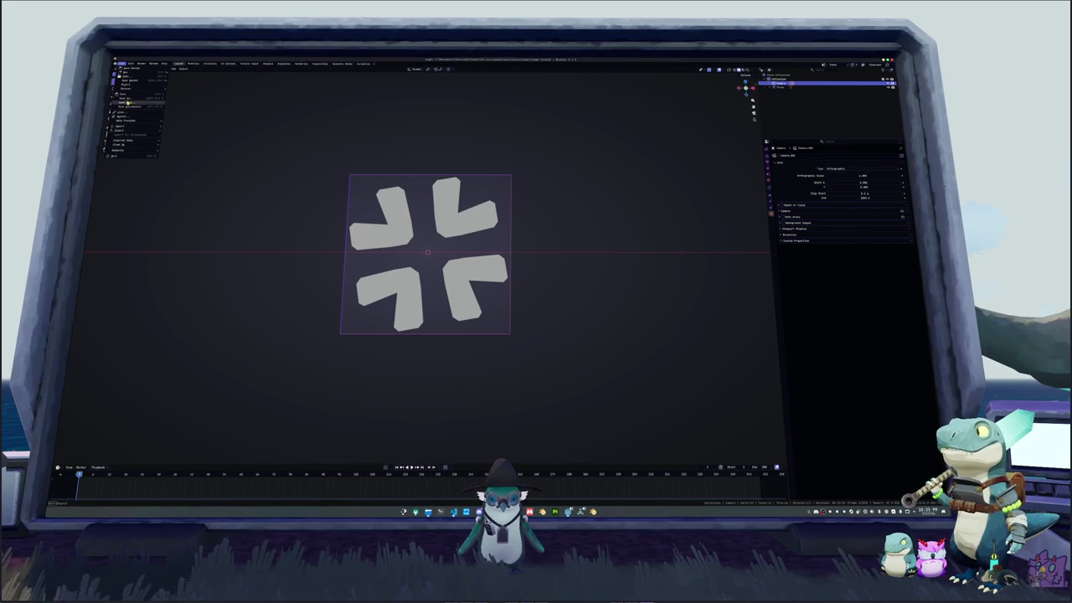
left_click(127, 101)
left_click(181, 70)
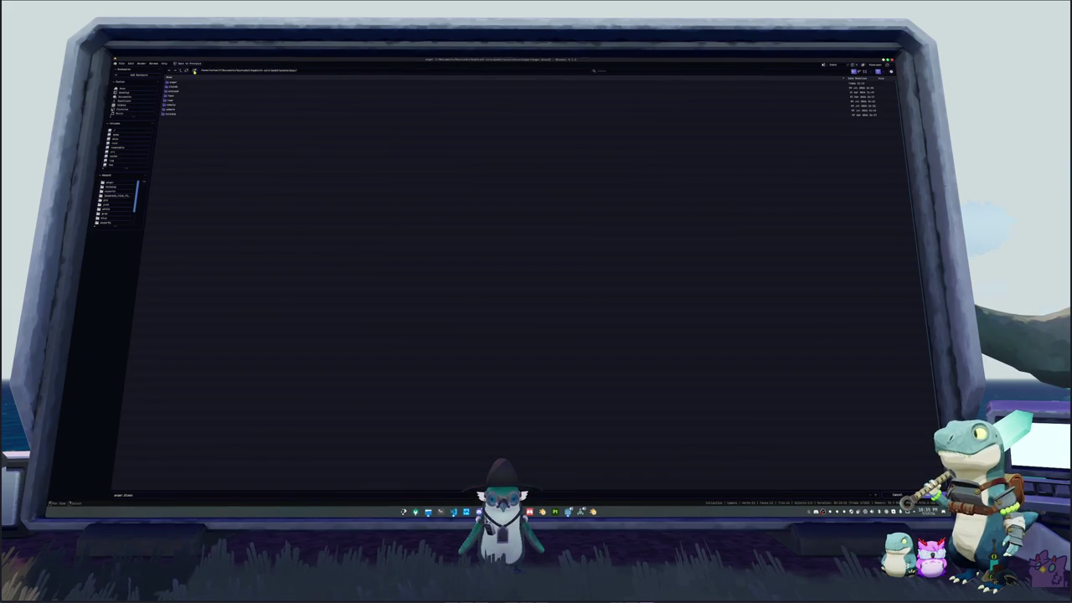
left_click(172, 101)
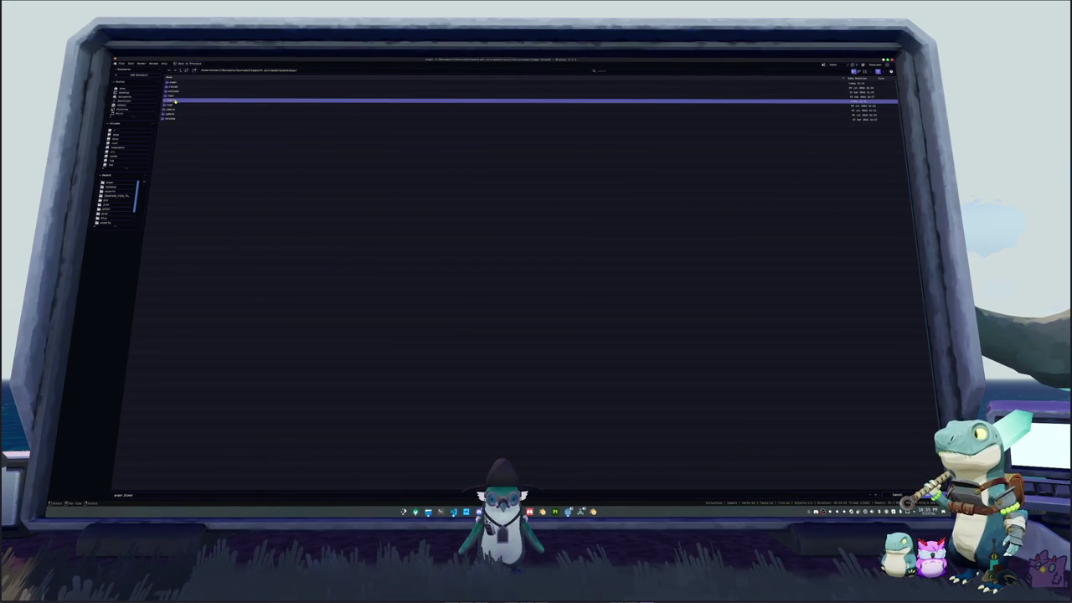
key("Return")
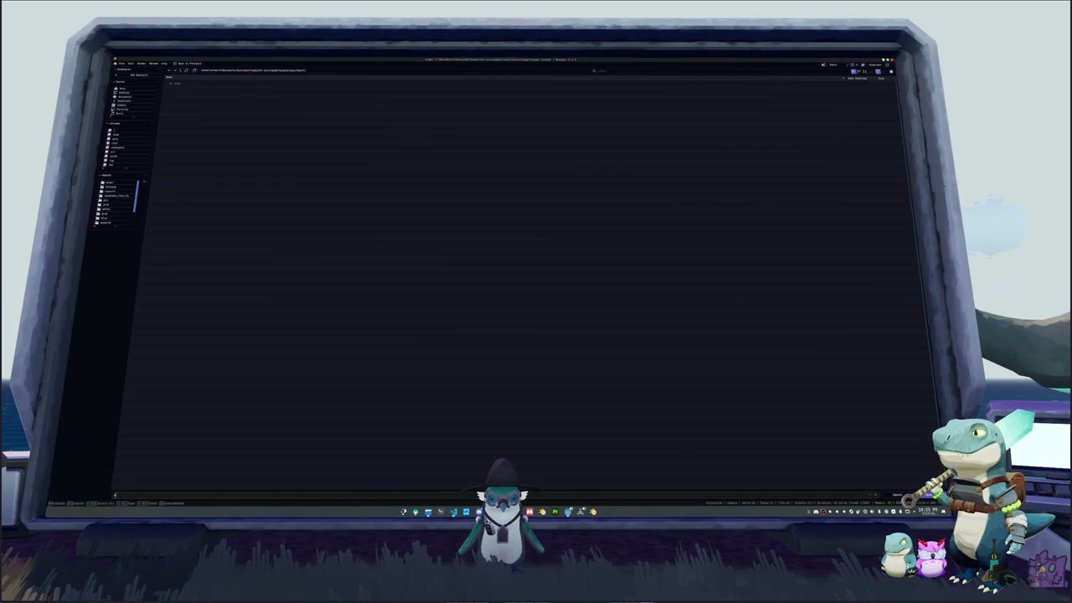
key("Return")
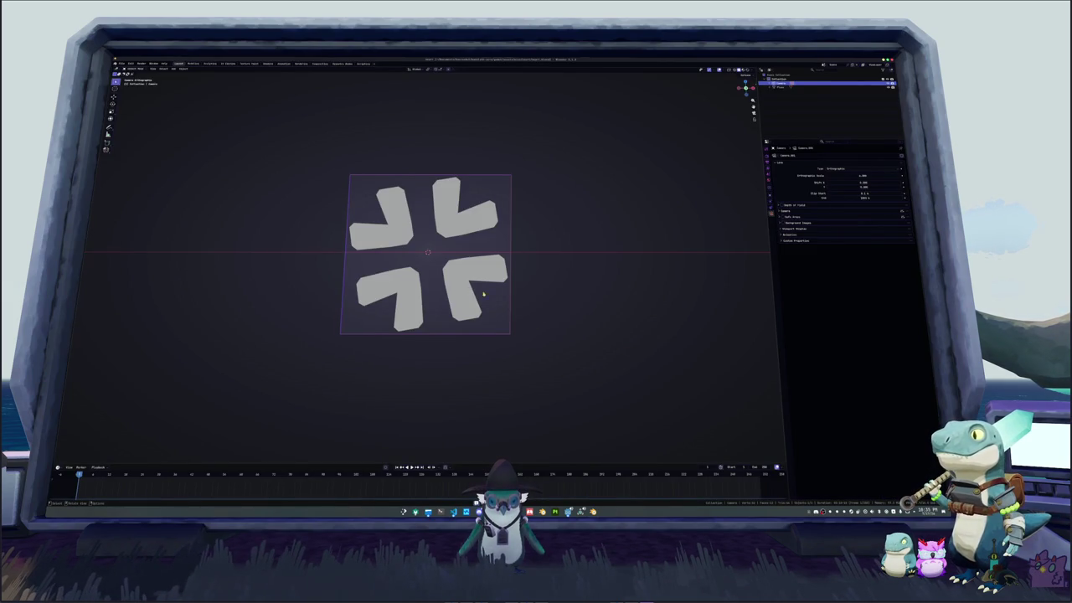
Delete the old image plane, add a new mesh plane, and start scaling it up
left_click(484, 293)
key("x")
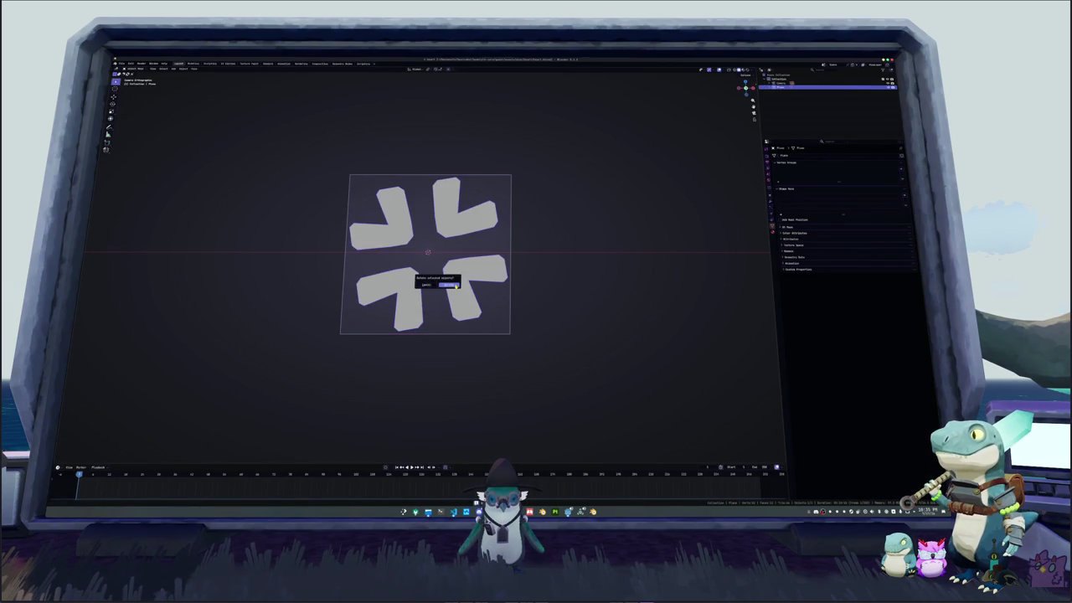
left_click(431, 291)
key("shift+a")
mouse_move(430, 284)
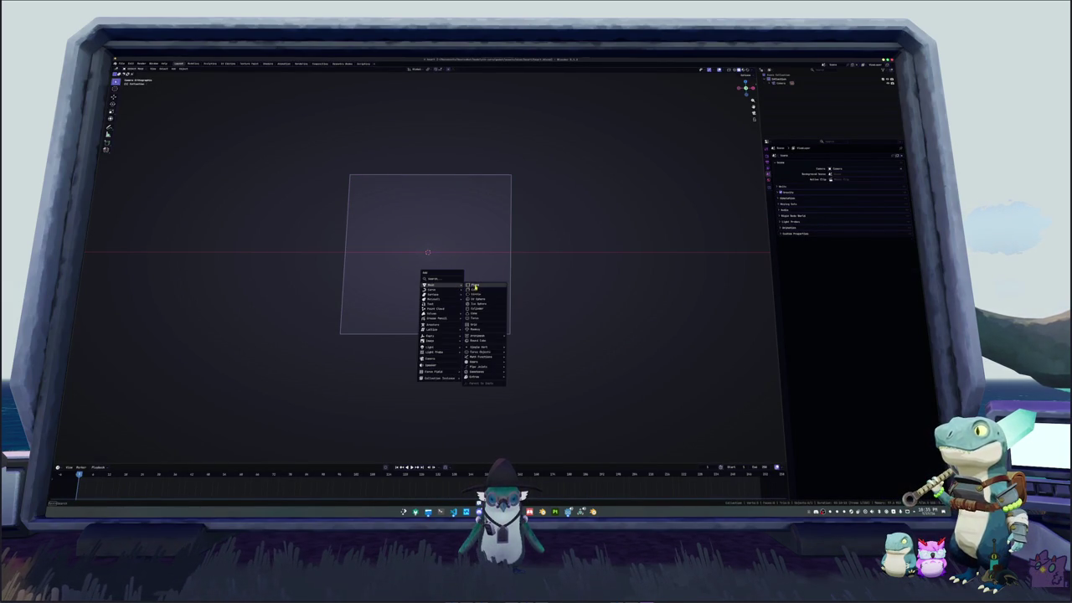
left_click(475, 287)
key("s")
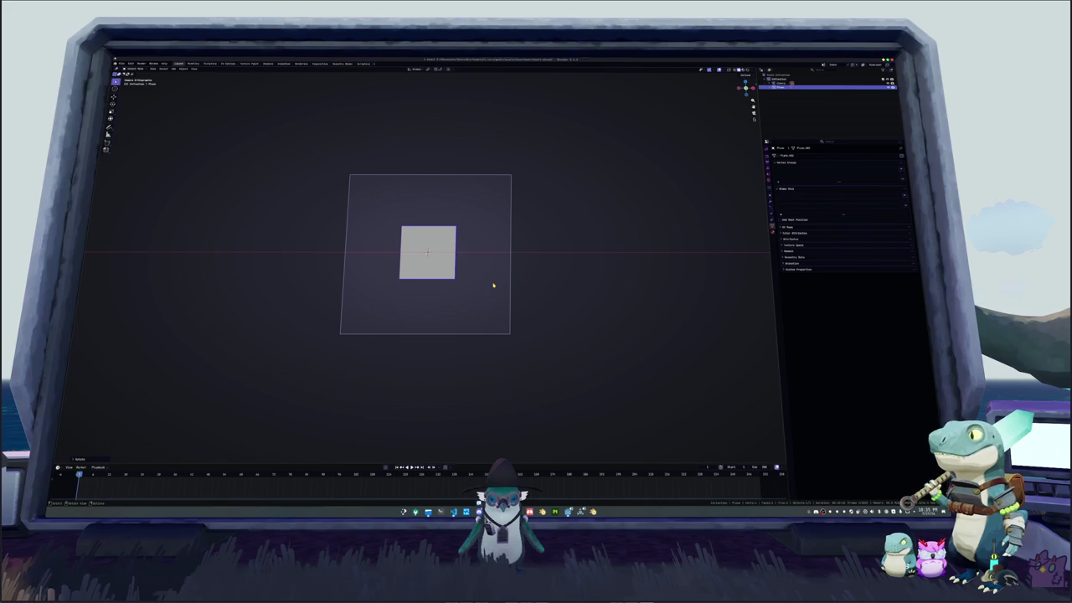
key("s")
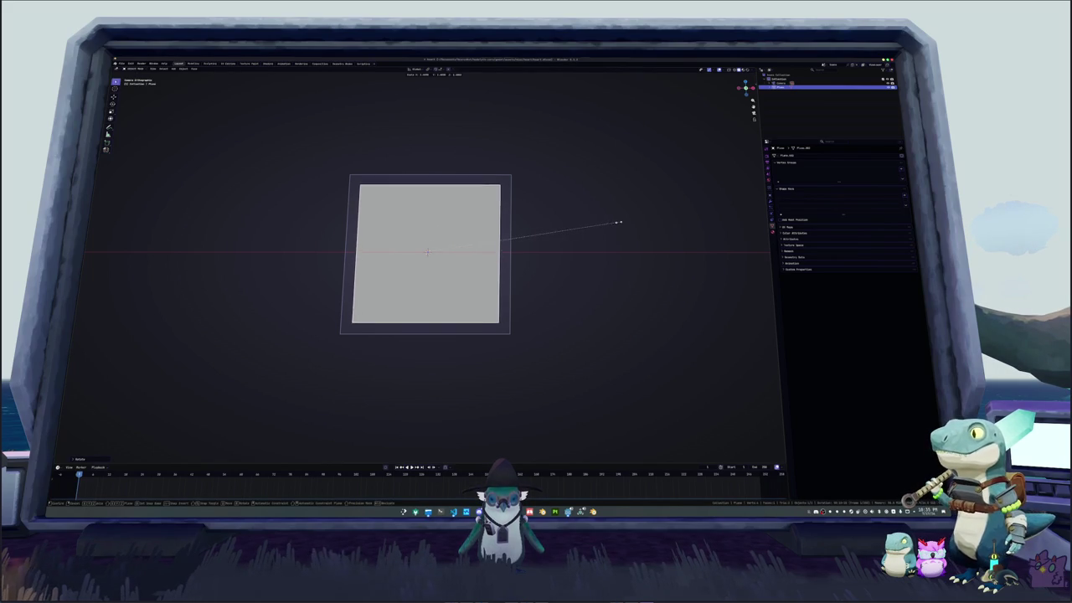
Cut vertical edge loops into the enlarged plane and lower its top corner vertices
left_click(615, 222)
key("Tab")
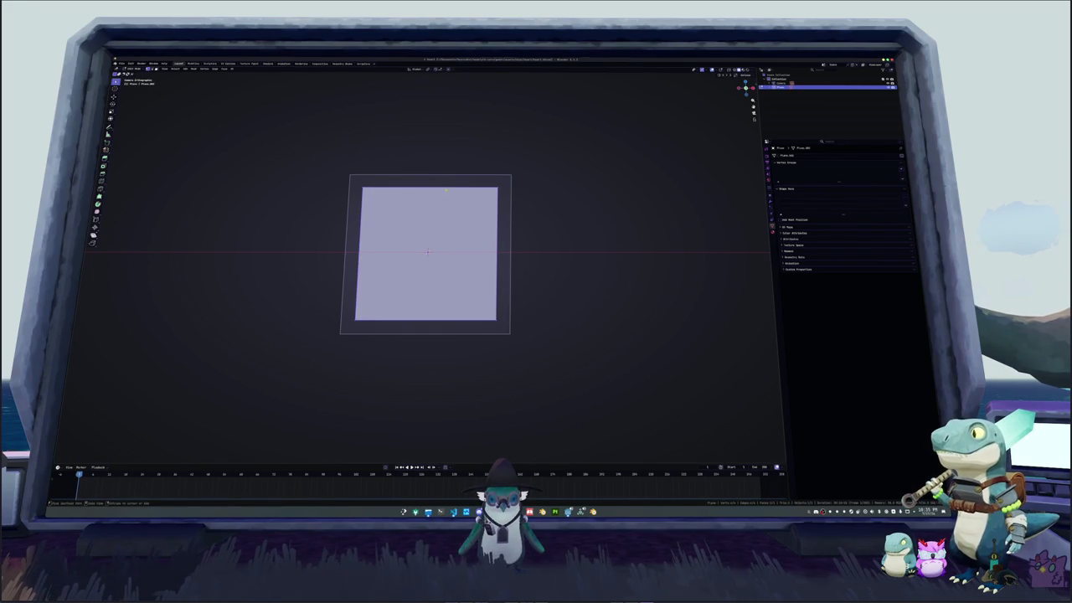
key("ctrl+r")
left_click(429, 251)
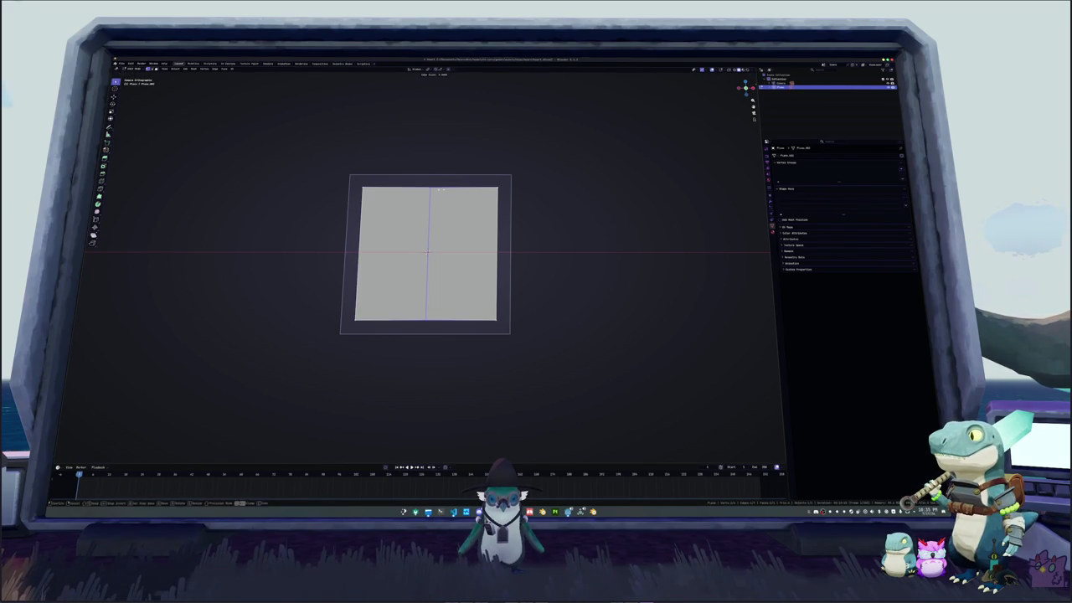
key("alt+a")
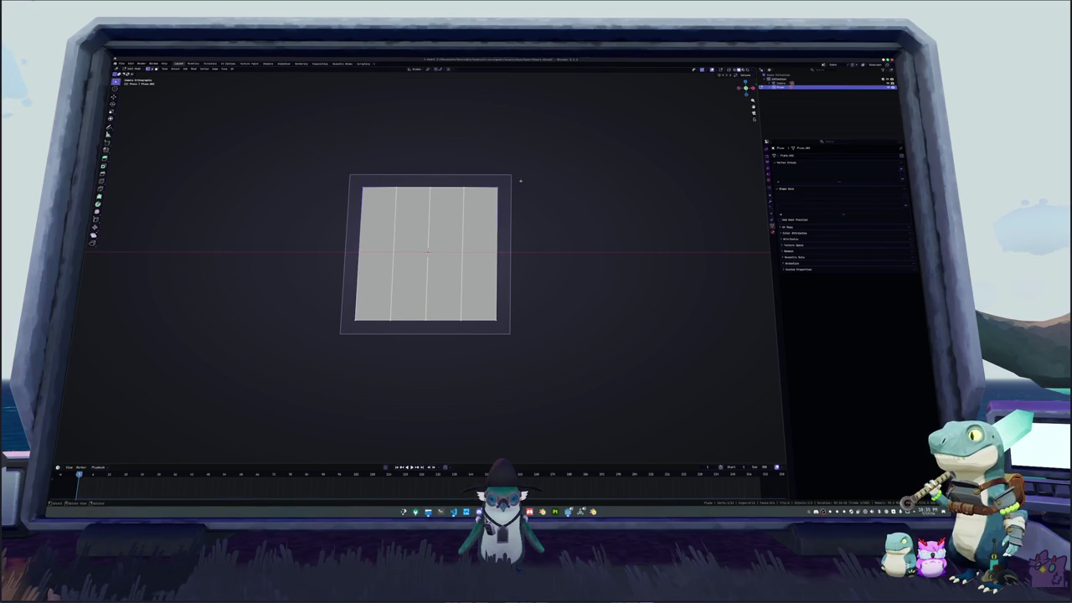
key("g")
key("z")
left_click(527, 199)
Pull the middle top vertex down to form a shallow heart notch
left_click(429, 186)
key("g")
key("z")
key("Return")
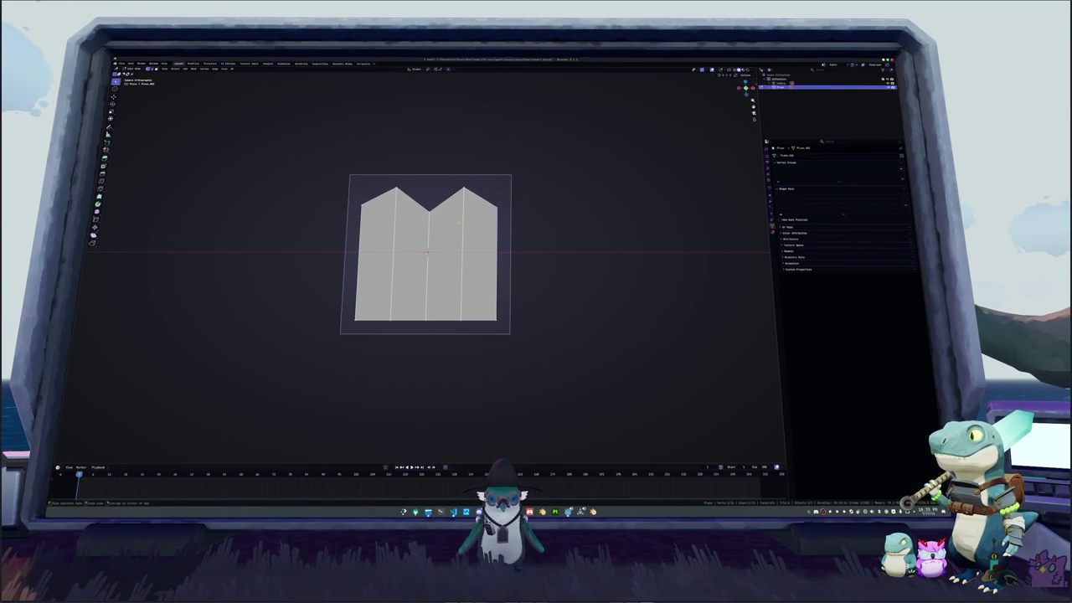
key("g")
key("z")
key("Return")
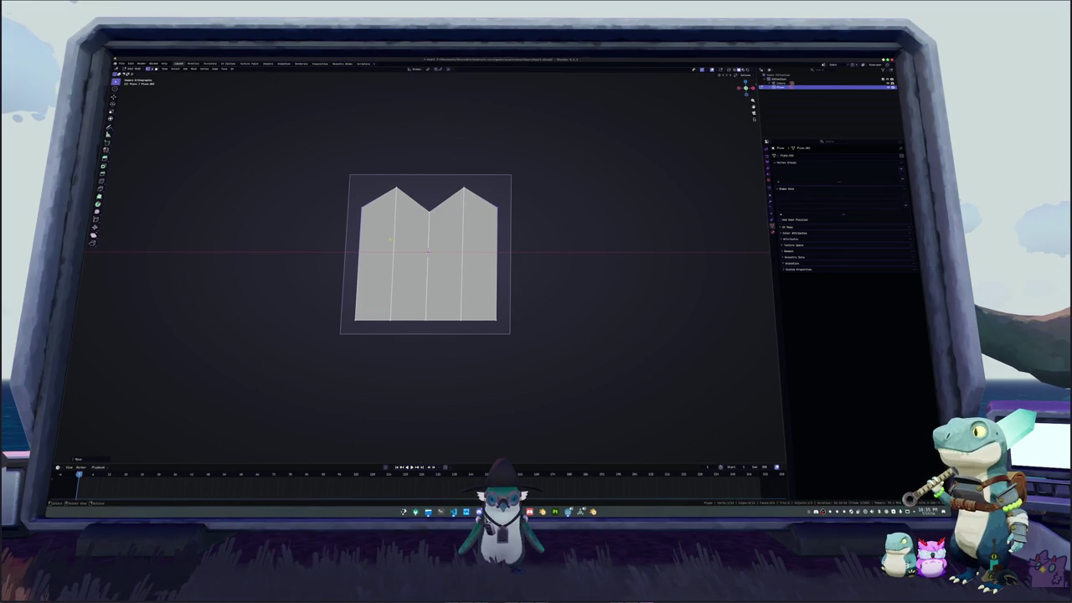
Squeeze the bottom vertices to a point, widen an upper loop, and add subdivision (Ctrl+2)
left_click_drag(507, 332, 341, 299)
key("s")
key("x")
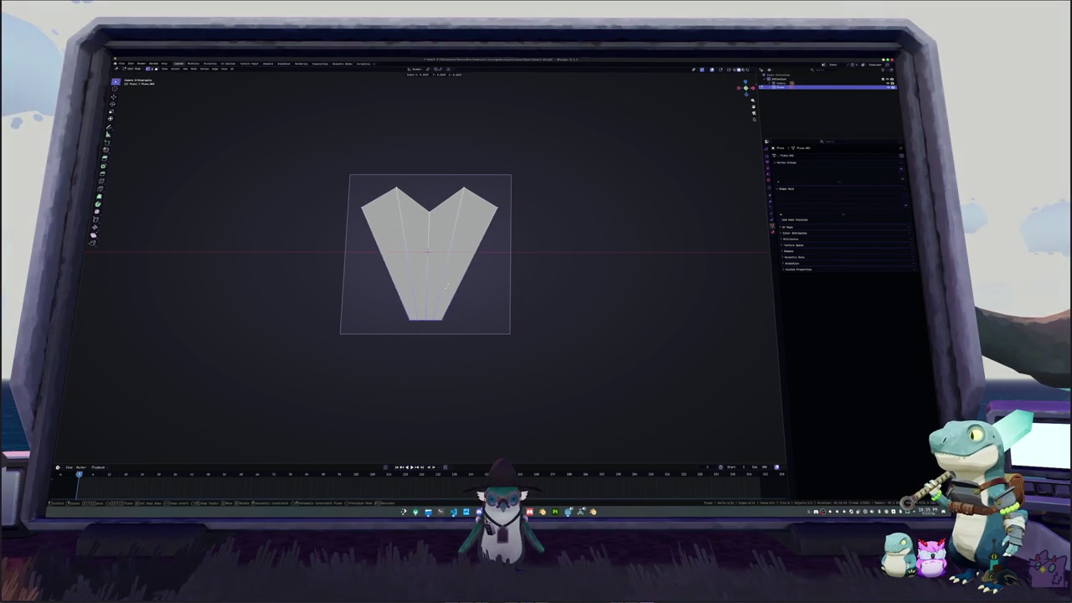
key("Return")
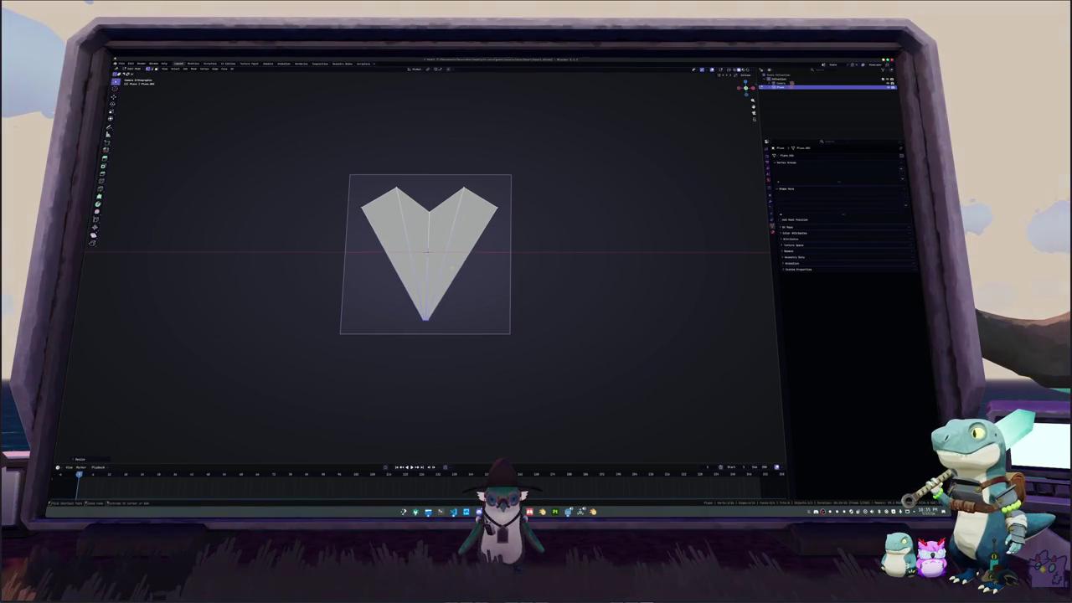
key("ctrl+r")
left_click(485, 237)
key("s")
left_click(557, 242)
key("Tab")
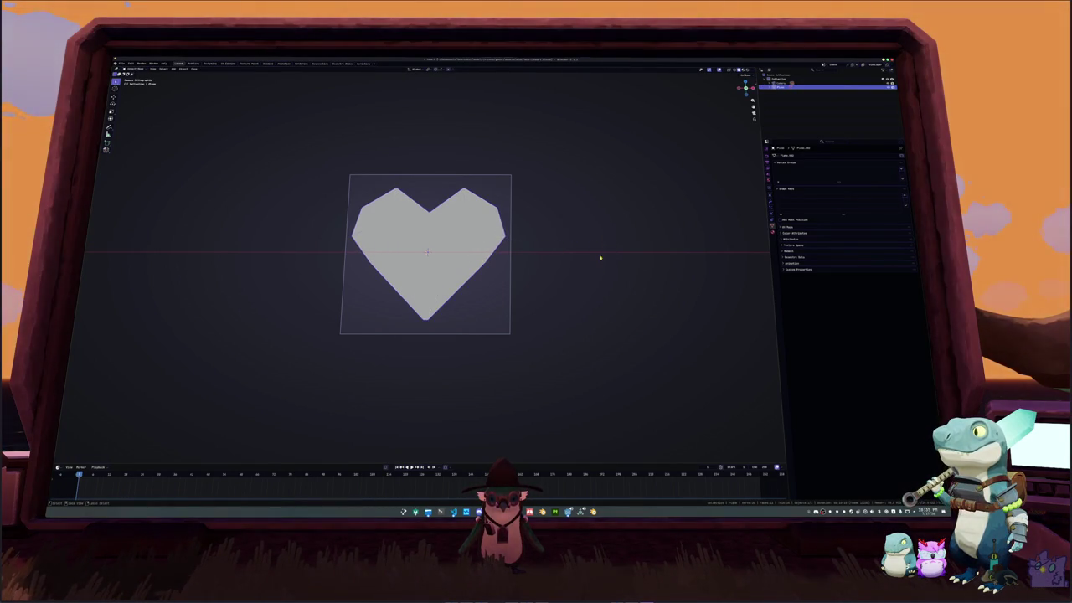
key("ctrl+2")
Add an edge loop across the heart's lower part to round its bottom point and sides
key("Tab")
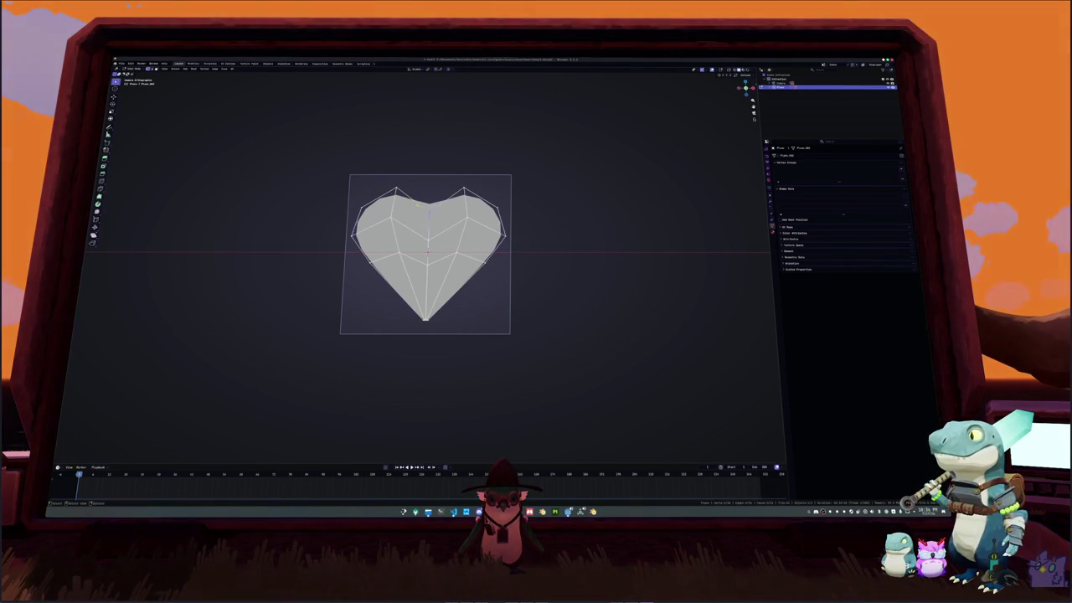
key("2")
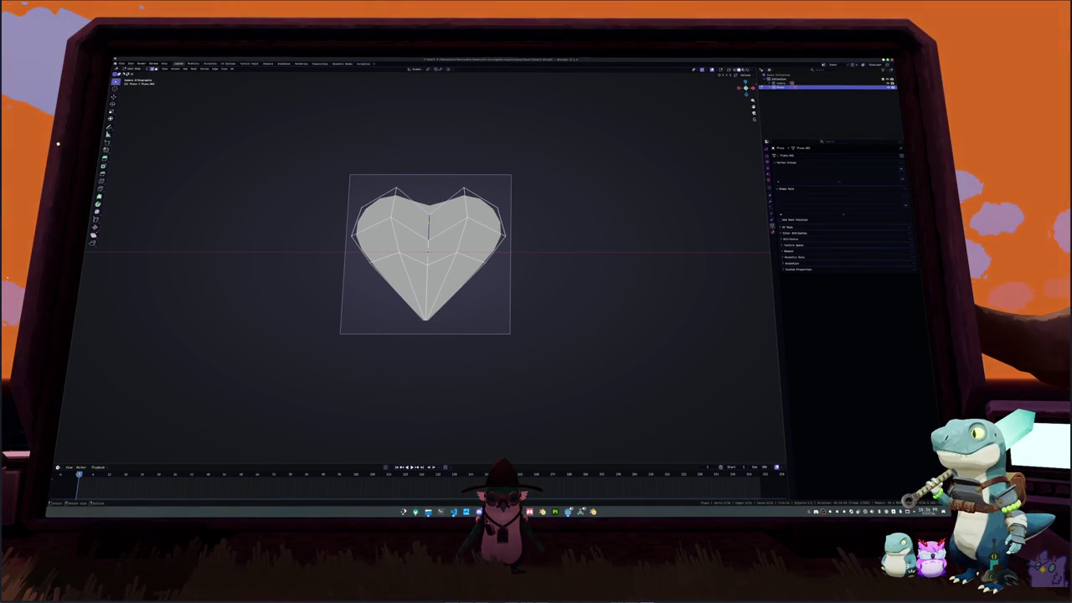
key("s")
key("Escape")
key("Tab")
key("Tab")
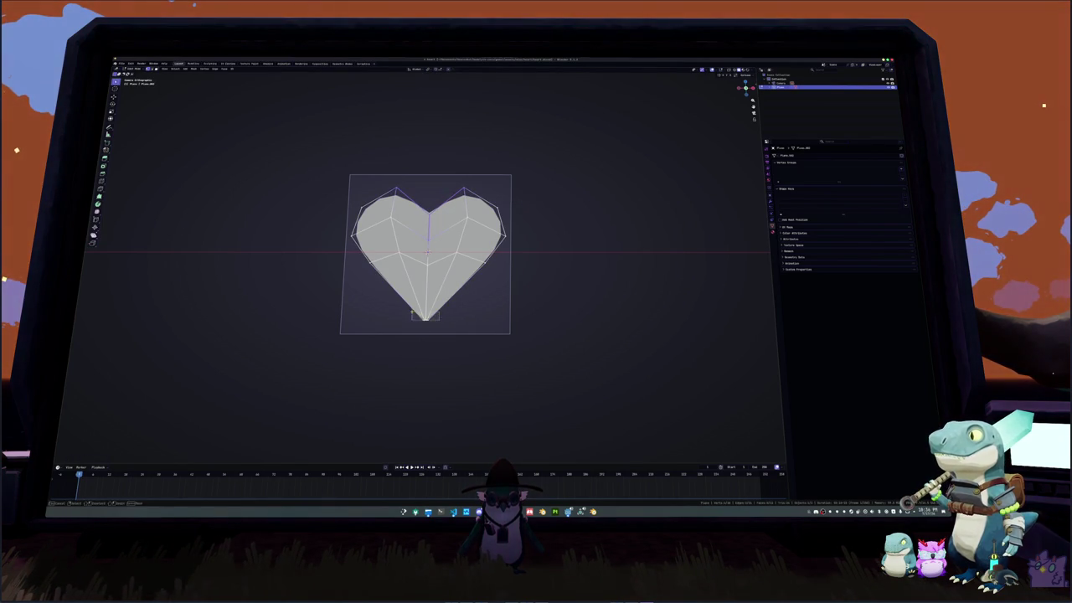
key("g")
key("z")
left_click(397, 308)
key("ctrl+r")
left_click(482, 305)
key("Tab")
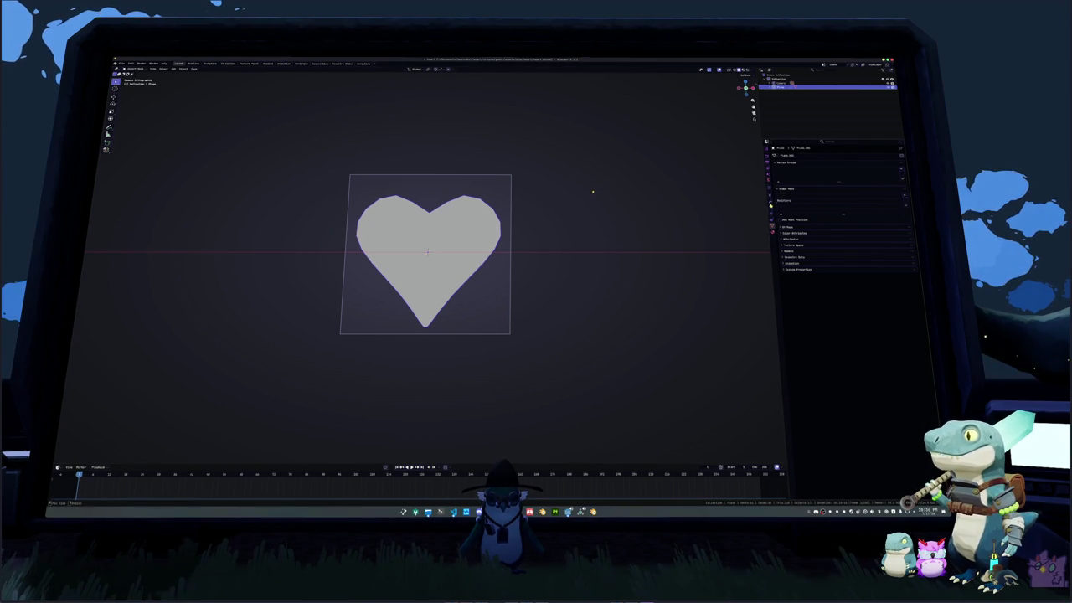
Show the heart in Material Preview with its cyan material, then tilt it slightly
left_click(772, 235)
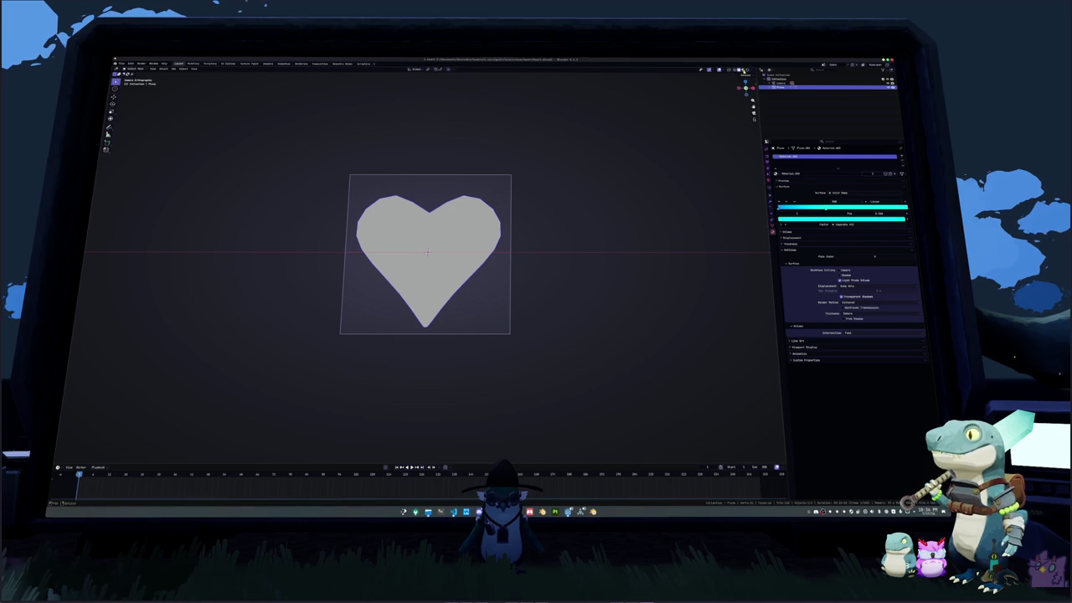
left_click(742, 70)
left_click(560, 208)
left_click(465, 256)
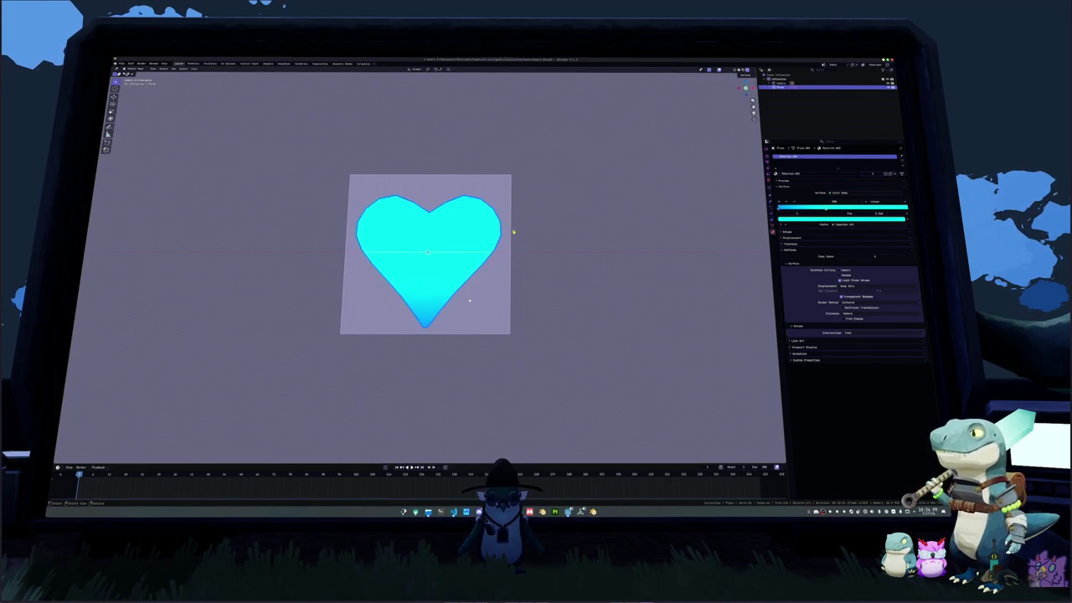
key("r")
left_click(469, 301)
Try moving some of the heart's vertices in Edit Mode, then undo those vertex edits
key("Tab")
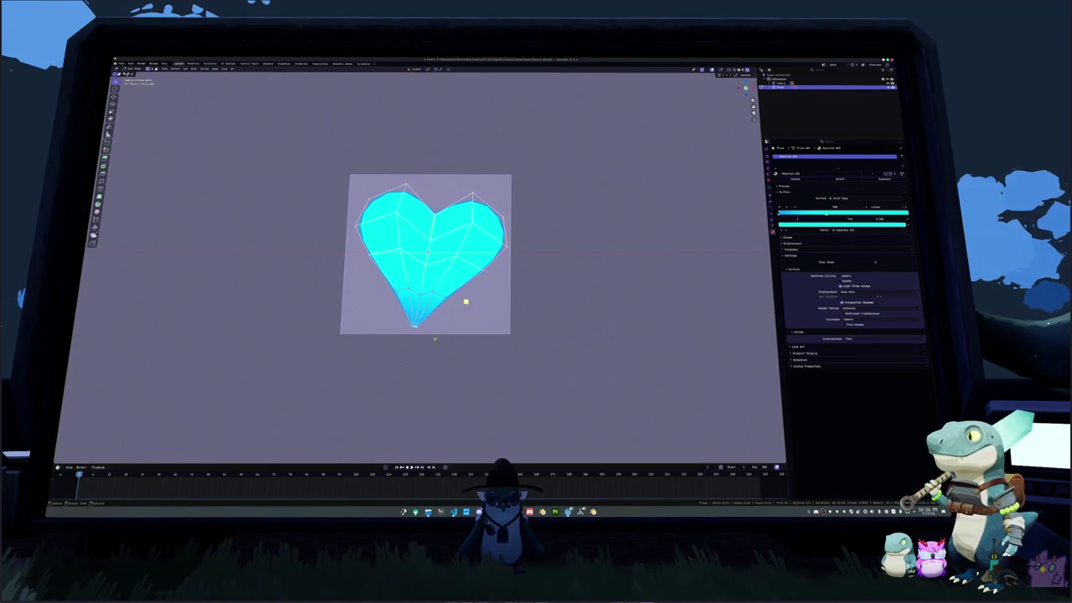
key("g")
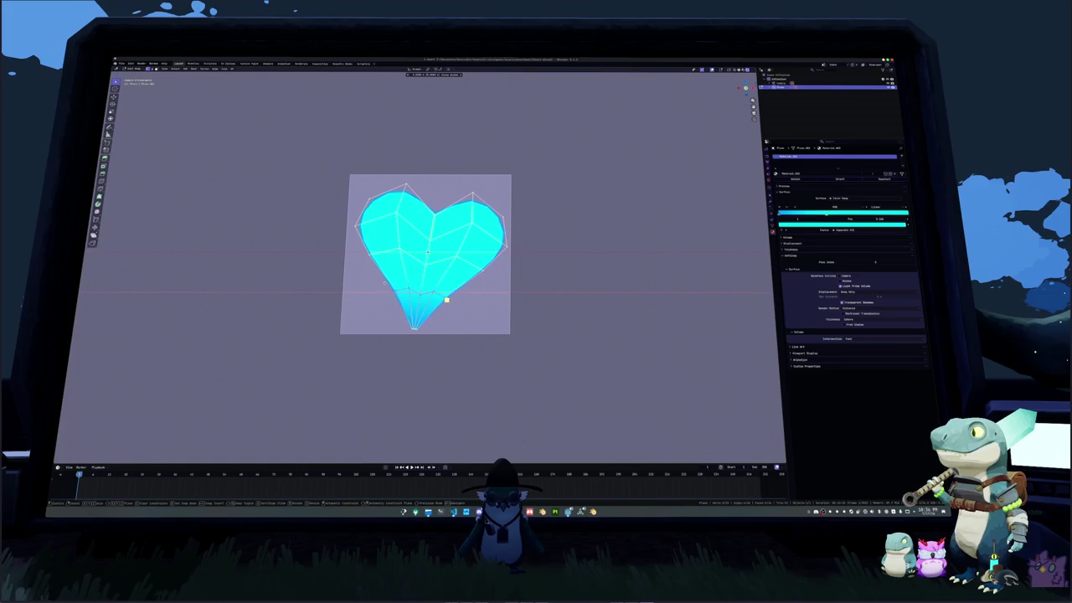
left_click(426, 298)
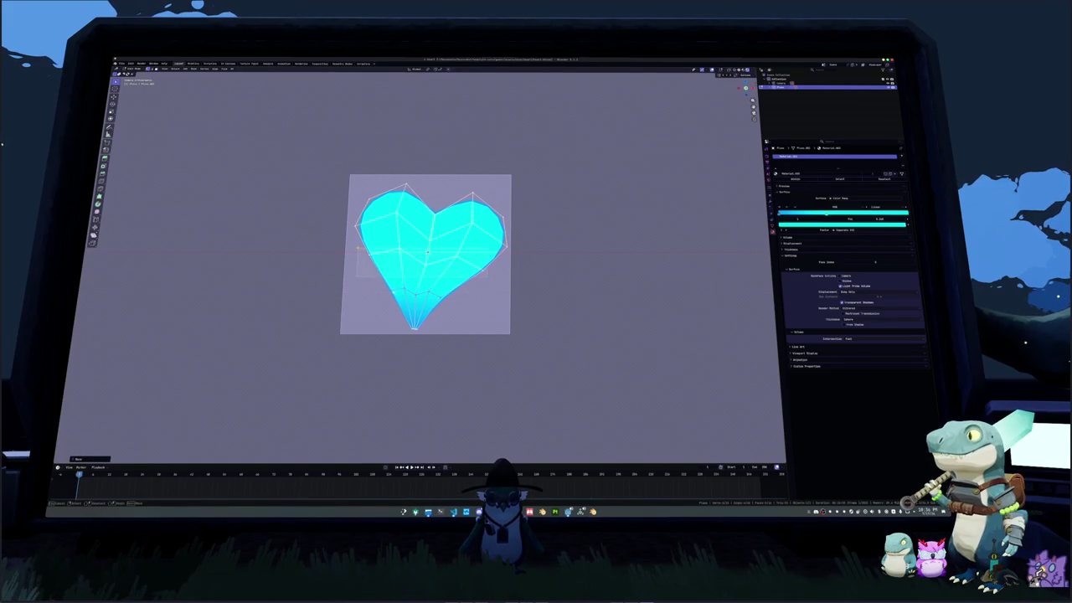
key("g")
left_click(737, 303)
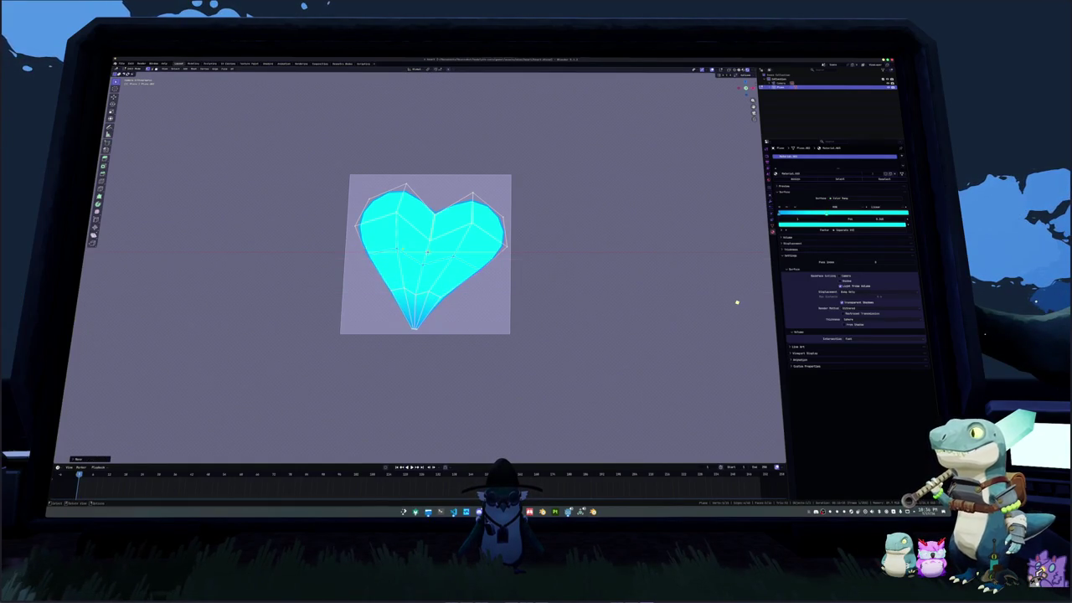
key("ctrl+z")
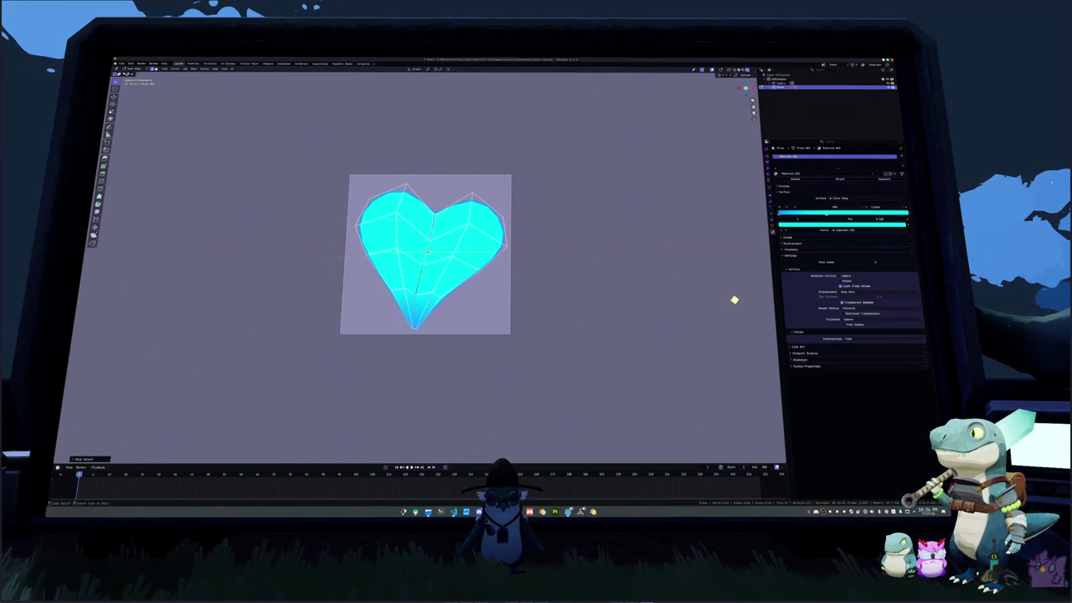
key("ctrl+z")
key("ctrl+z")
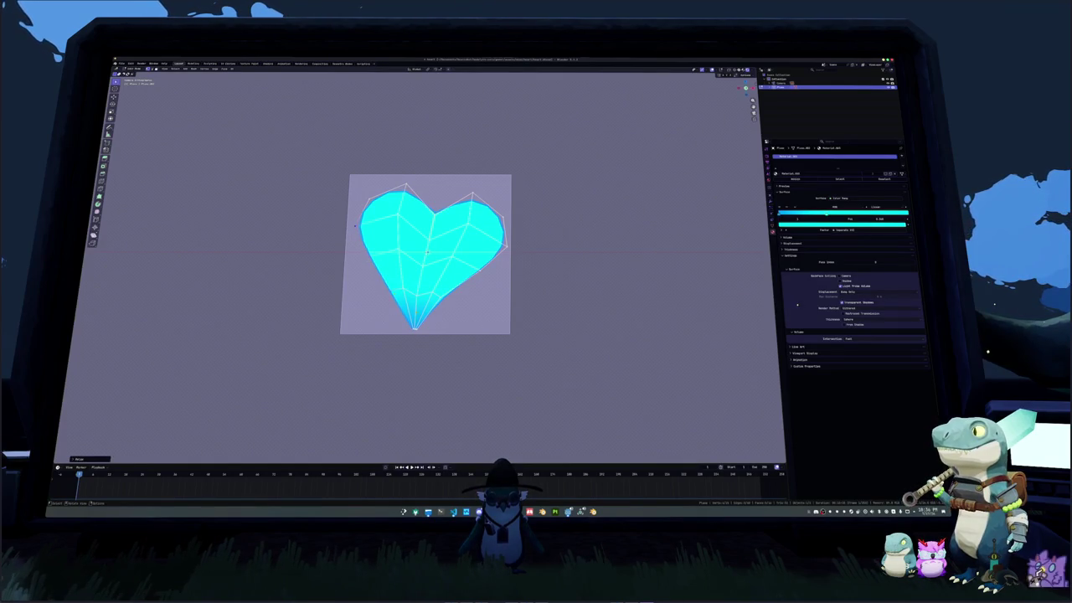
key("ctrl+z")
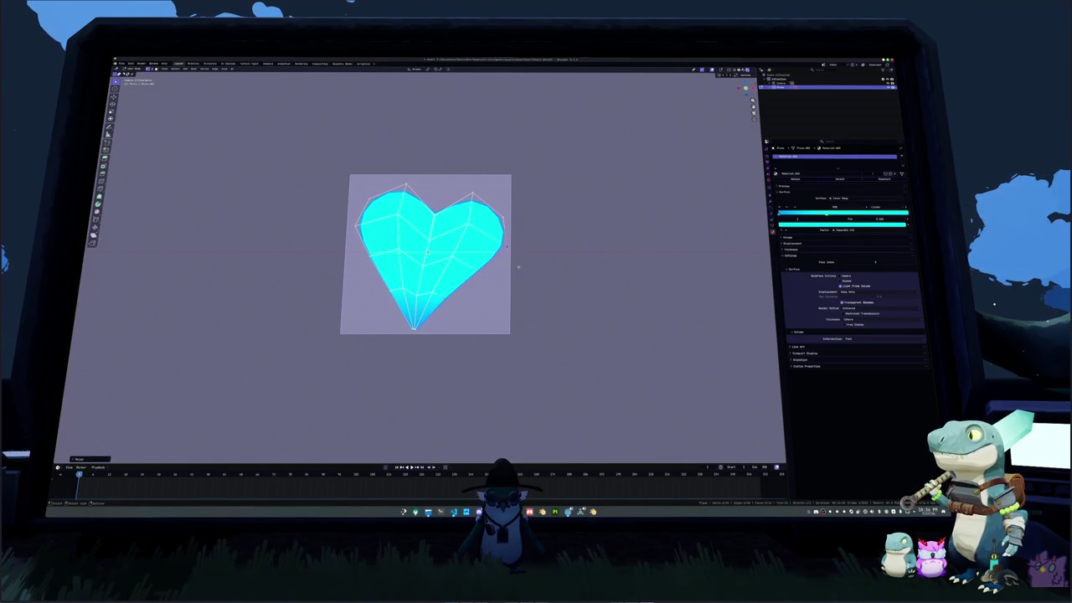
key("Tab")
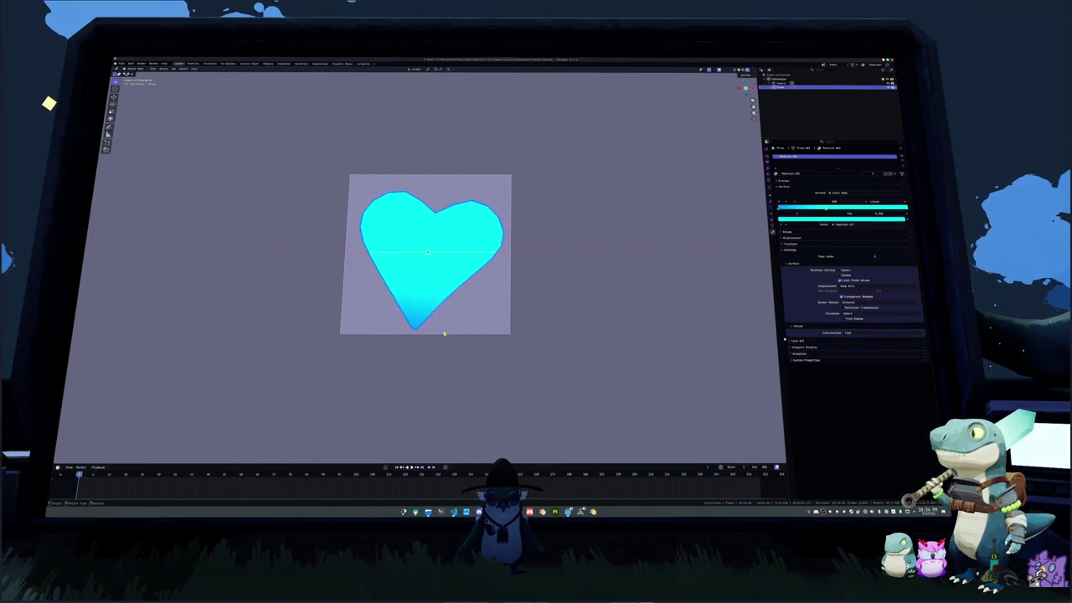
scroll(460, 332, "up", 1)
scroll(478, 329, "down", 1)
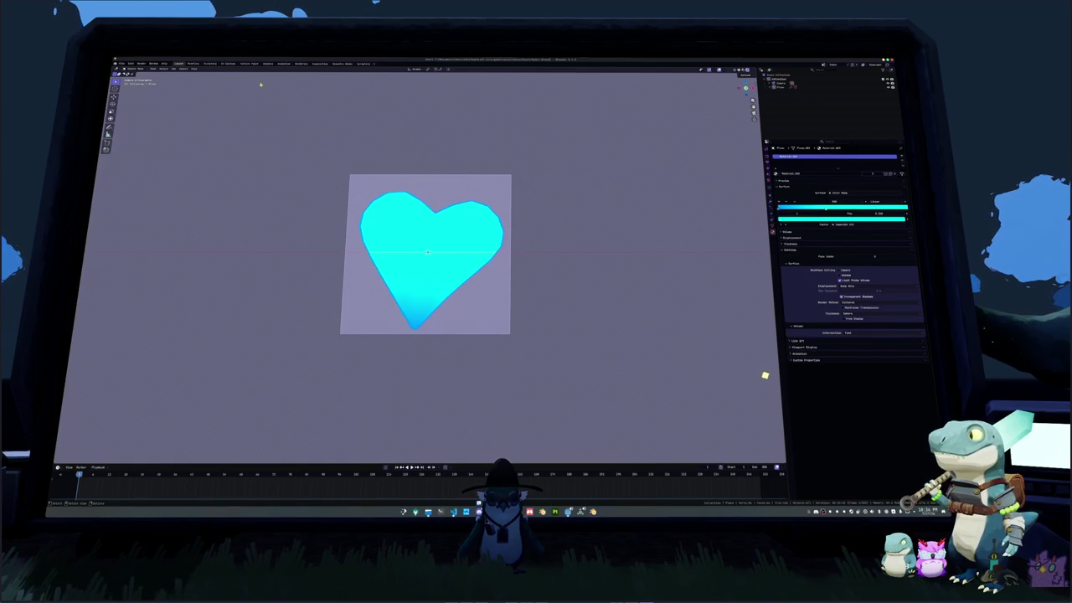
key("ctrl+Page_Down")
key("ctrl+Page_Down")
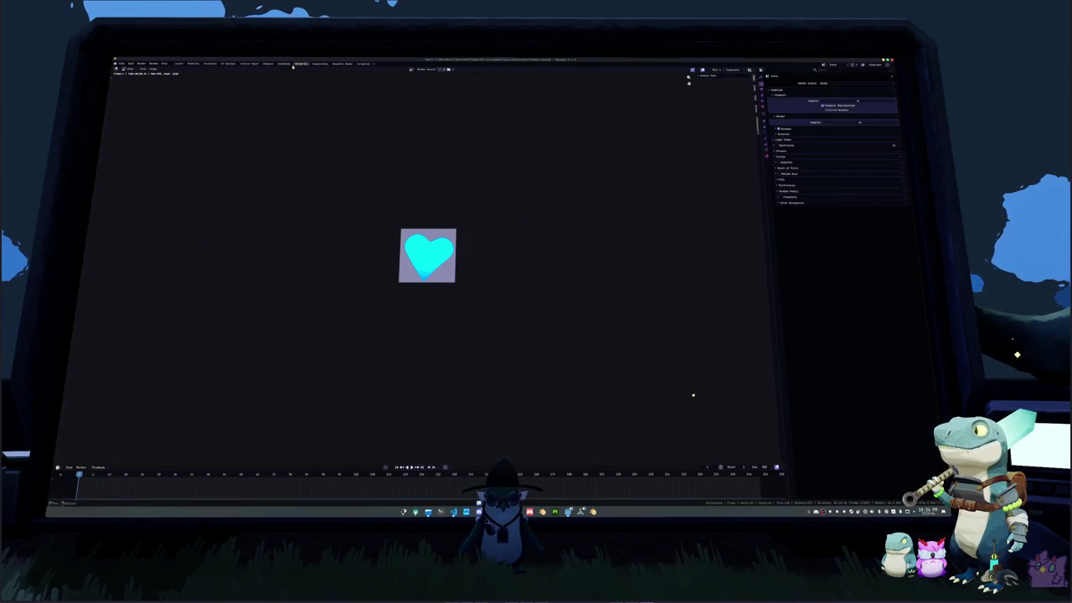
Use Image > Save As to save the rendered cyan heart as a PNG in a project subfolder
scroll(371, 227, "up", 4)
scroll(376, 229, "down", 2)
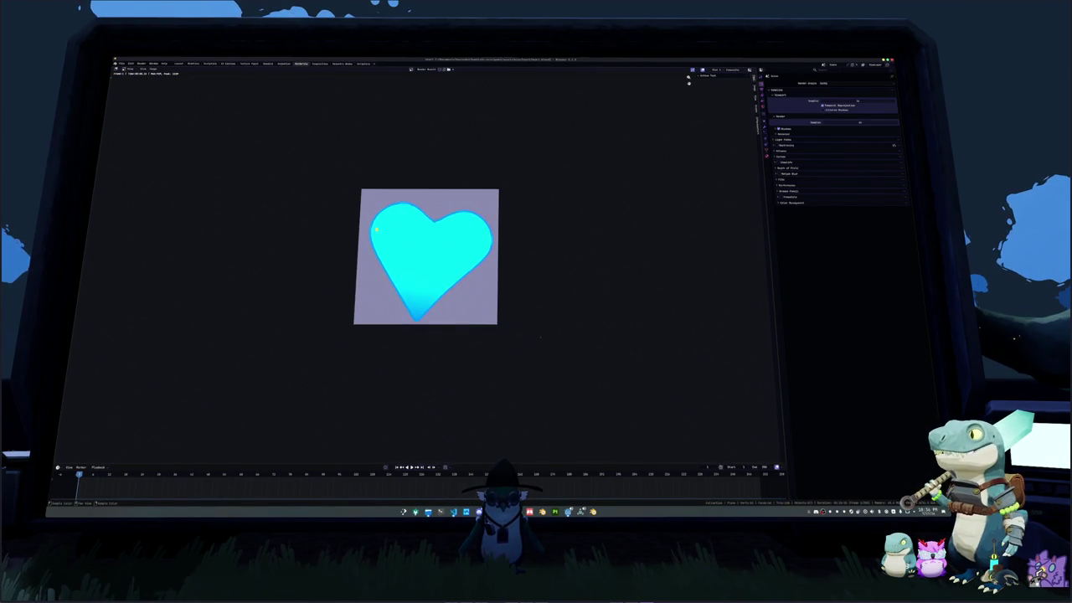
left_click(153, 69)
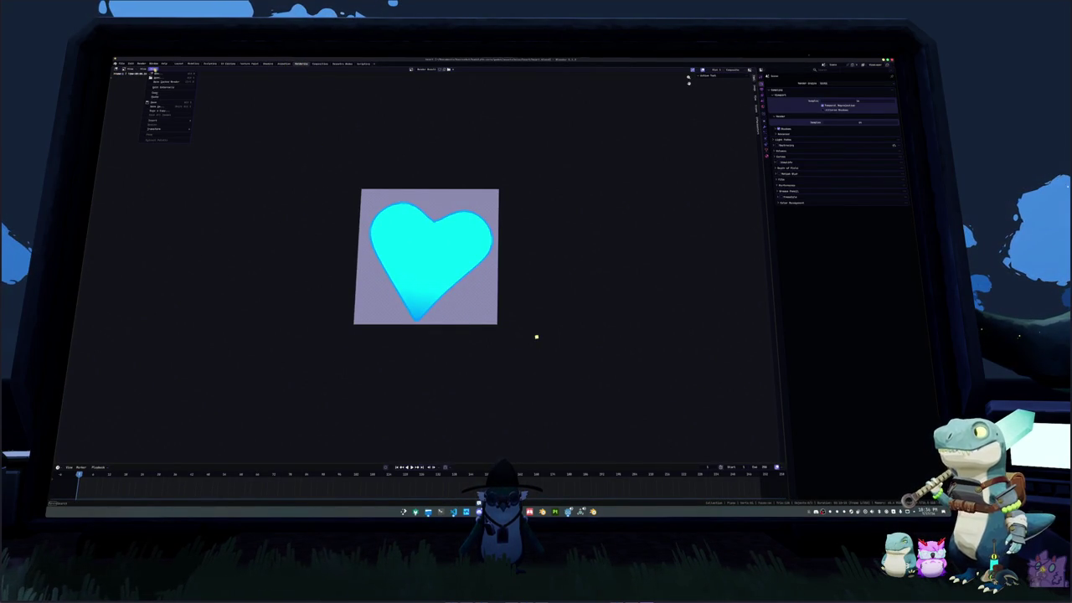
left_click(168, 108)
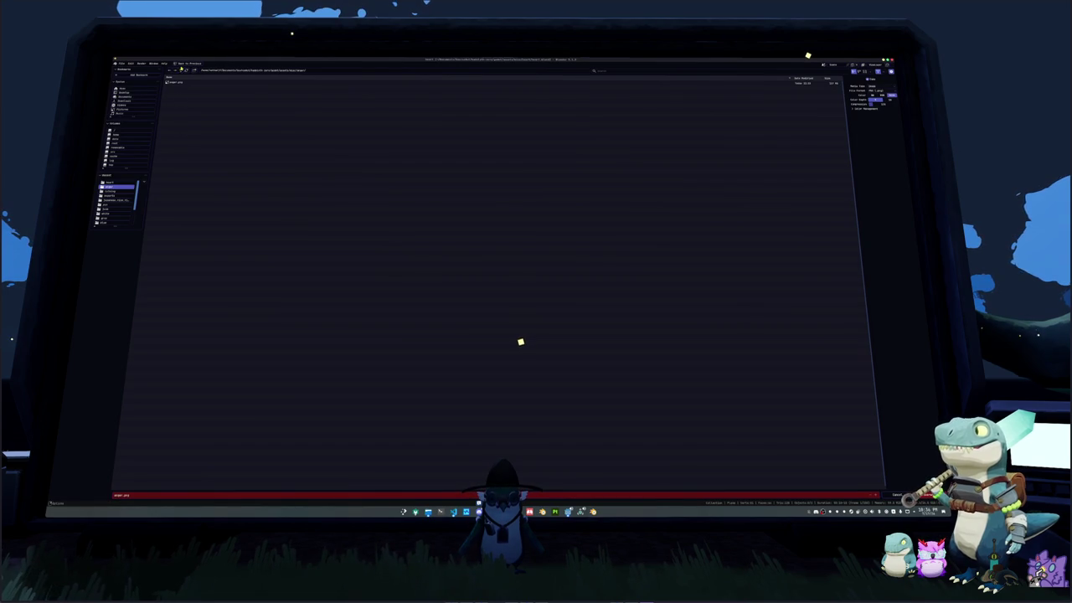
left_click(181, 69)
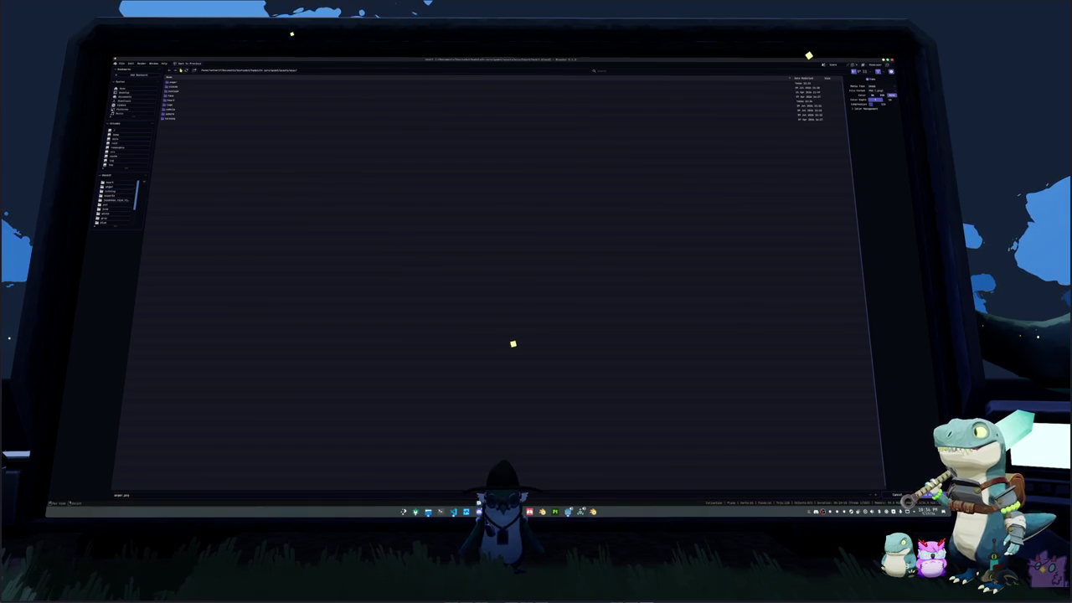
double_click(176, 99)
left_click(156, 495)
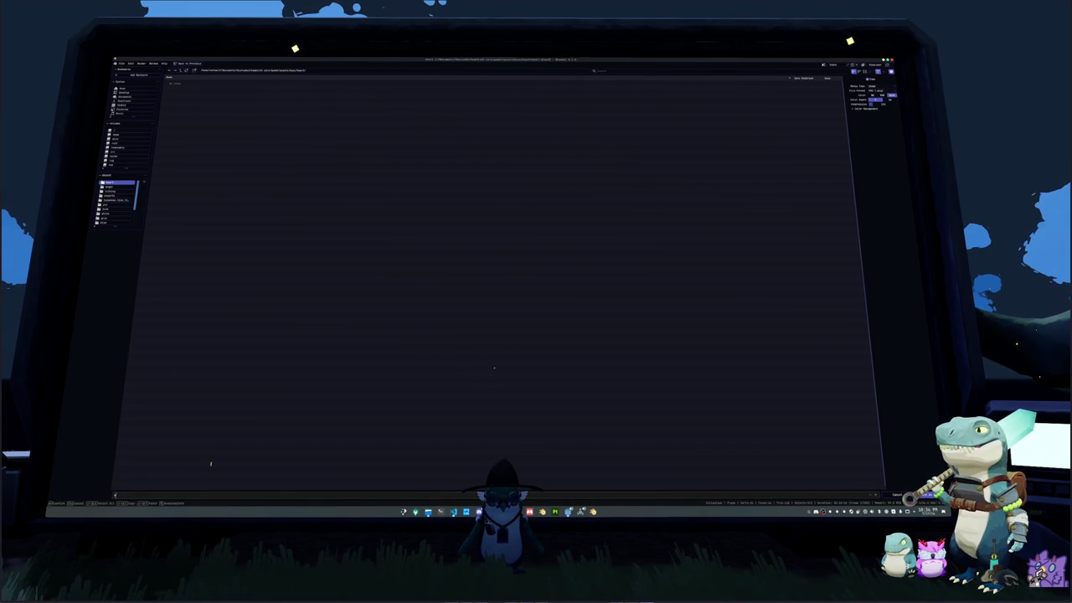
key("Return")
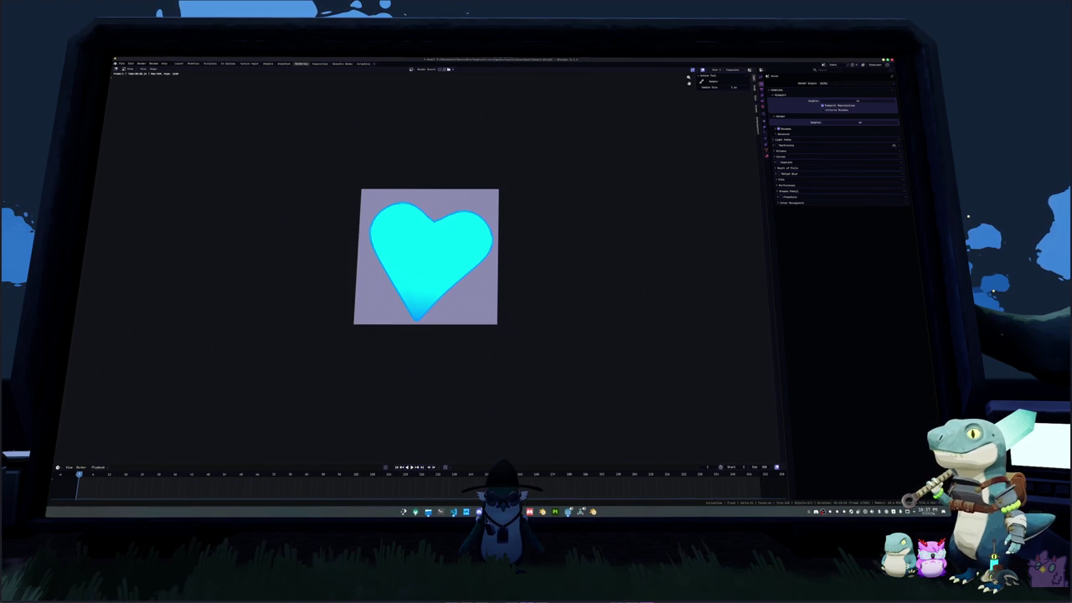
Duplicate AngerParticlesOffset and quick-load the cyan heart texture onto the copy's sprite
mouse_move(492, 511)
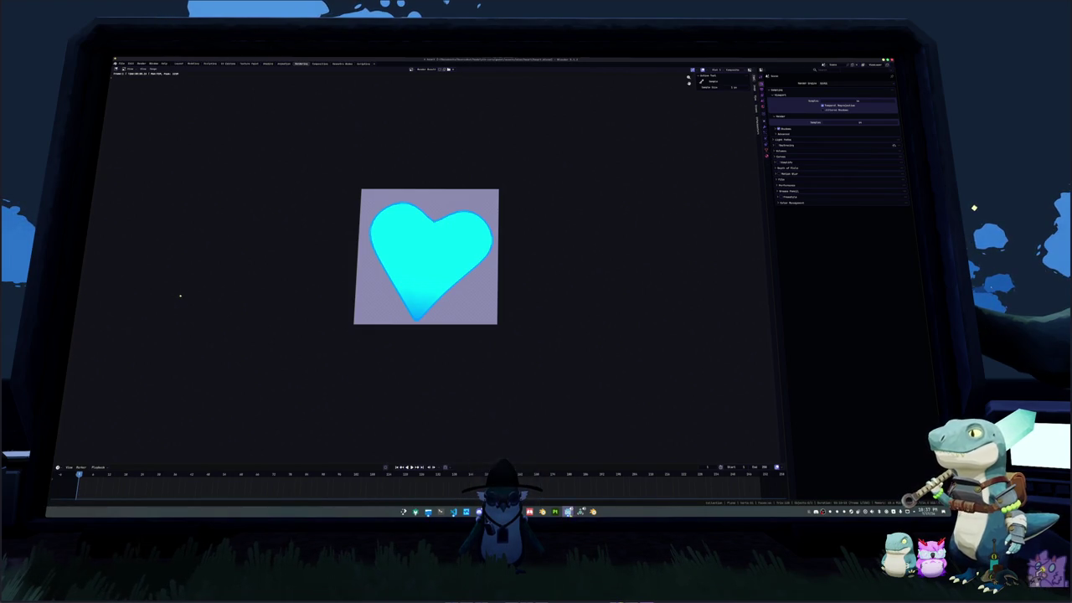
key("alt+Tab")
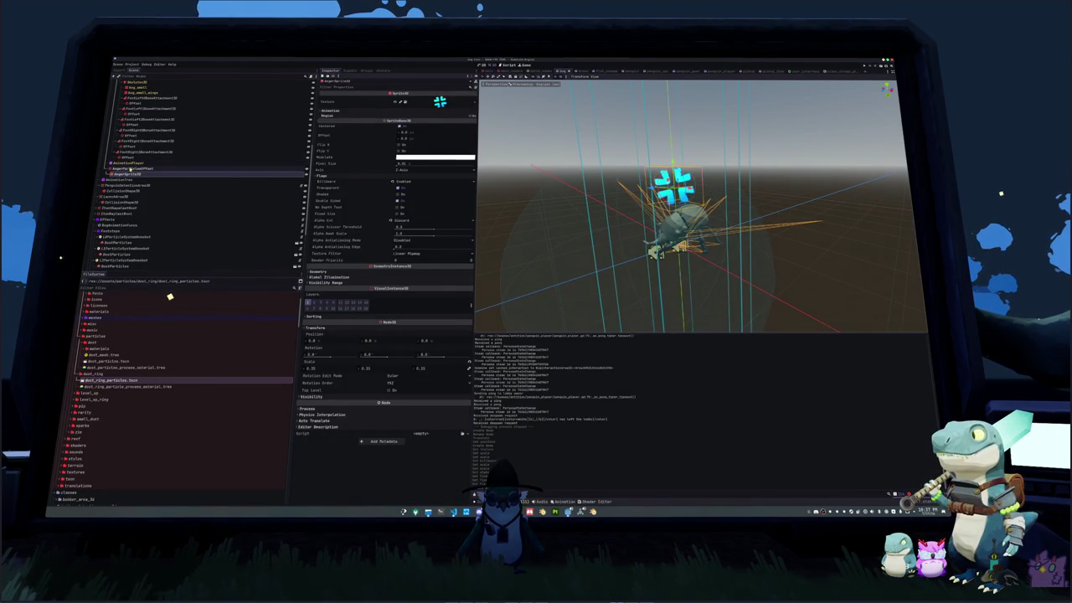
key("ctrl+d")
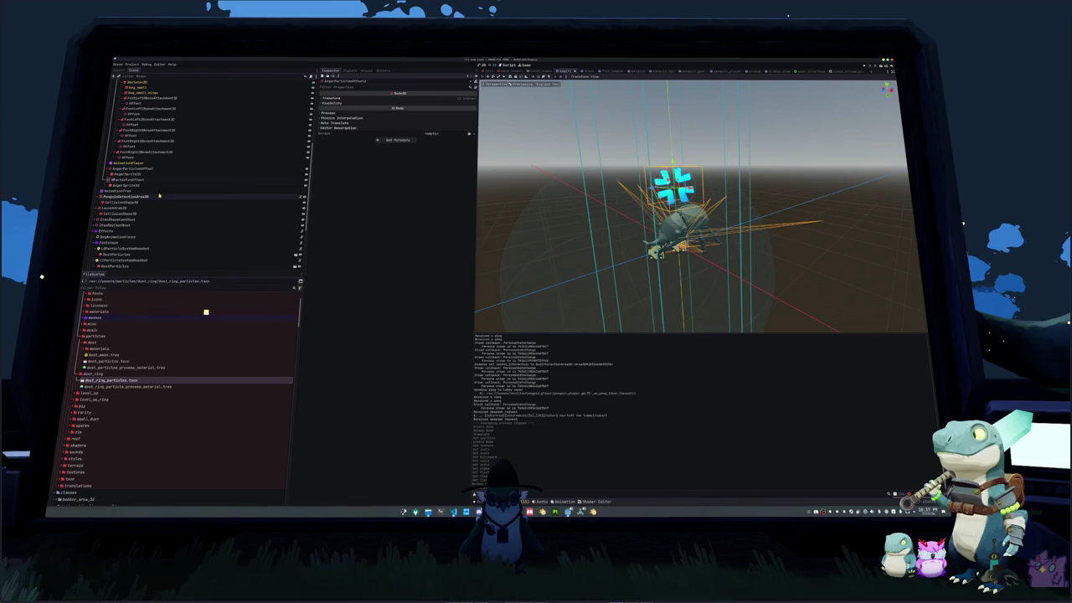
key("Down")
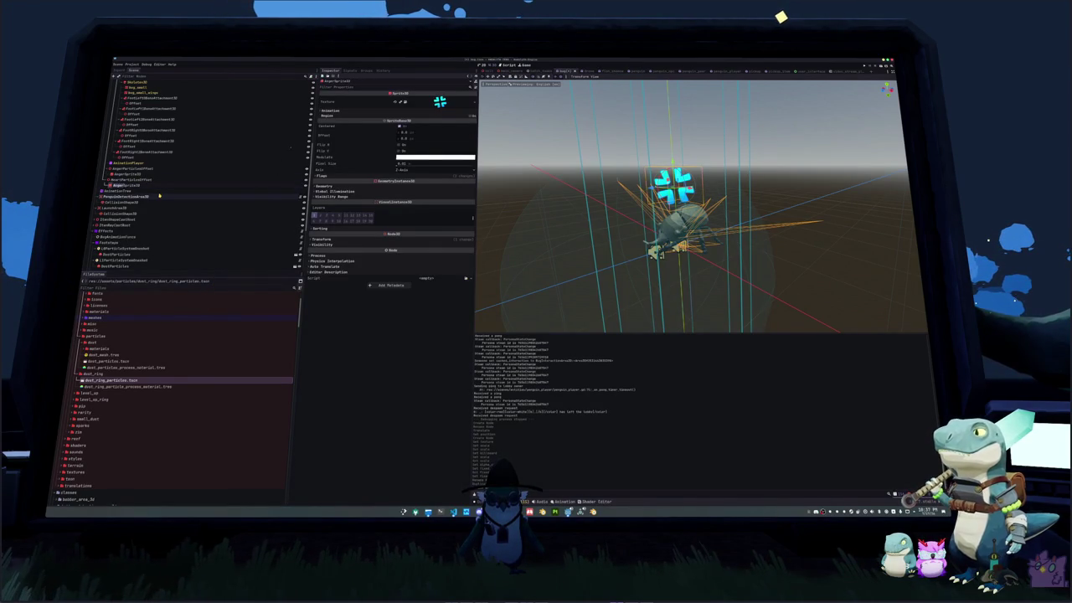
left_click(471, 101)
left_click(444, 233)
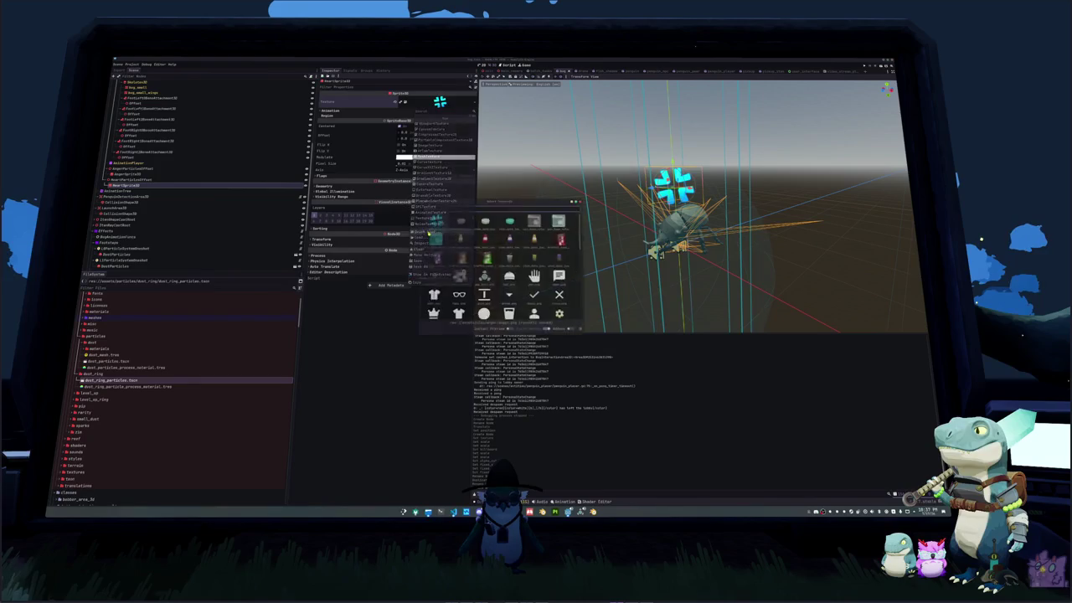
double_click(433, 219)
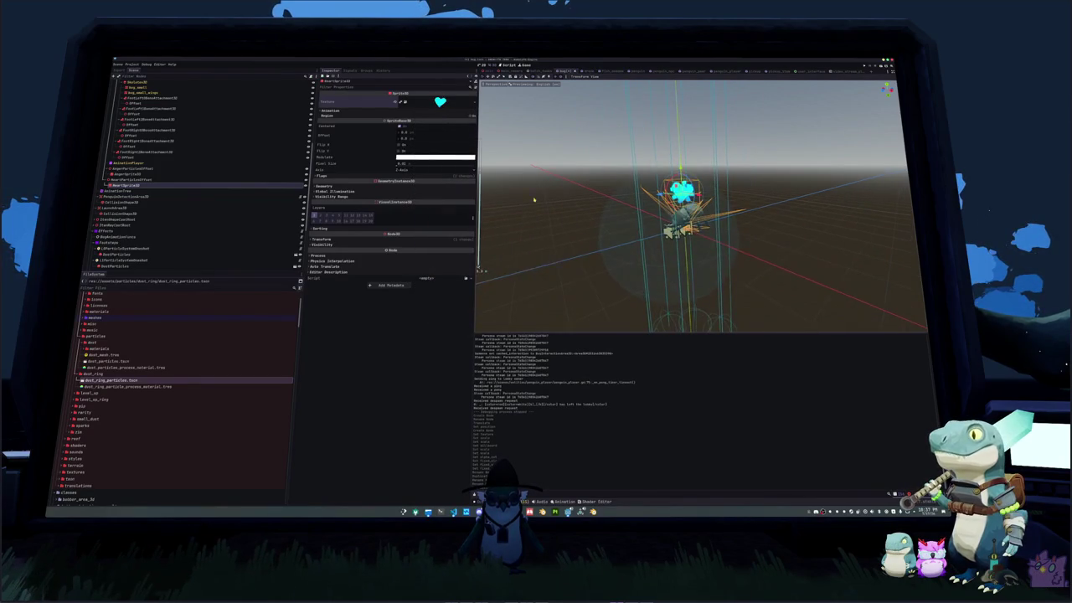
Select the HeartParticleEffect node, then the Bug root, and return to bug.gd in VS Code
left_click(160, 173)
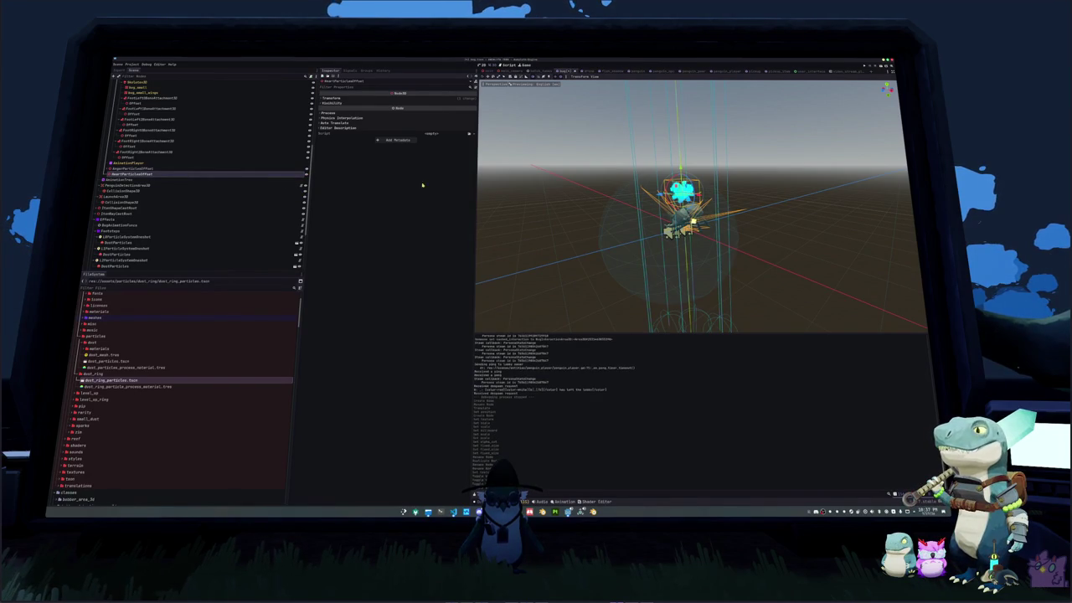
scroll(587, 190, "up", 2)
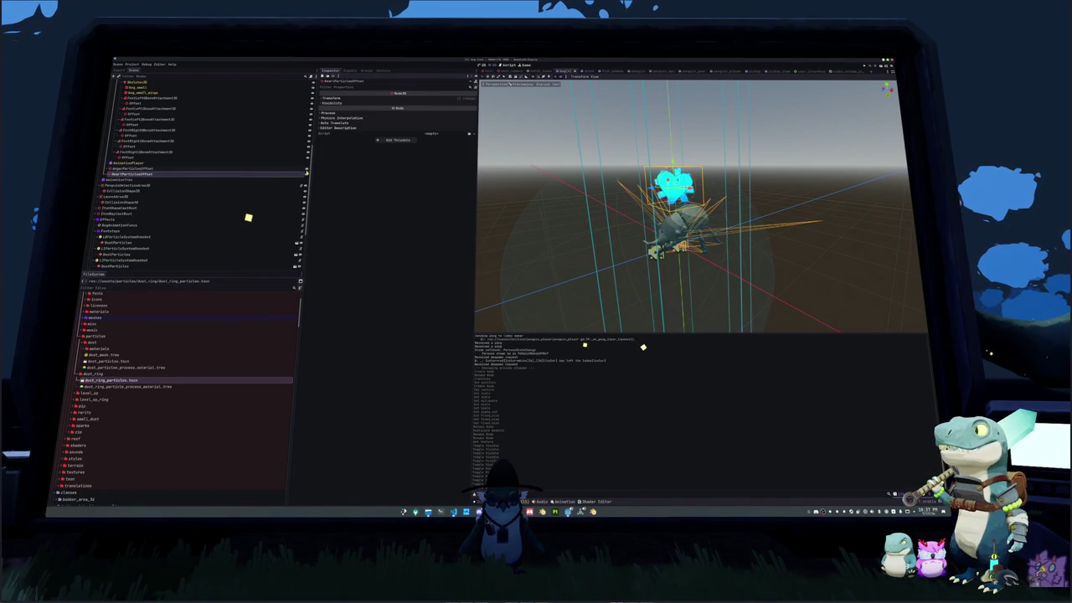
scroll(256, 222, "up", 5)
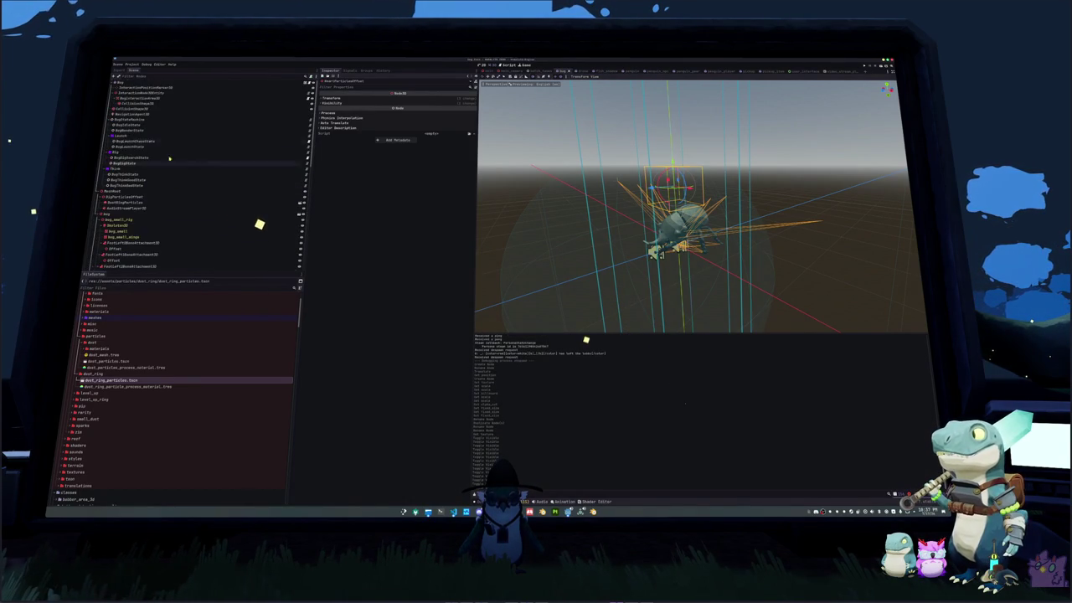
left_click(267, 83)
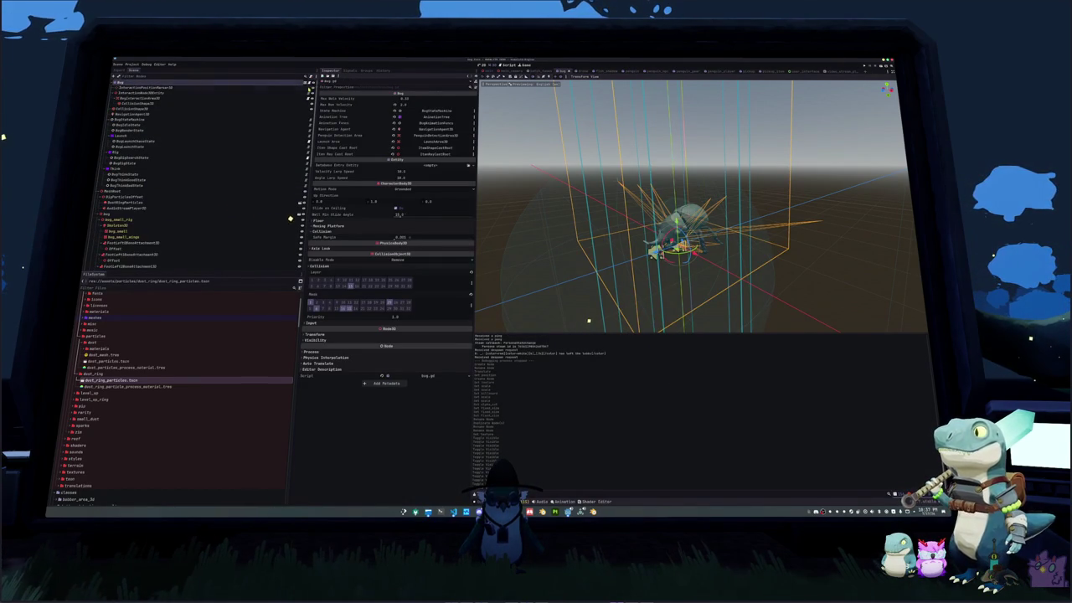
key("alt+Tab")
key("ctrl+o")
left_click(505, 217)
key("braceleft")
key("braceleft")
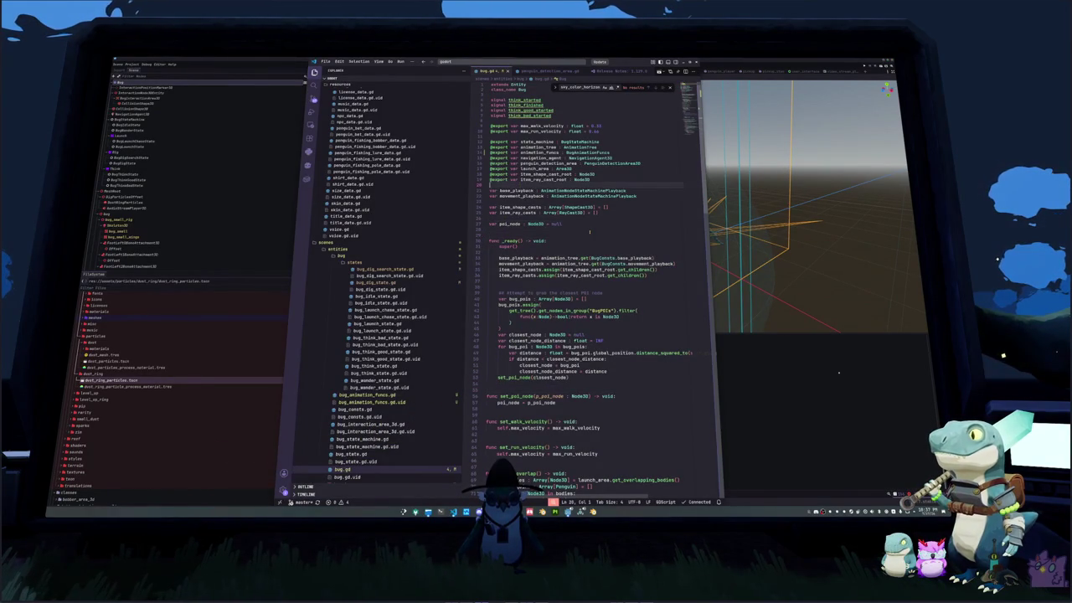
key("Return")
key("Return")
type("export var heal")
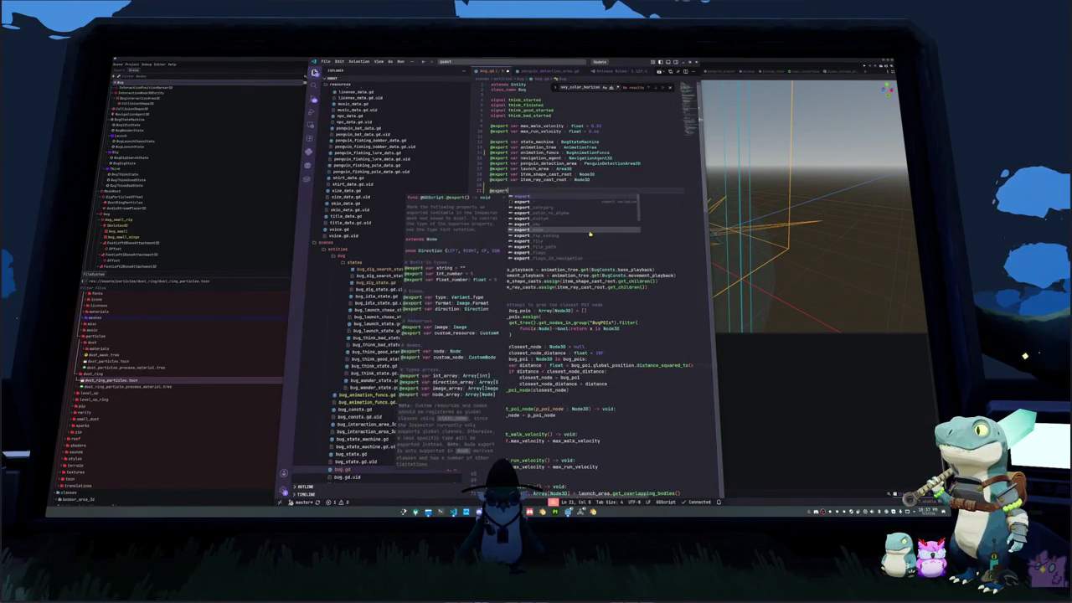
type("t_")
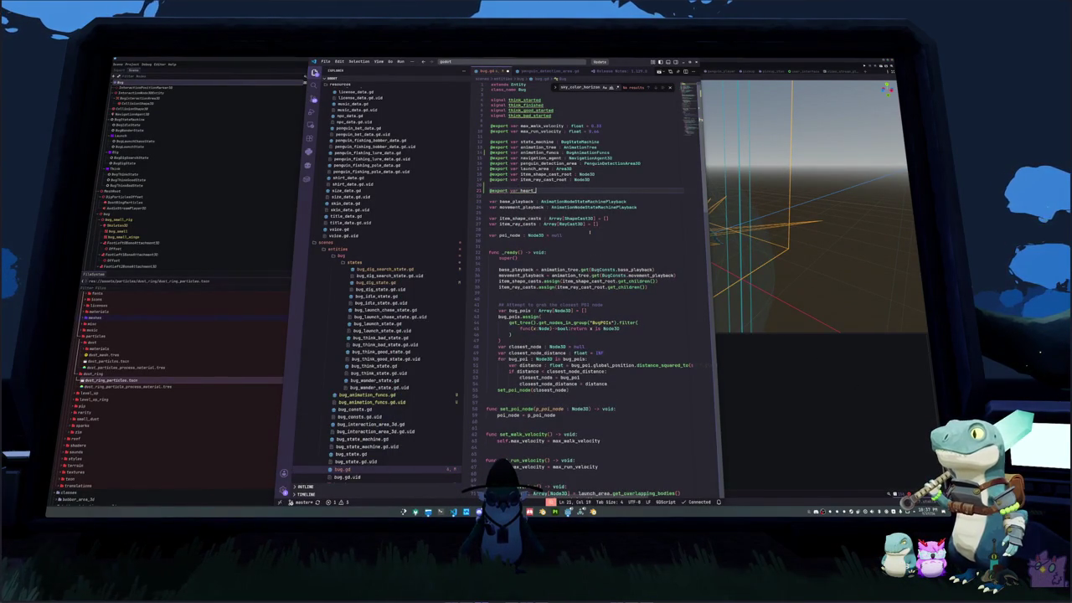
type("Sprite3D")
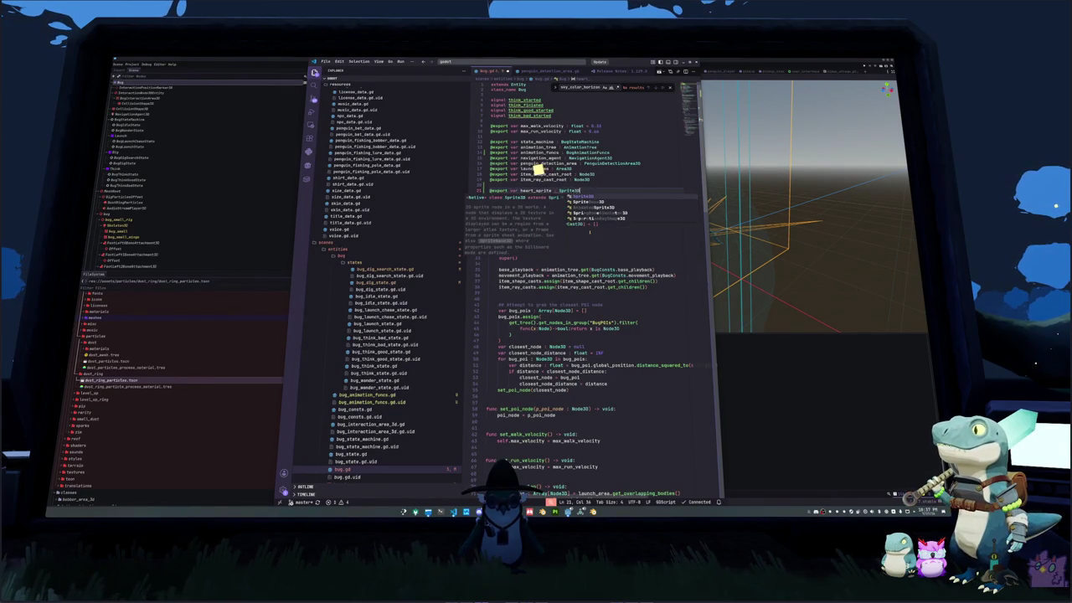
key("Return")
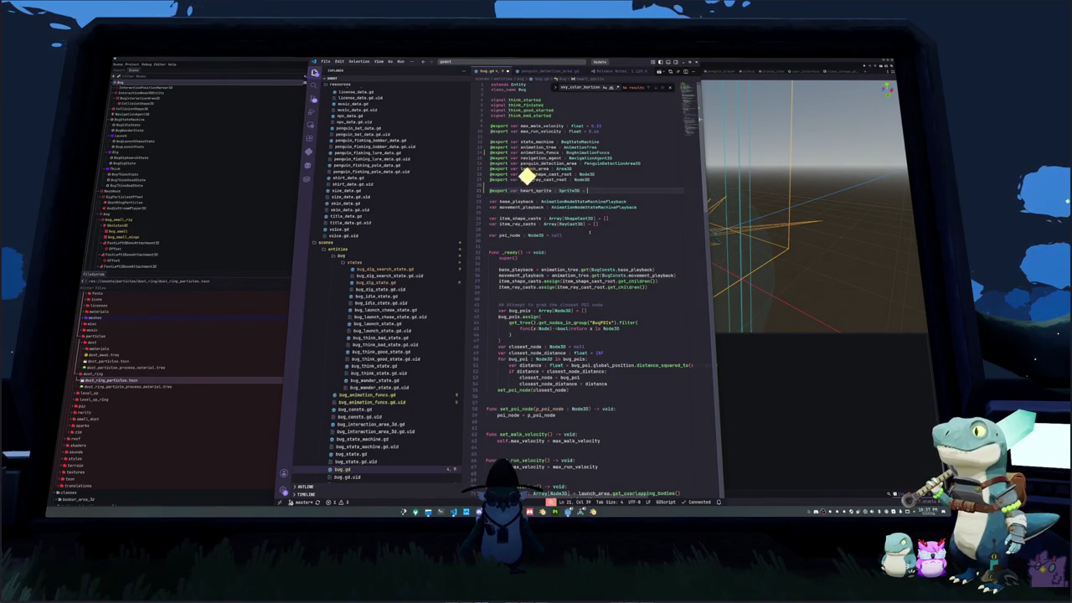
key("Return")
type("@export var anger_sp")
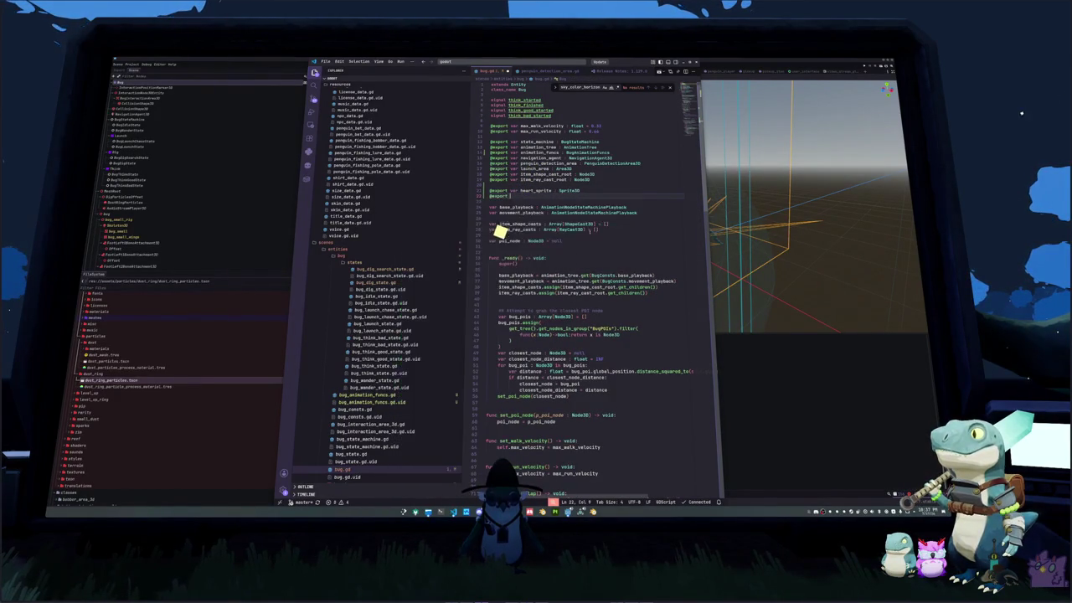
type("rite : ")
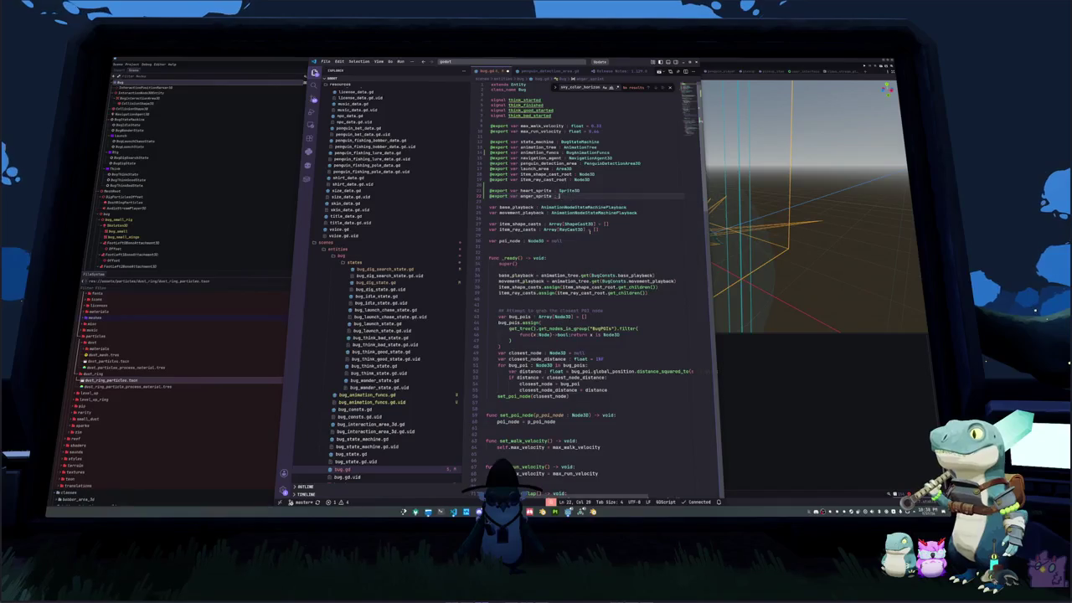
type("Sprite3")
key("Escape")
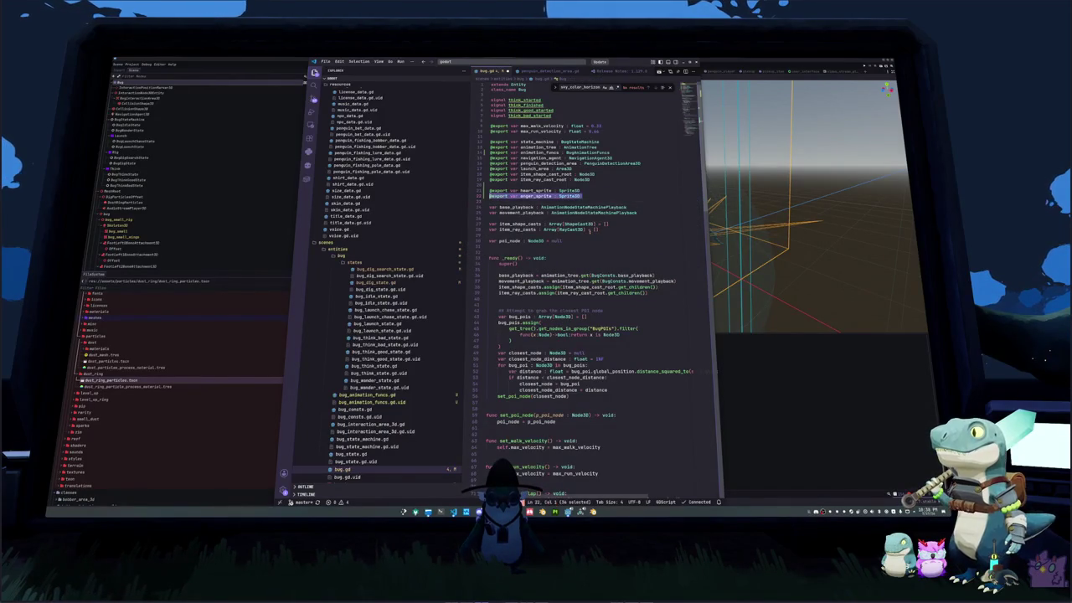
key("ctrl+shift+k")
key("ctrl+z")
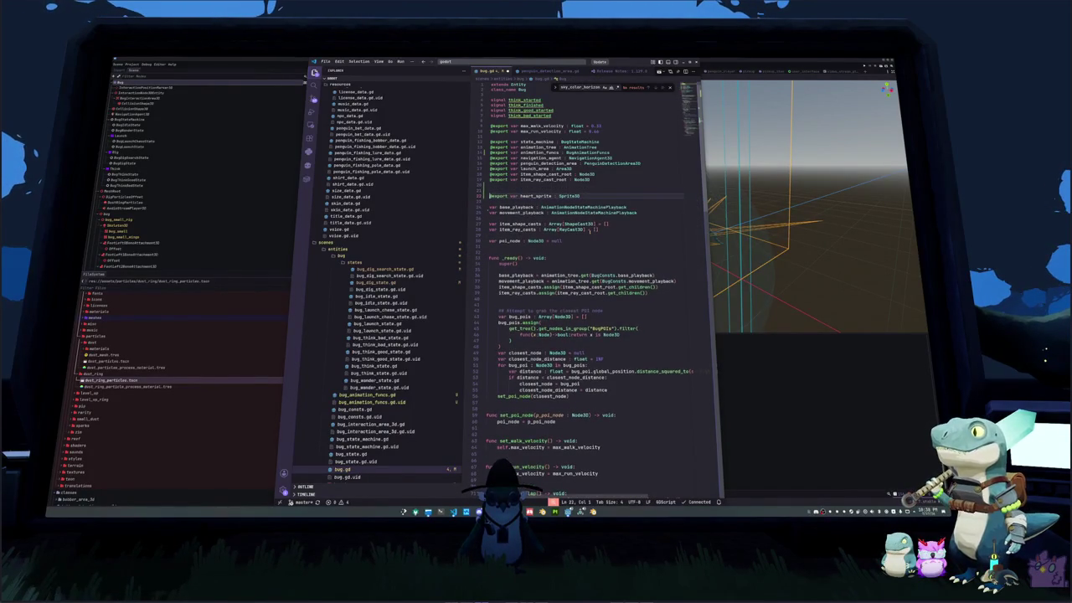
key("ctrl+x")
key("Up")
key("ctrl+v")
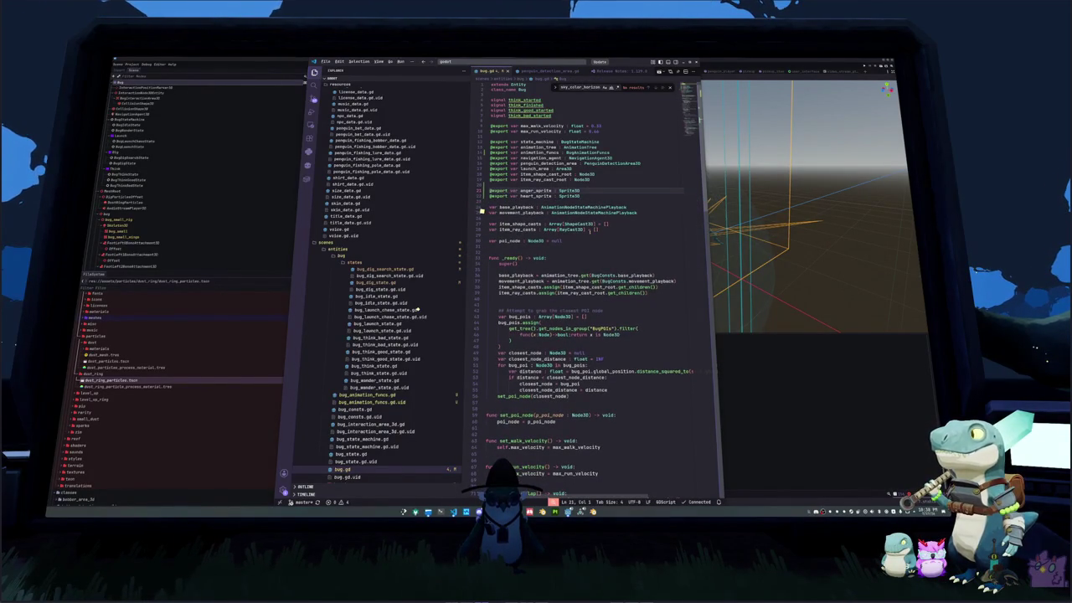
Assign AngerSprite3D and HeartSprite3D to the Bug node's Anger Sprite and Heart Sprite fields
key("alt+Tab")
left_click(452, 160)
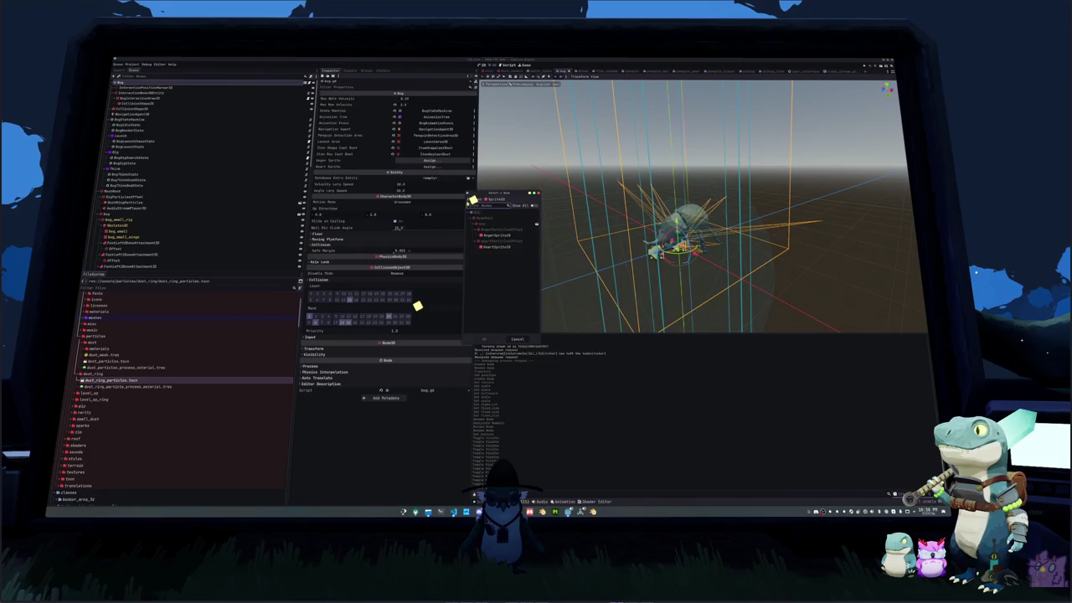
double_click(495, 235)
left_click(441, 166)
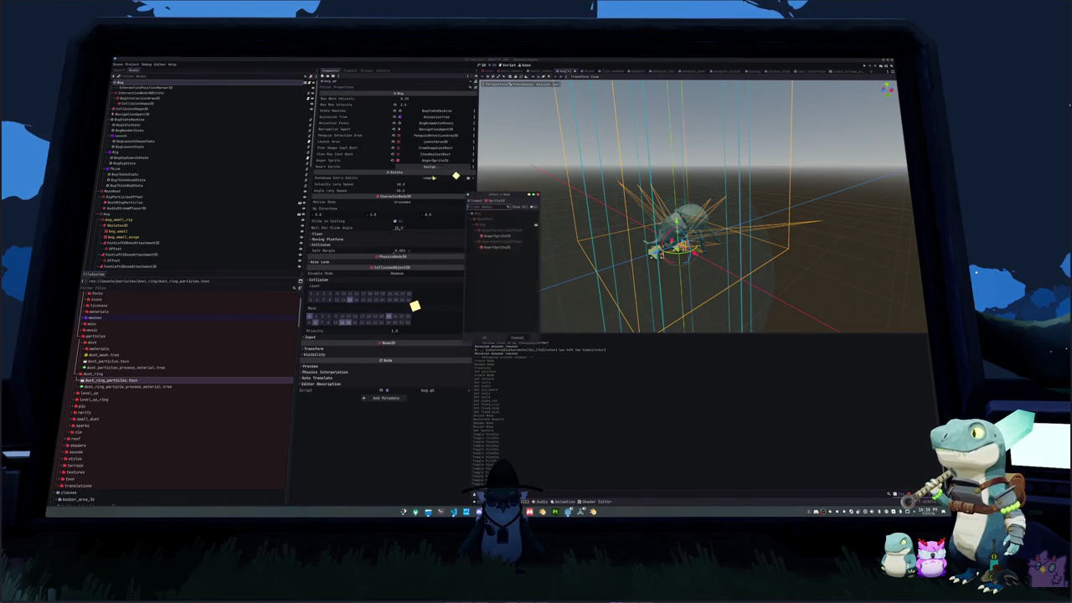
double_click(500, 248)
key("alt+Tab")
key("Down")
key("Down")
key("Down")
At the end of bug.gd, add a do_heart function stub containing pass
key("BackSpace")
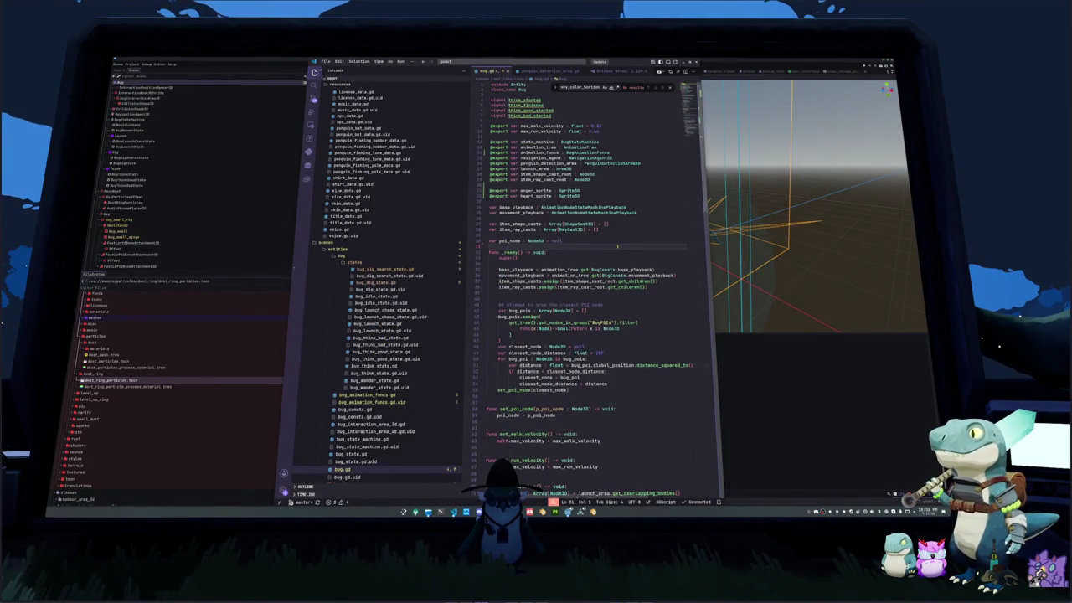
key("Down")
key("Down")
key("Down")
key("Down")
key("Down")
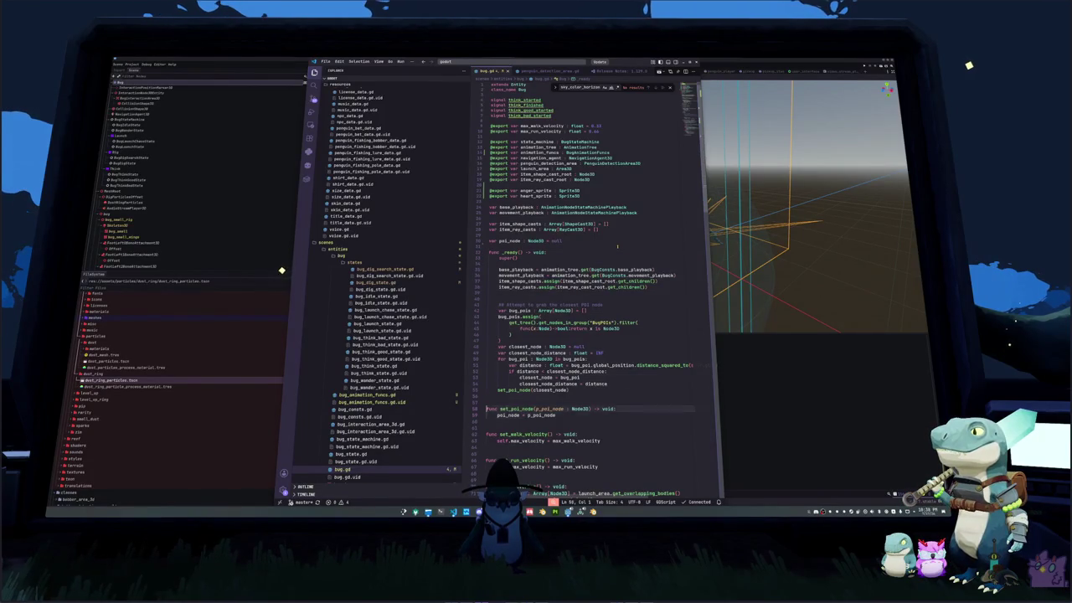
key("Down")
key("Down")
key("Down")
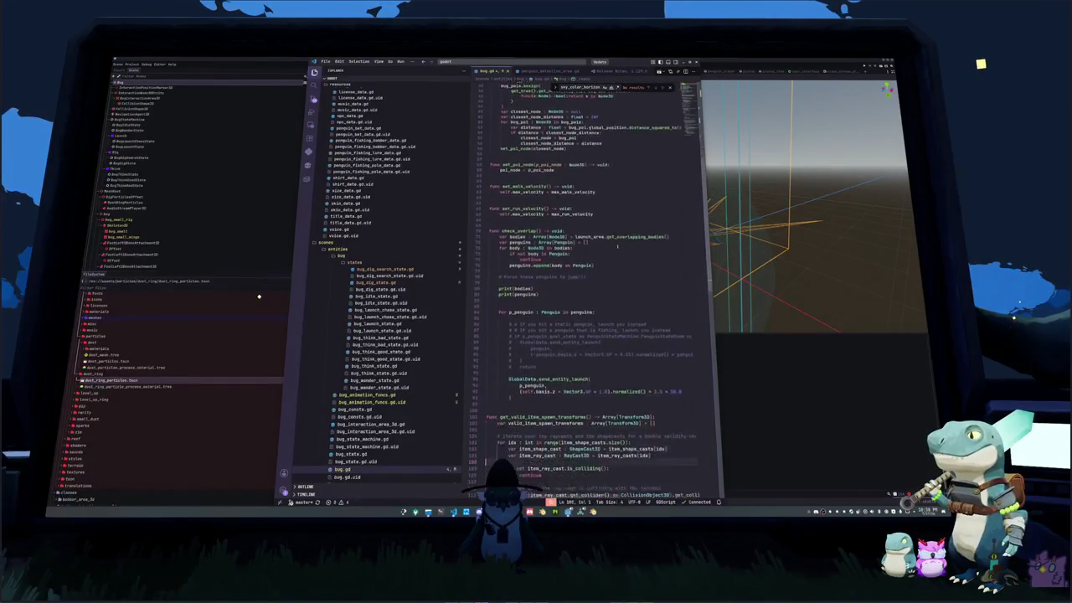
key("Down")
key("Down")
key("Down")
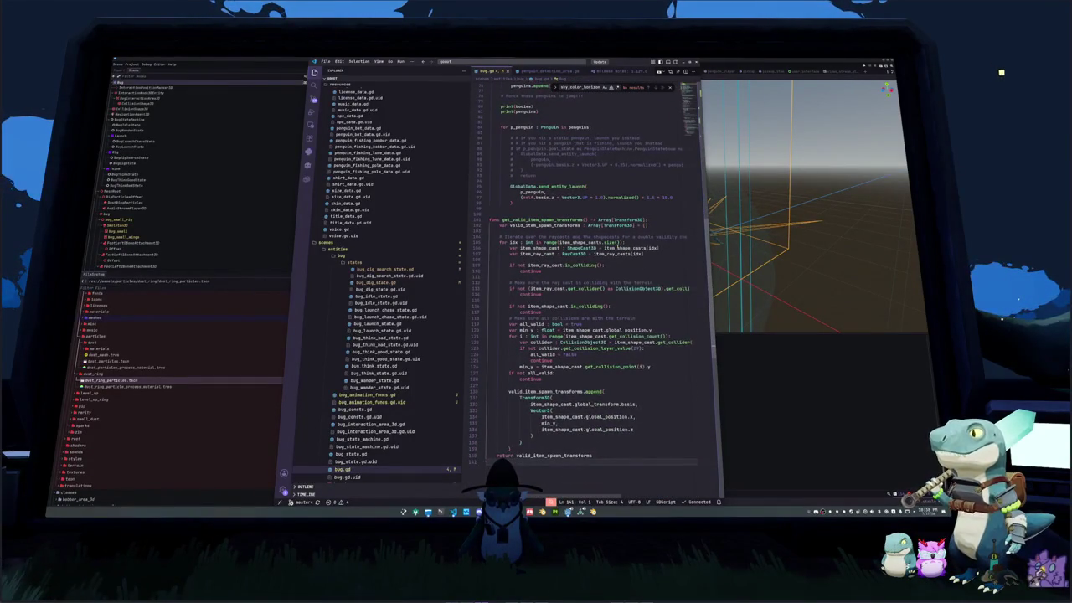
key("Return")
key("Return")
type("func_read")
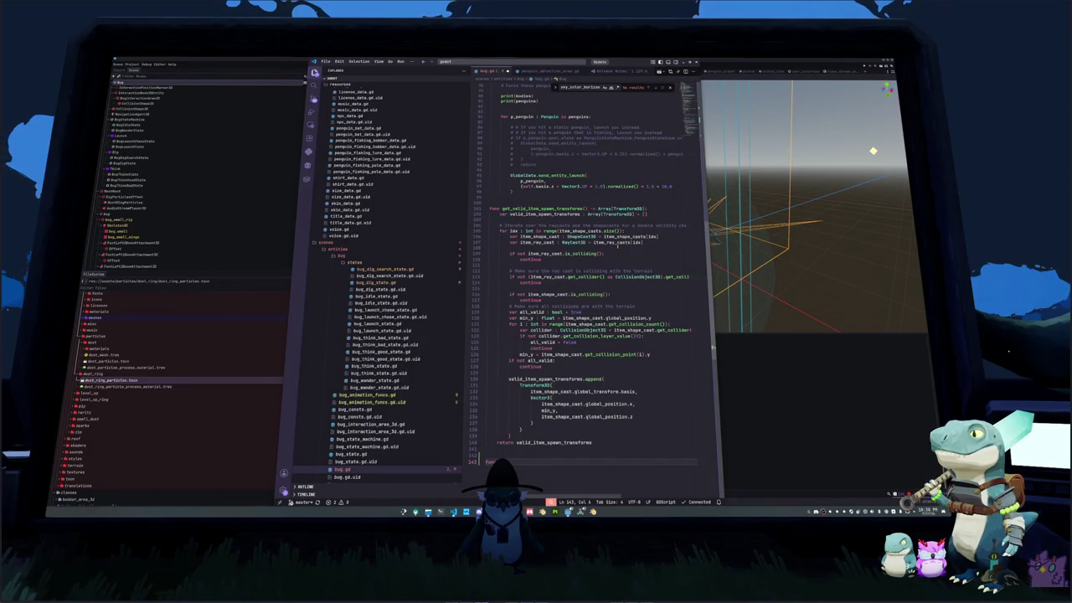
type("read")
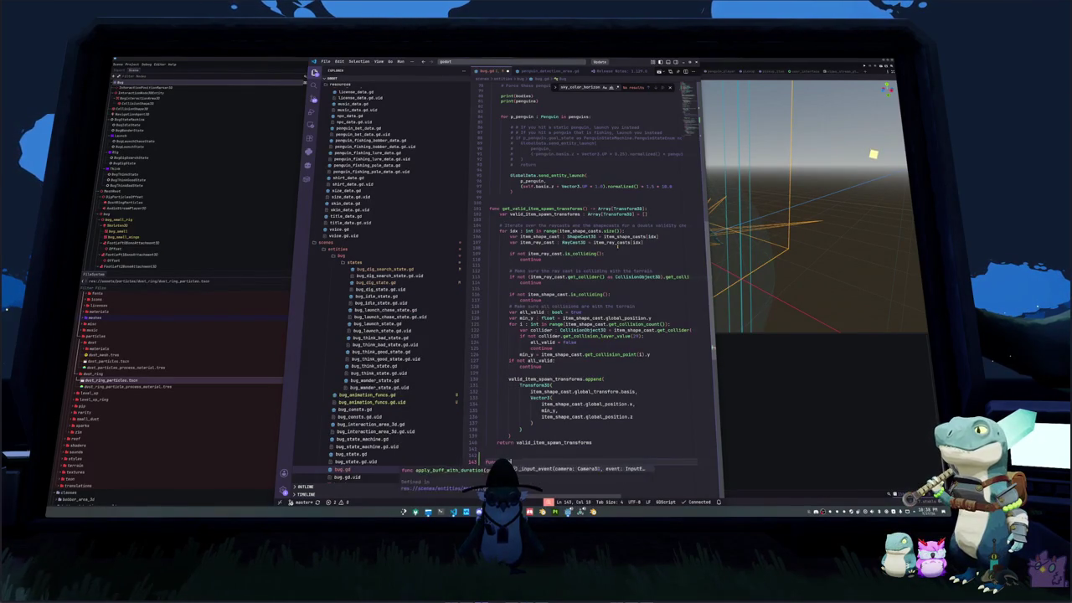
type("oid:")
key("Return")
type("pass")
key("Return")
key("Return")
type("func _change(")
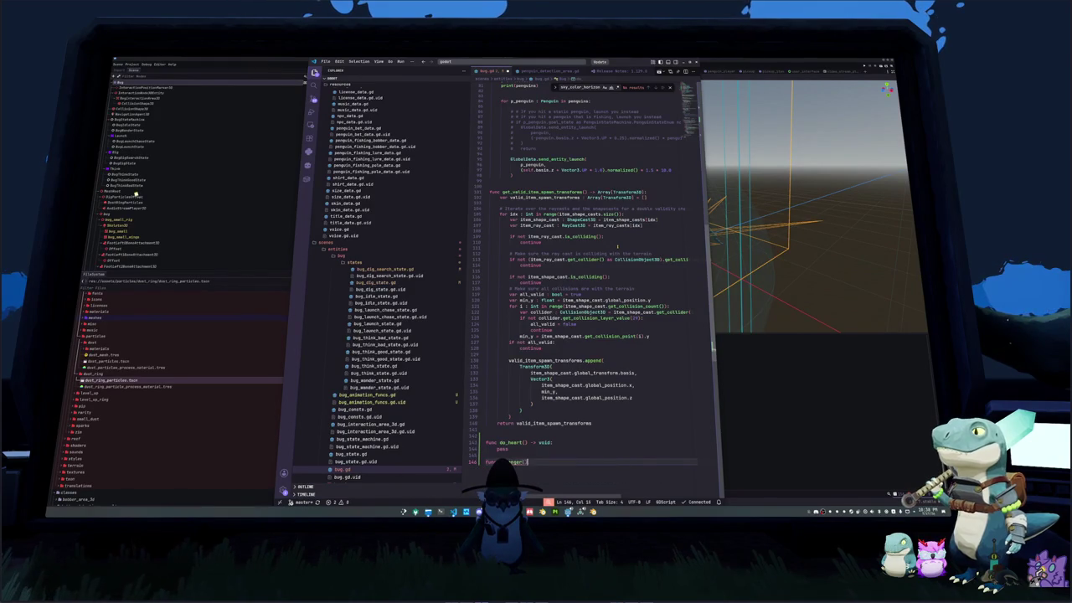
key("ctrl+shift+k")
key("Up")
key("Up")
Write do_anger() -> void, setting anger_sprite.visible = true and awaiting a create_timer timeout
type("func do_anger() -> void:")
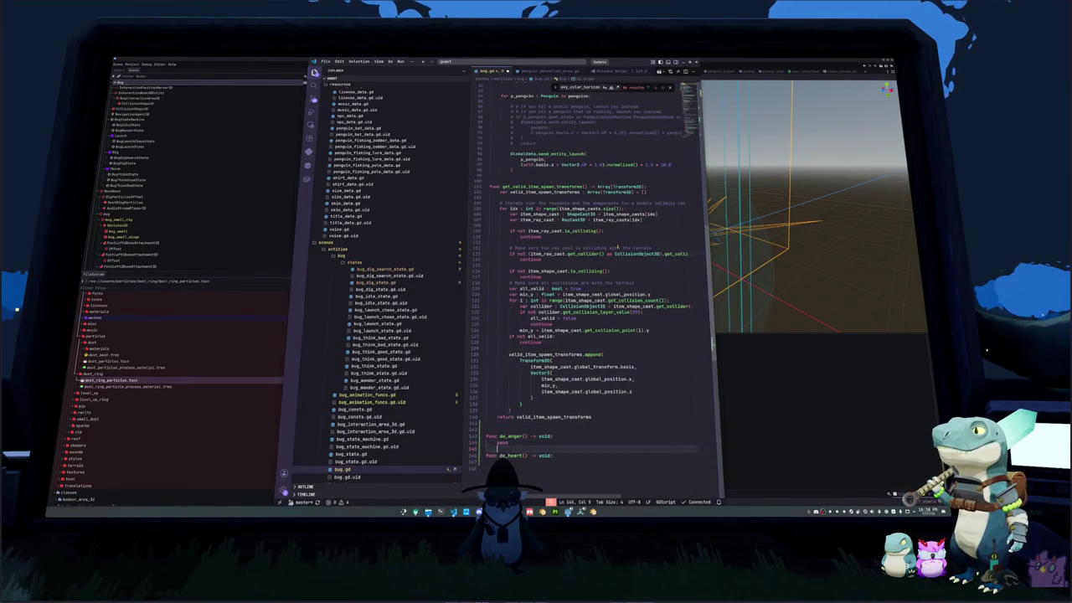
key("Return")
key("Return")
type("anger_sprite.visible = true")
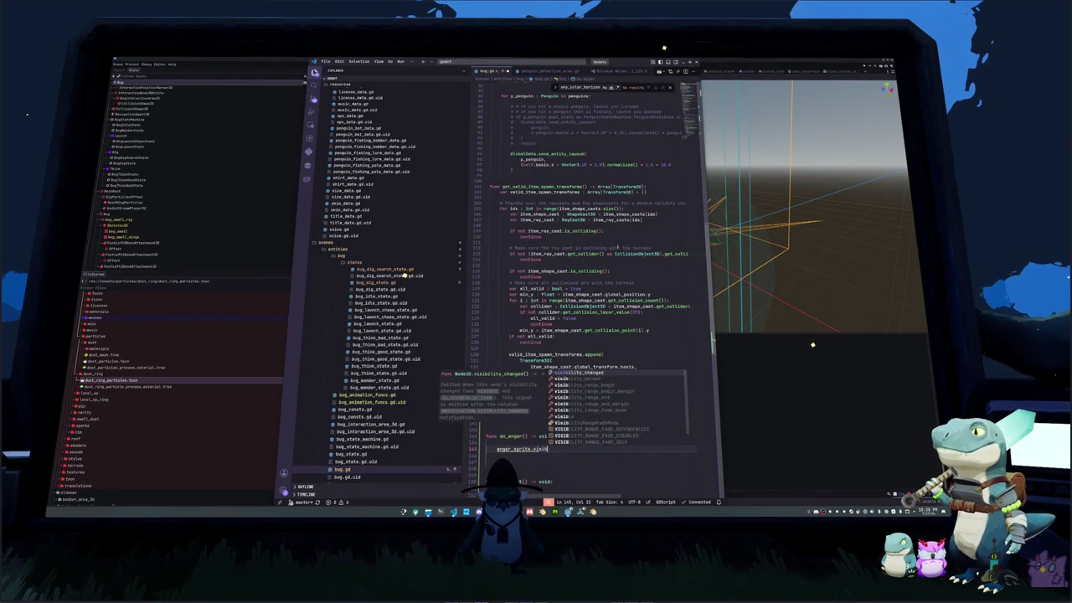
key("Return")
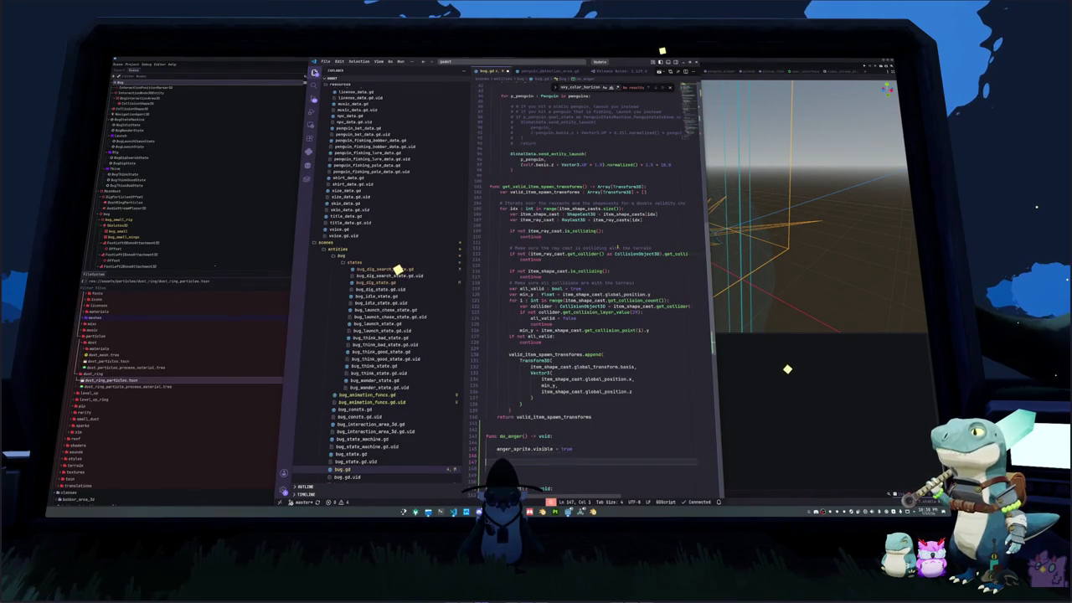
type("await get_tree().cre")
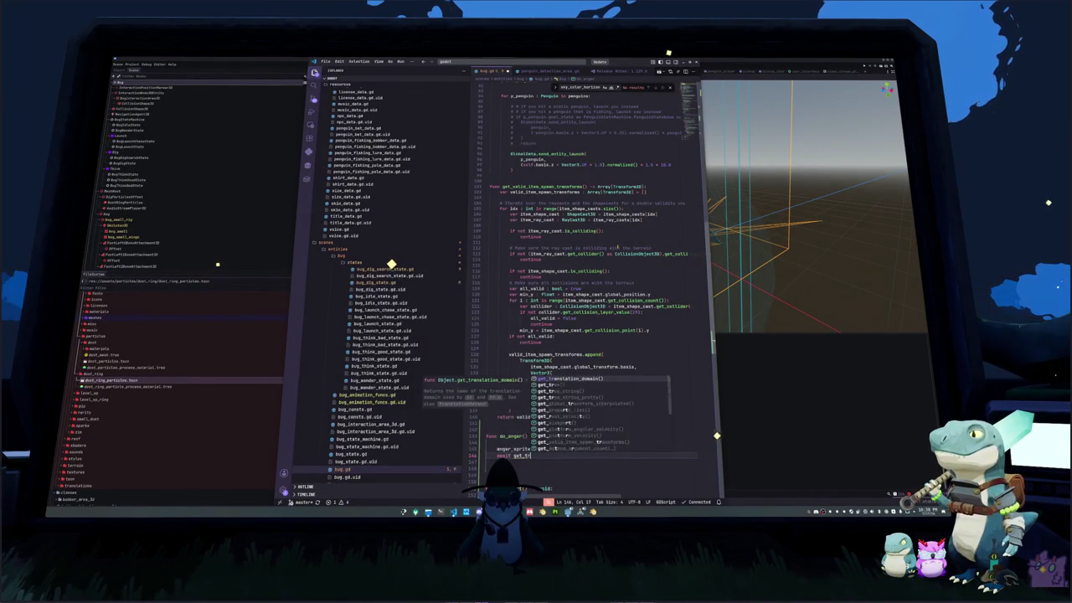
type("ate_timer")
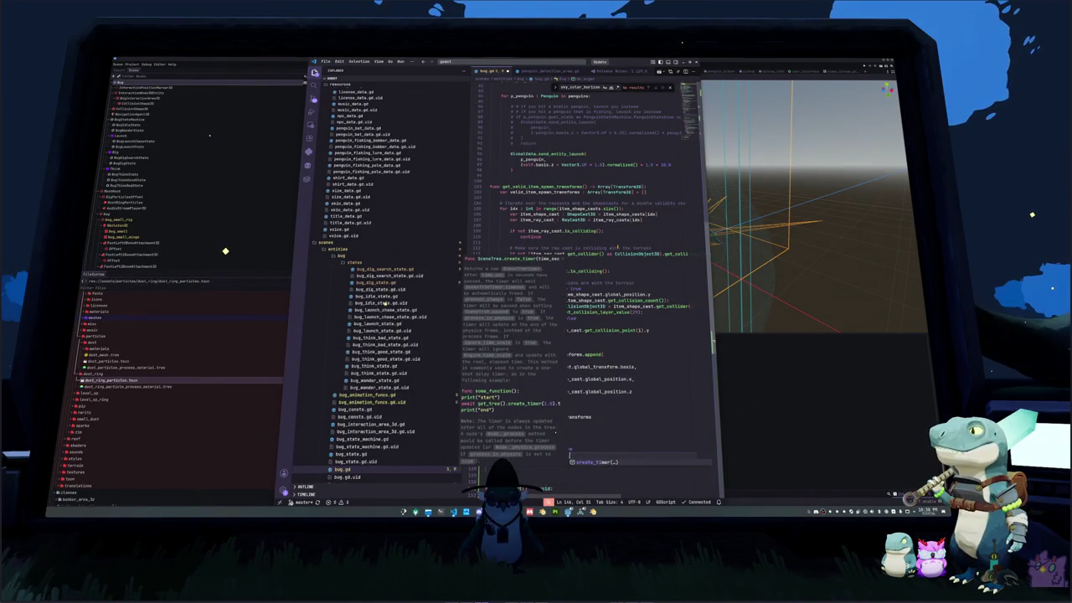
type("(")
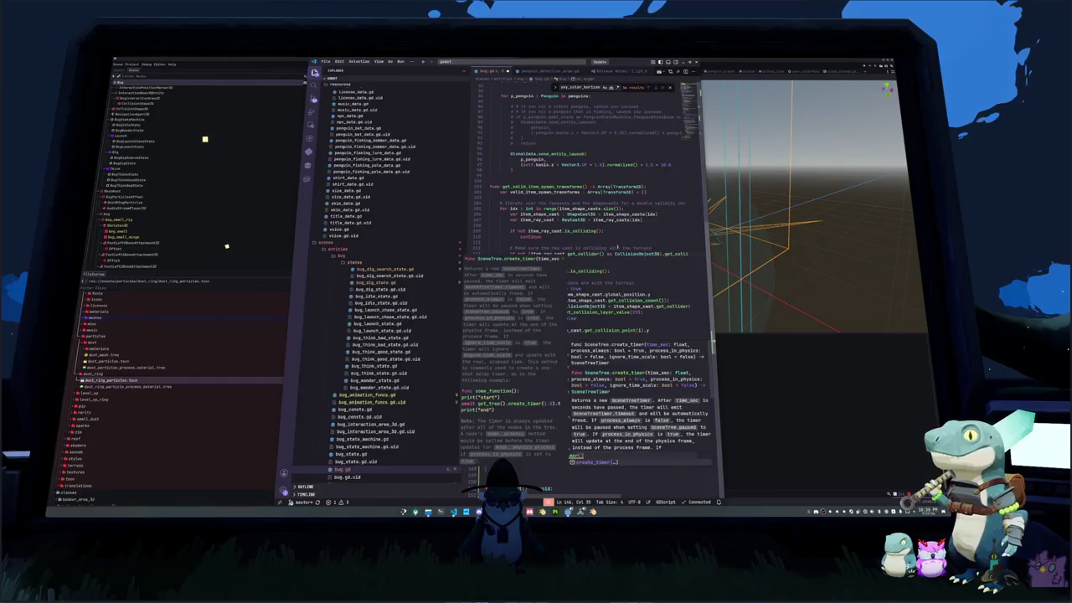
type("0.5")
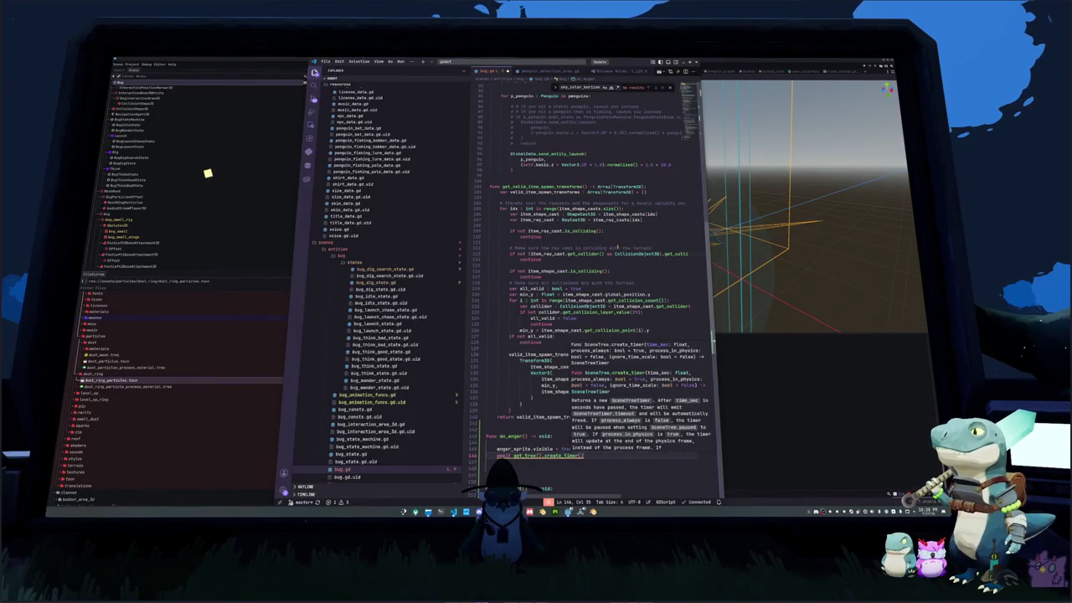
type(").timeout")
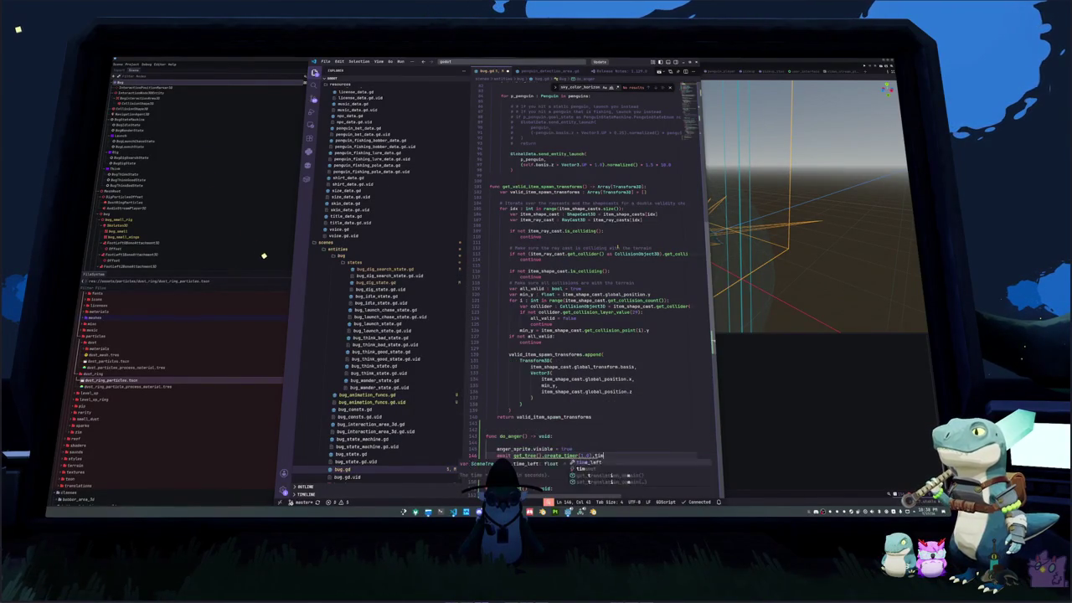
key("Return")
key("Return")
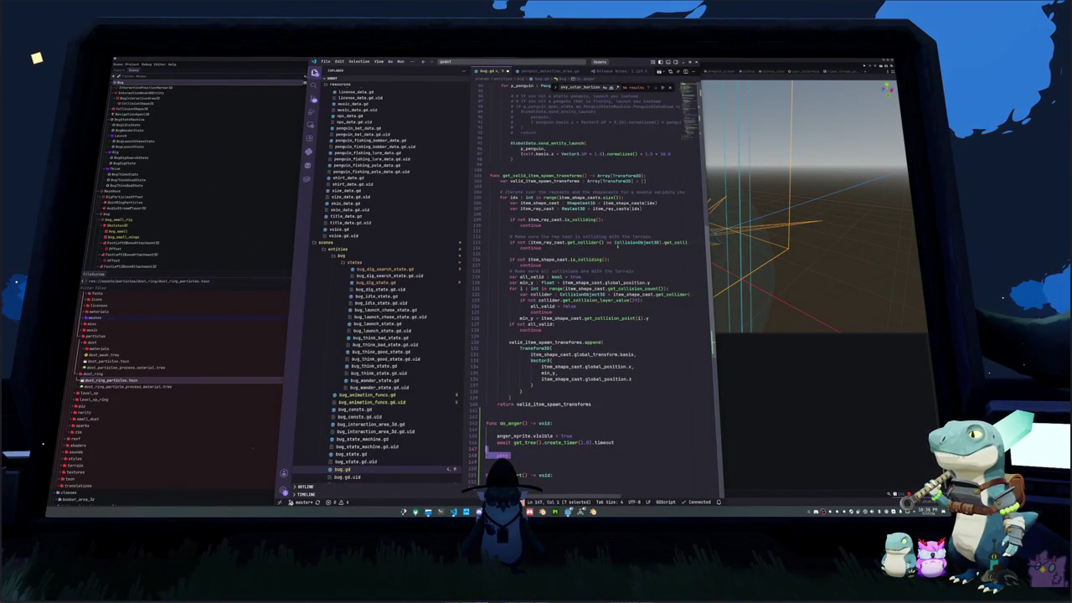
key("Tab")
key("Return")
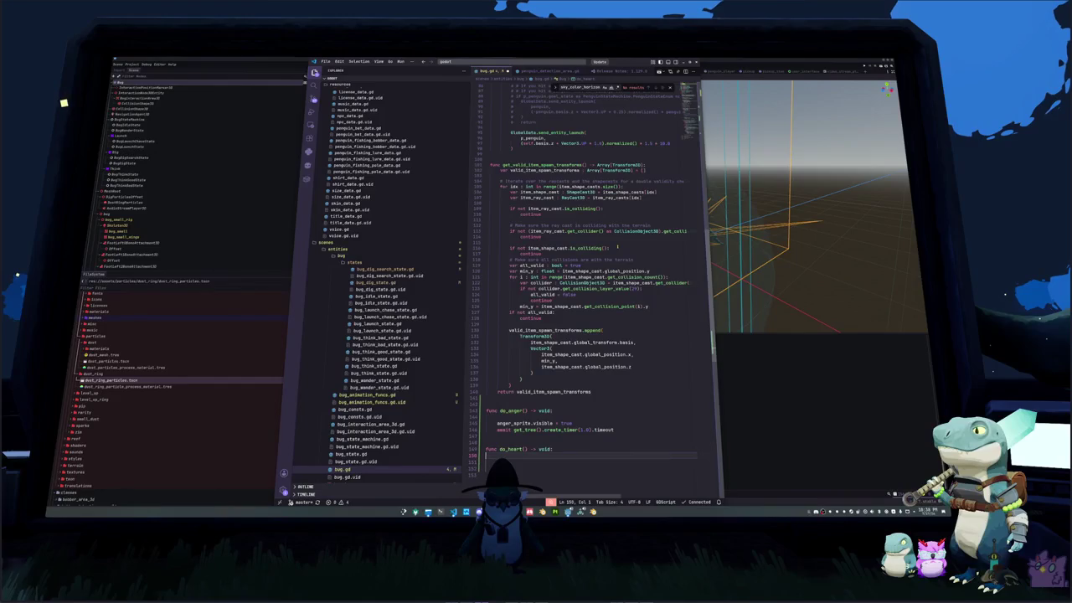
Fill do_heart with heart_sprite.visible = true, a 1.0-second timer await, then heart_sprite.visible = false
type("he")
key("Tab")
type(".visib")
key("Tab")
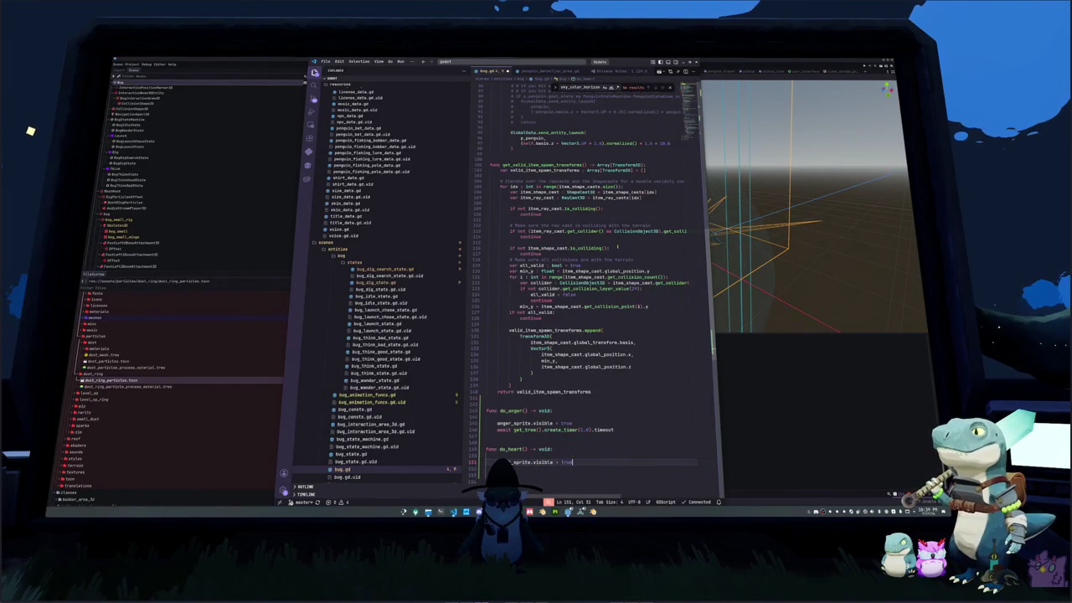
key("Return")
type("a")
key("Escape")
type("get_tree().c")
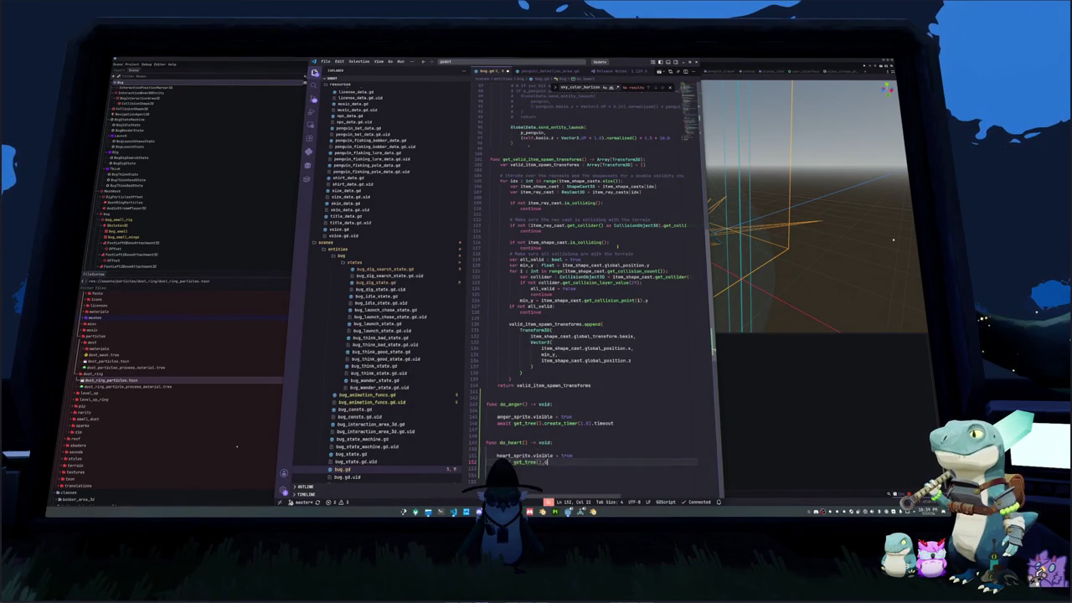
key("Tab")
type("1.")
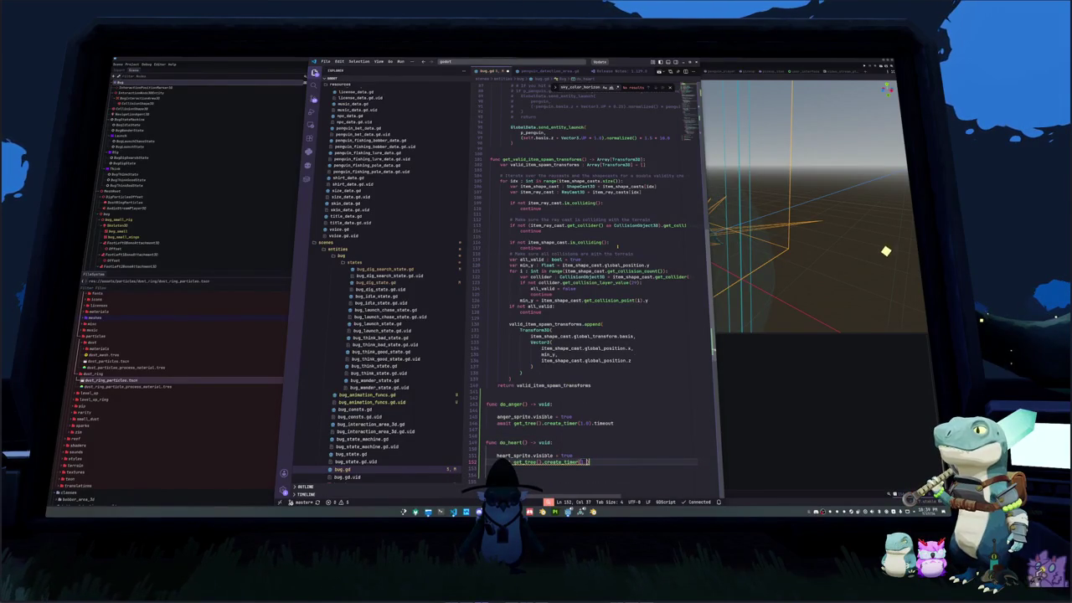
type("0).timeout")
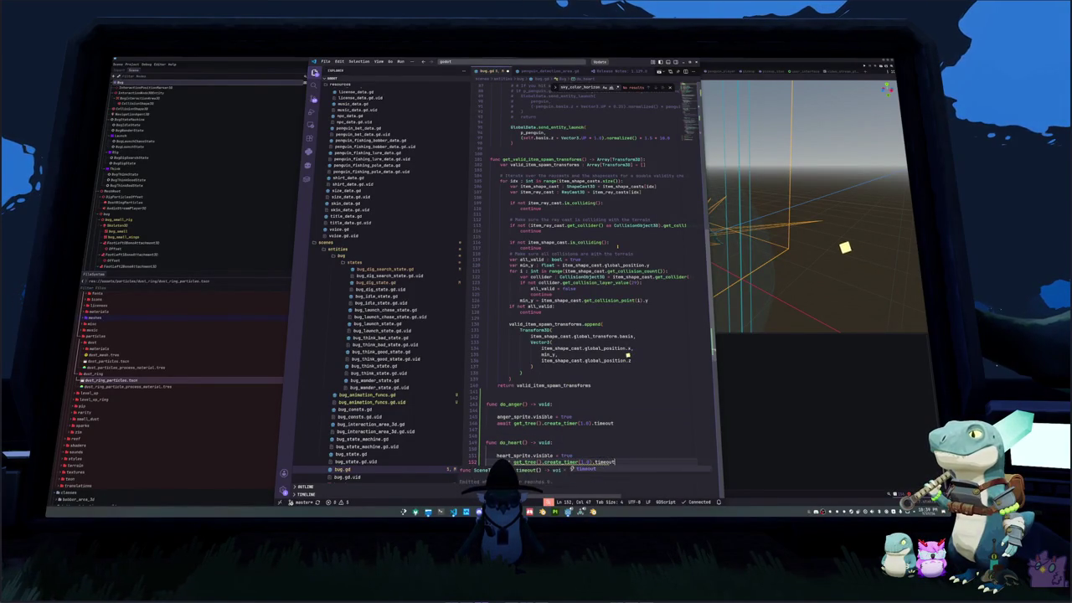
key("Tab")
key("Return")
type("heart_sprite.visible = false")
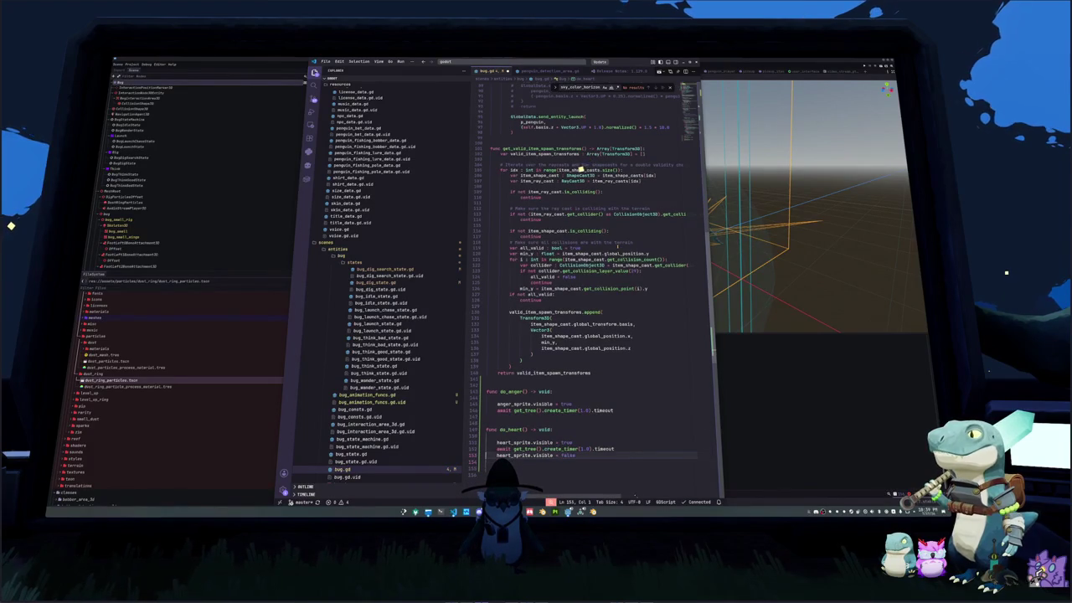
Add anger_sprite.visible = false at the end of do_anger
key("Up")
key("Up")
key("Up")
type("anger_sprite.")
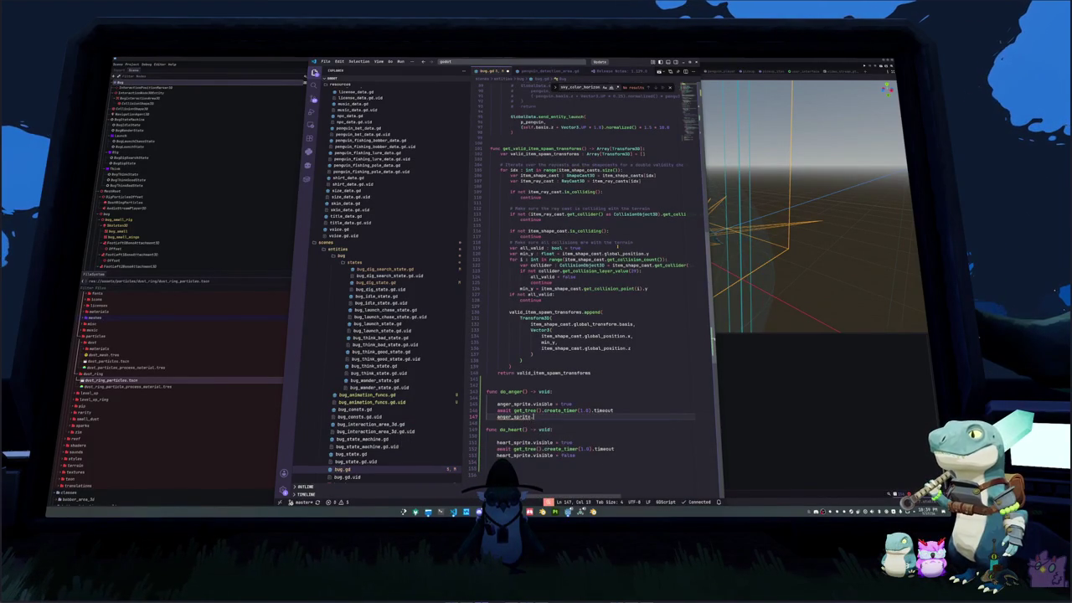
type("visible = fals")
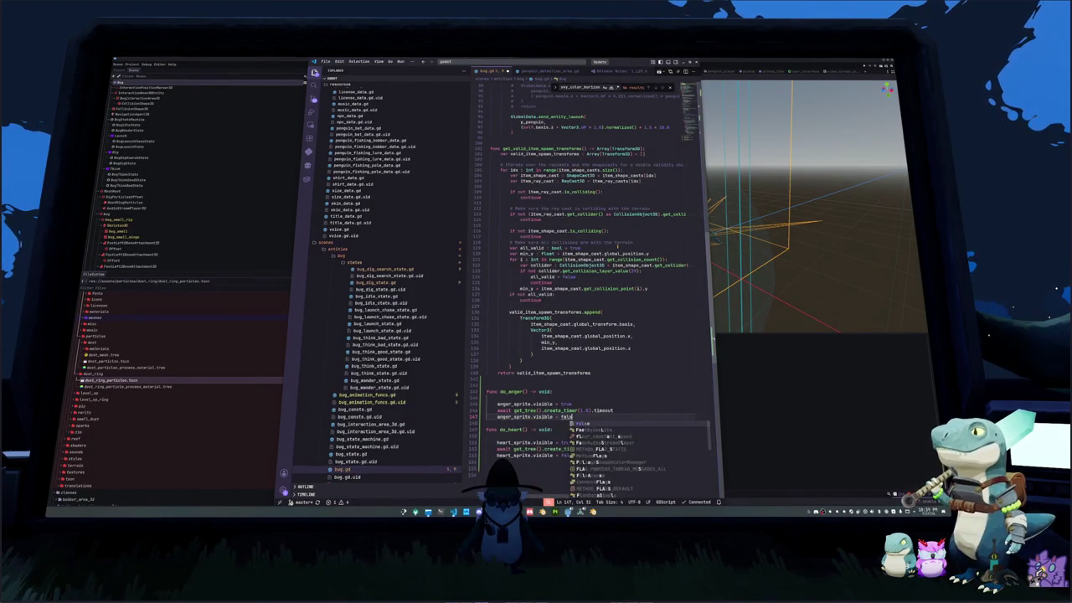
type("e")
key("Down")
key("Down")
key("Down")
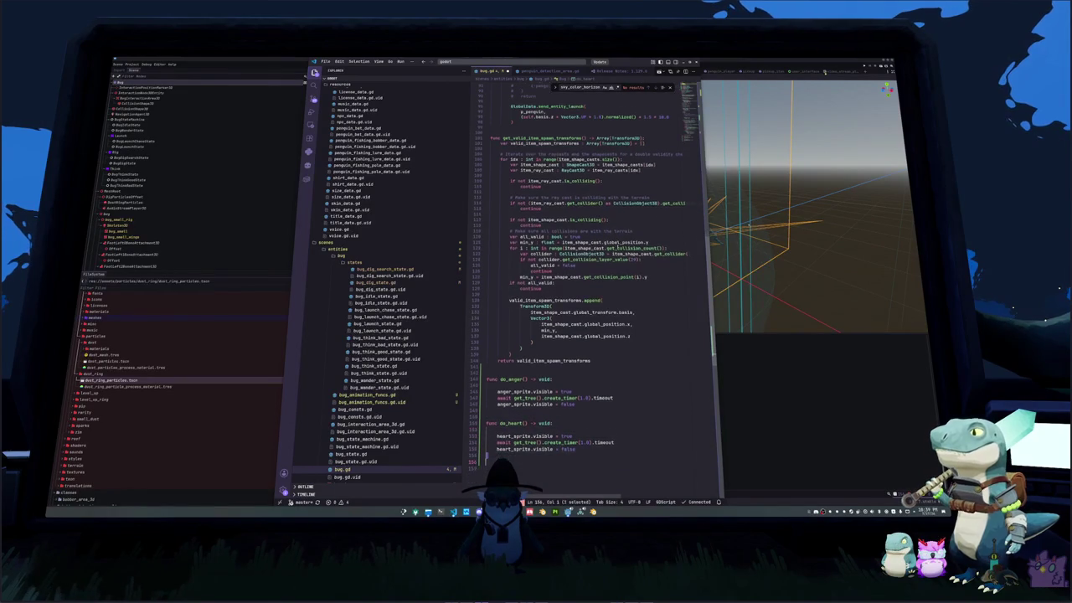
key("Down")
key("Up")
key("Up")
key("Up")
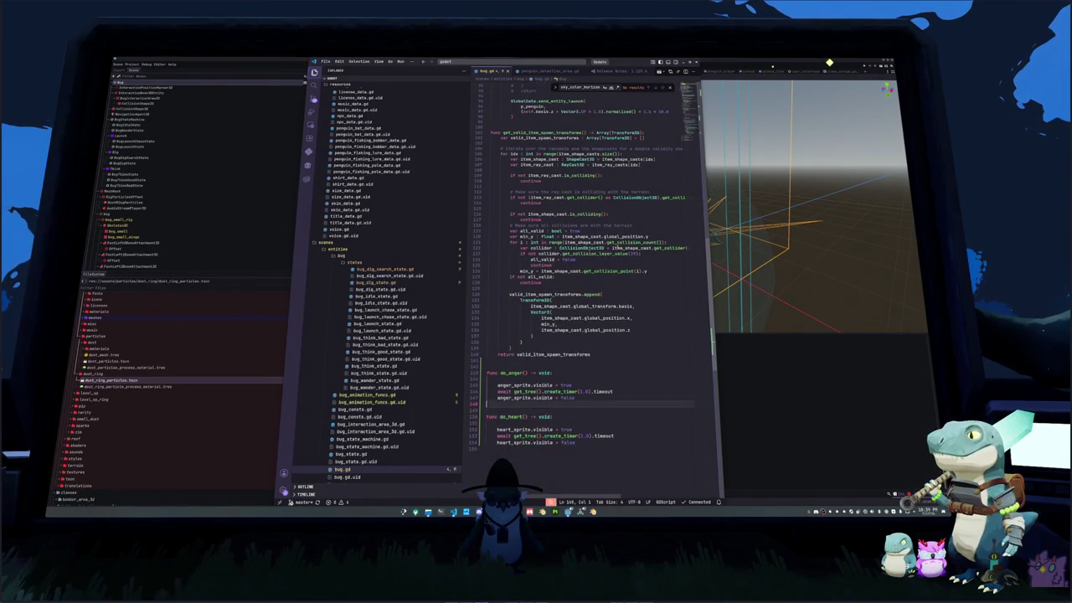
key("Down")
key("Down")
key("Down")
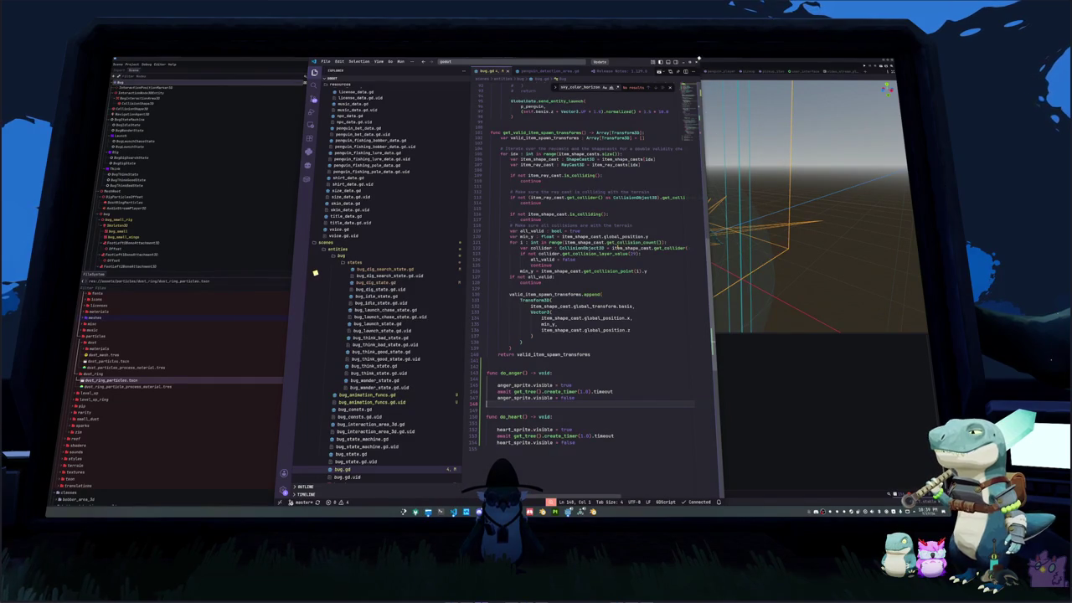
key("Up")
key("Up")
key("Up")
key("Up")
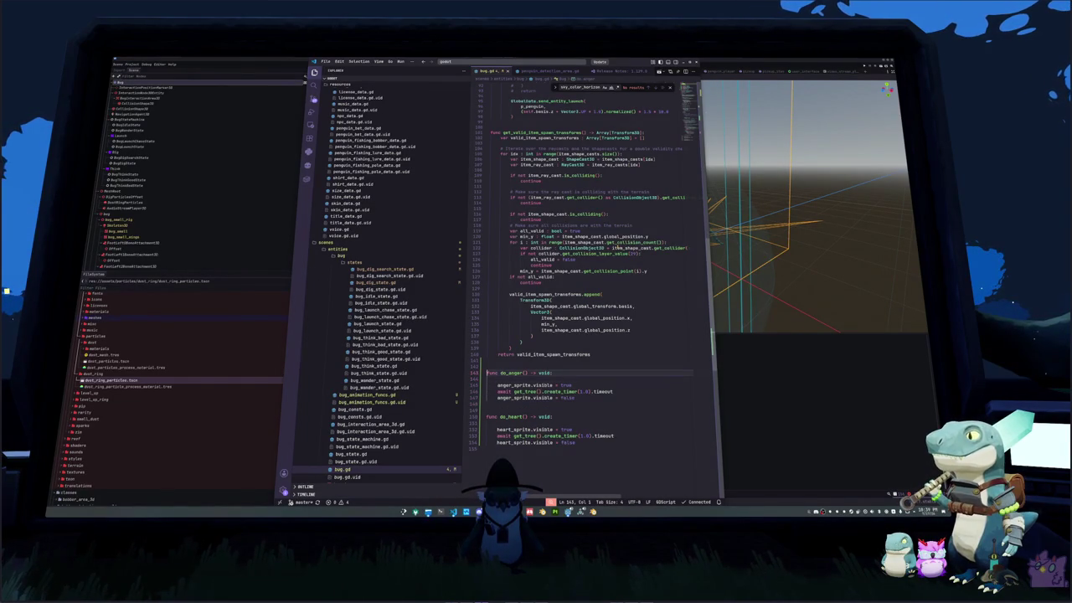
key("Down")
key("Down")
key("Down")
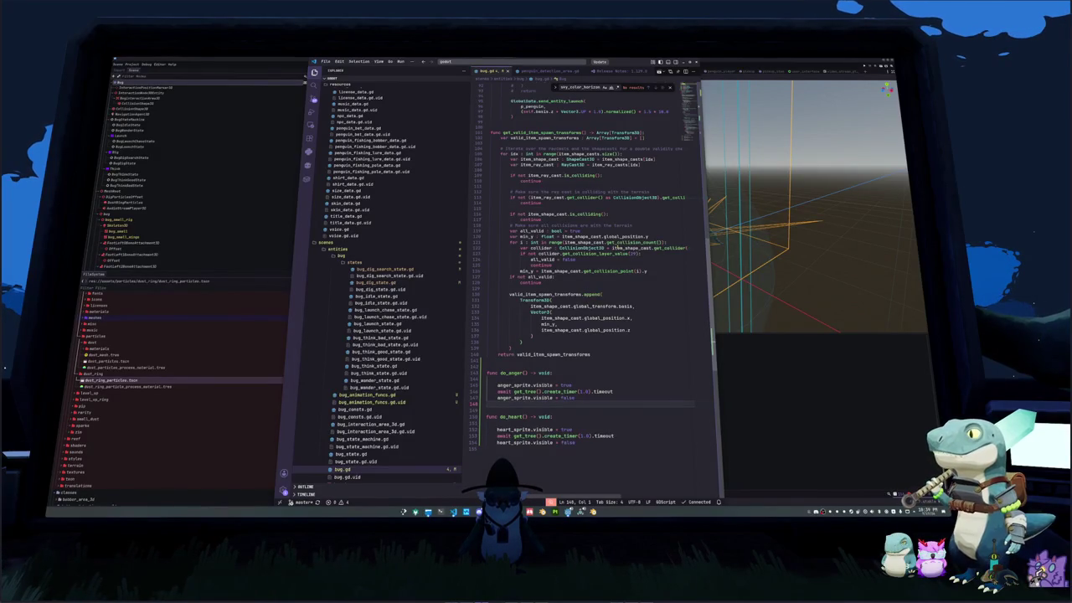
key("Up")
key("Up")
key("Up")
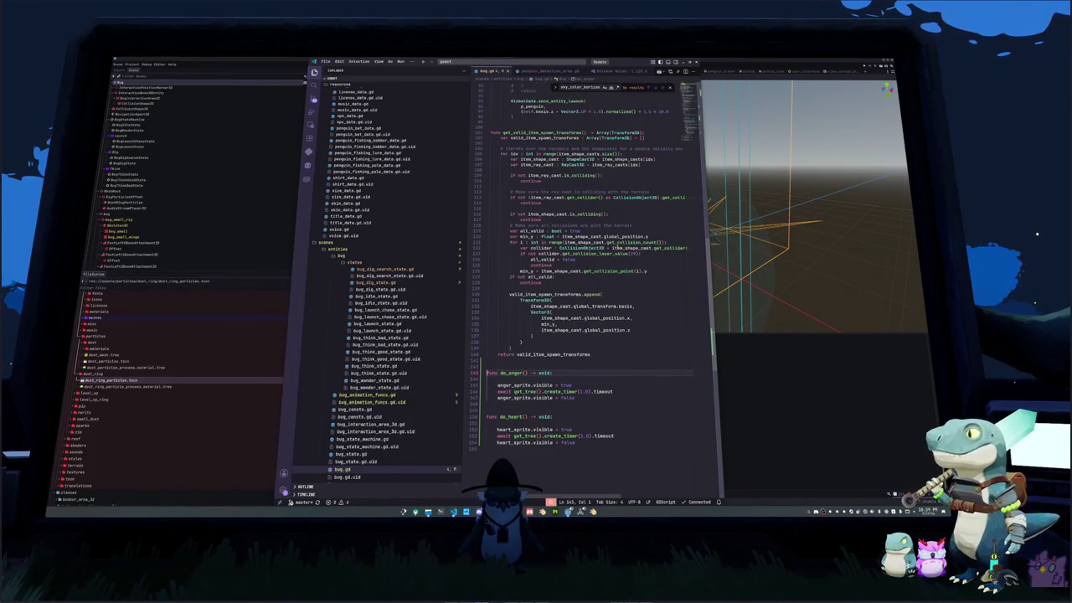
key("Down")
key("Down")
key("Down")
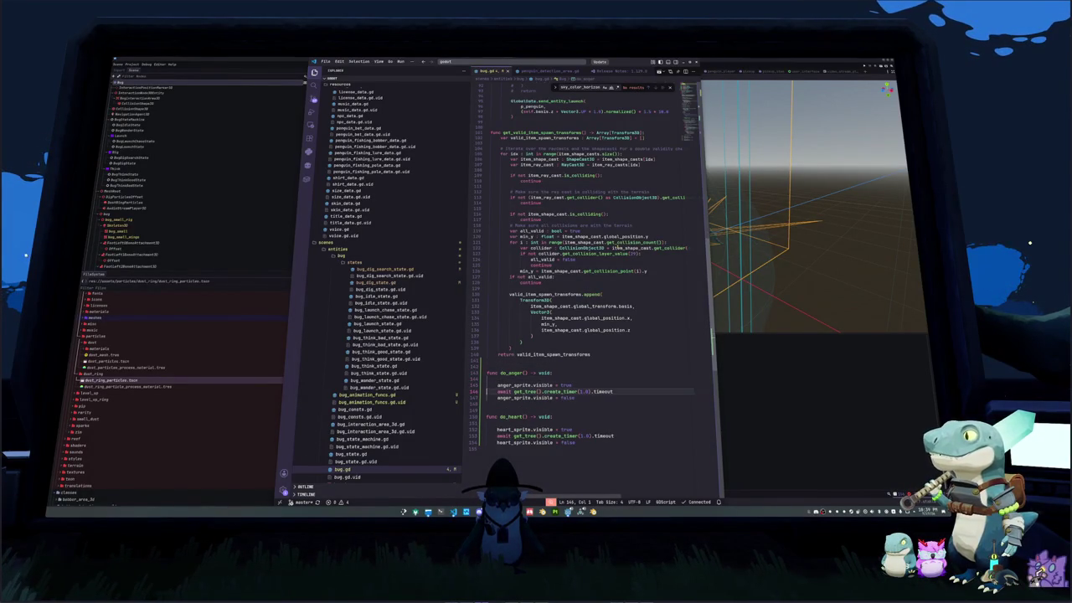
key("Down")
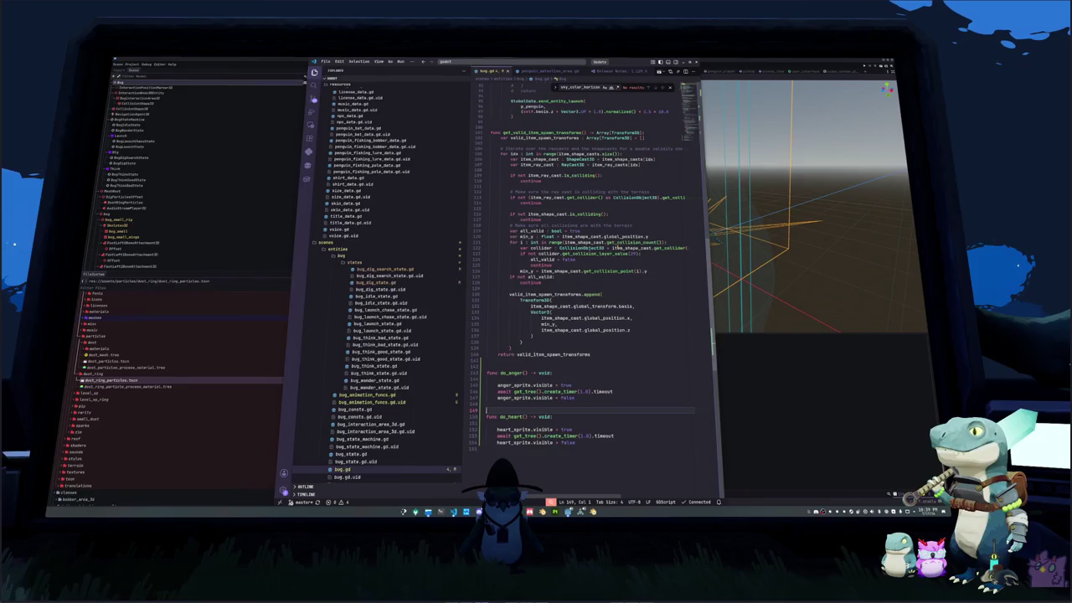
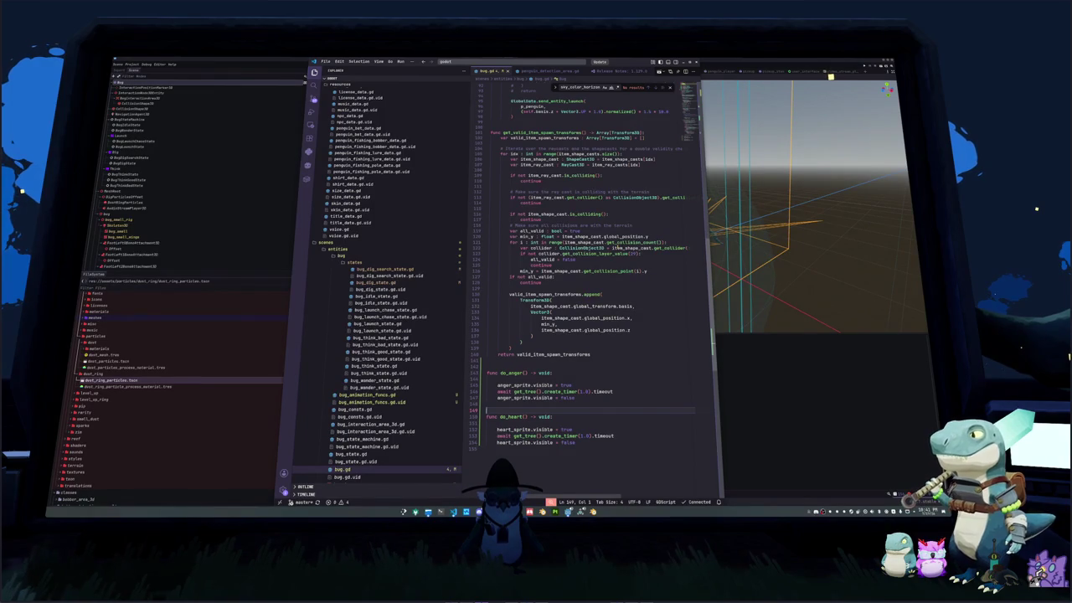
Look through the bug's anger function and the dig and think state scripts
key("Down")
key("Down")
key("Down")
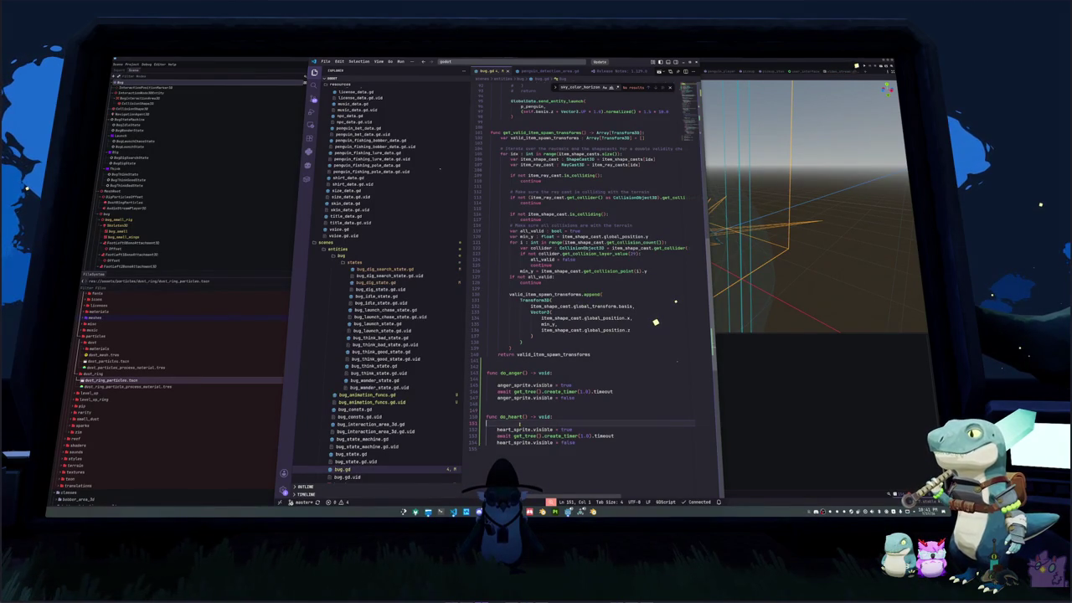
left_click(511, 402)
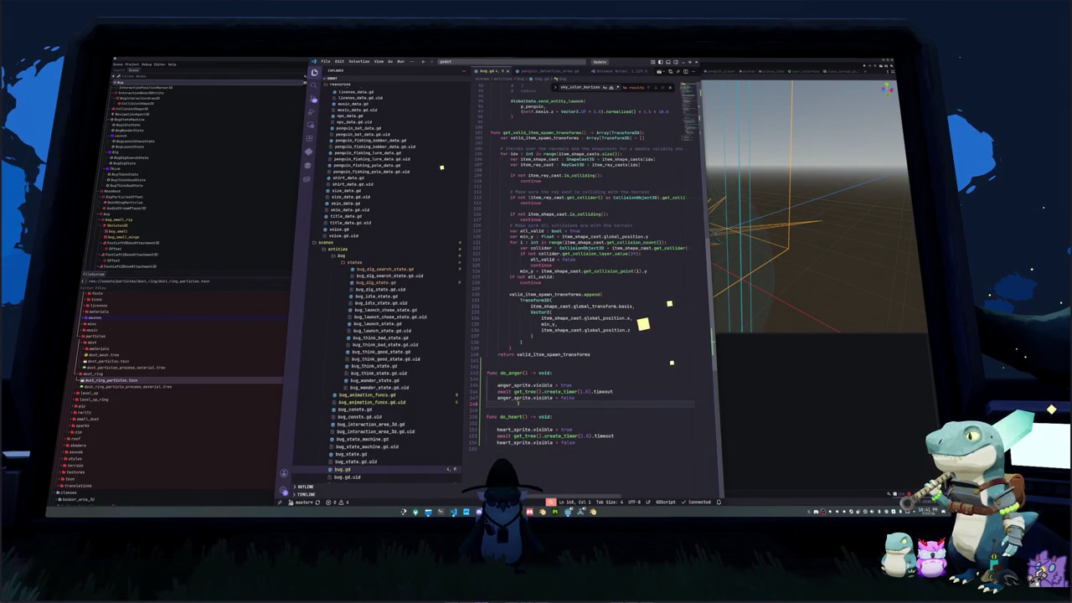
left_click(377, 283)
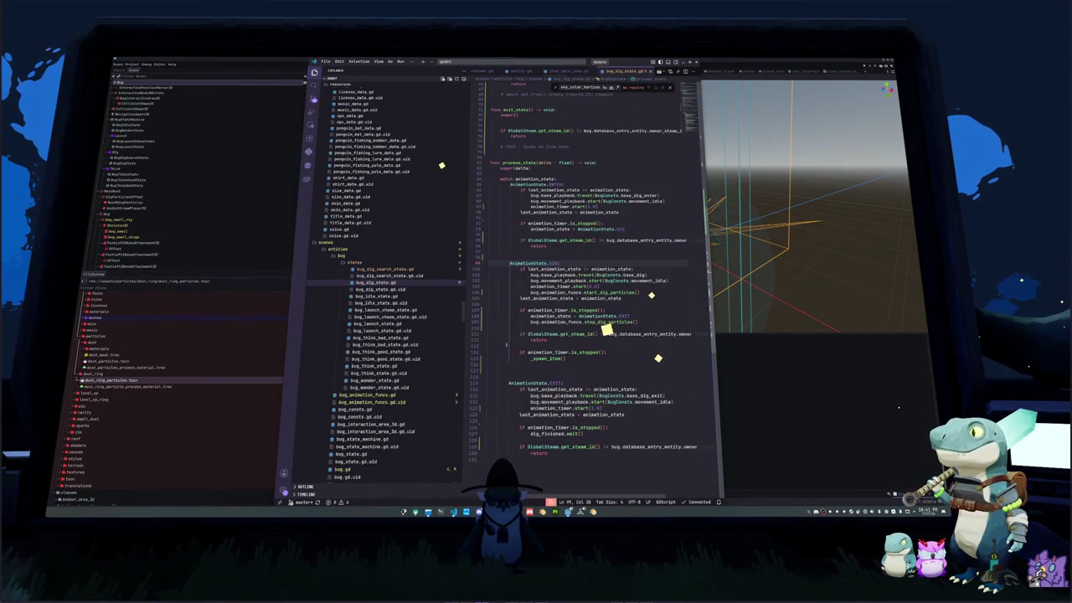
left_click(506, 360)
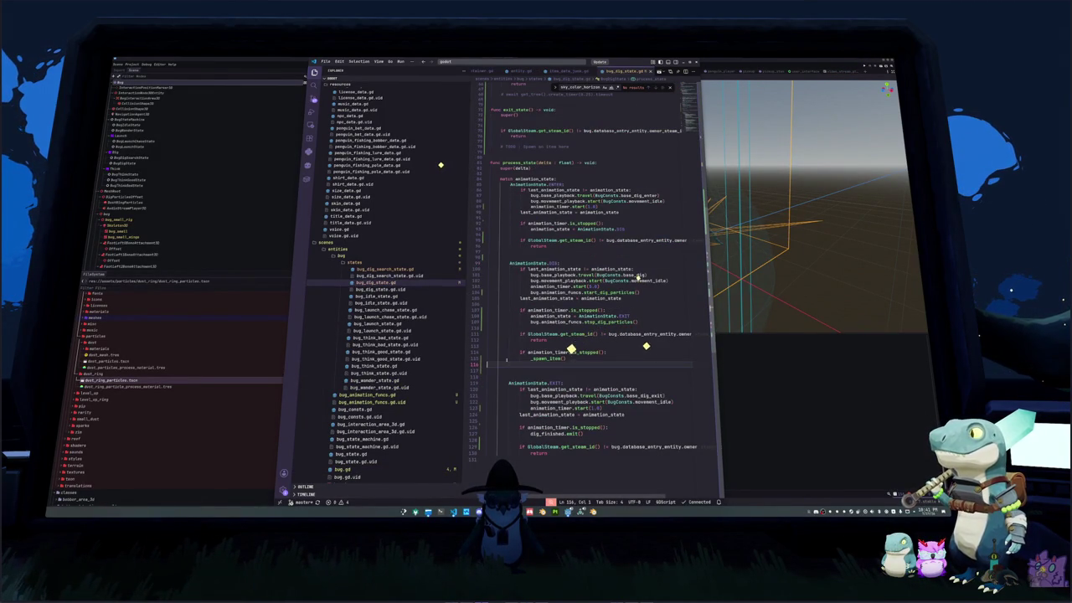
left_click(381, 366)
Add bug.do_heart() to enter_state in bug_think_good_state.gd
left_click(378, 352)
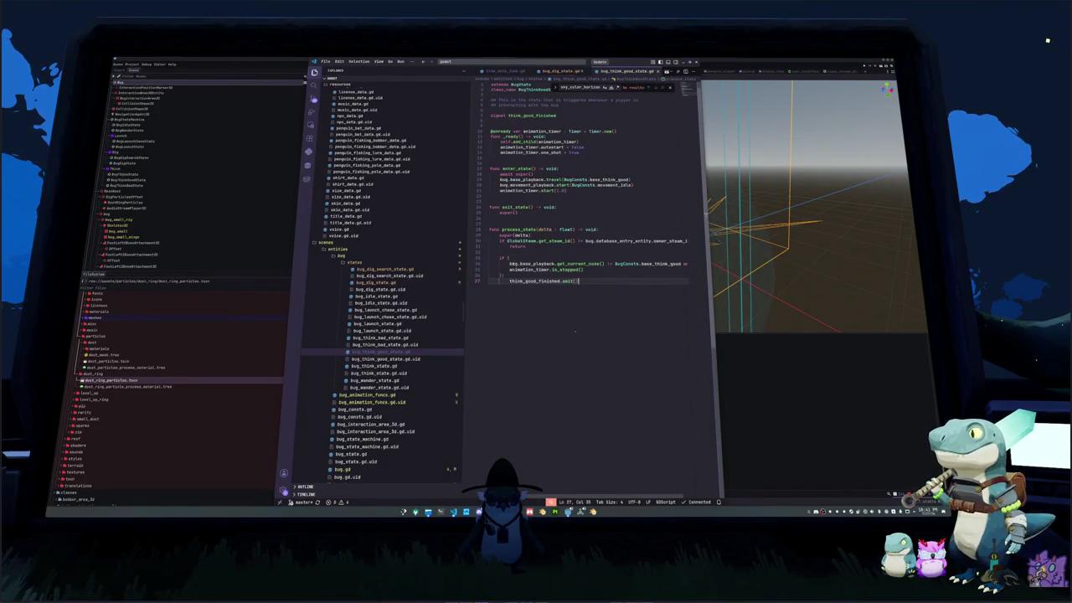
left_click(510, 197)
key("Return")
type("bug.do_")
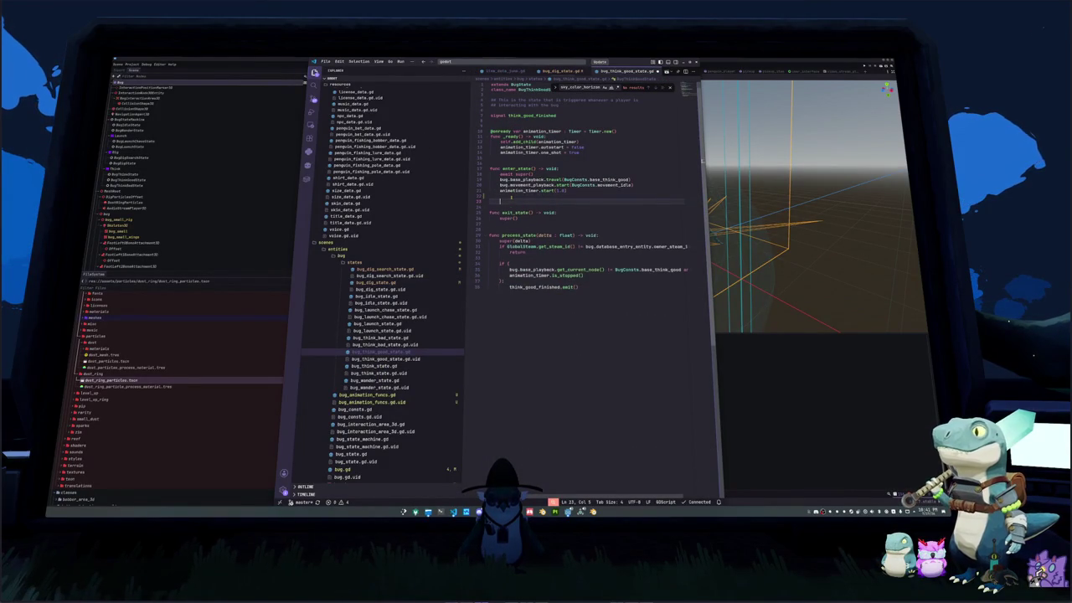
type("h")
key("Return")
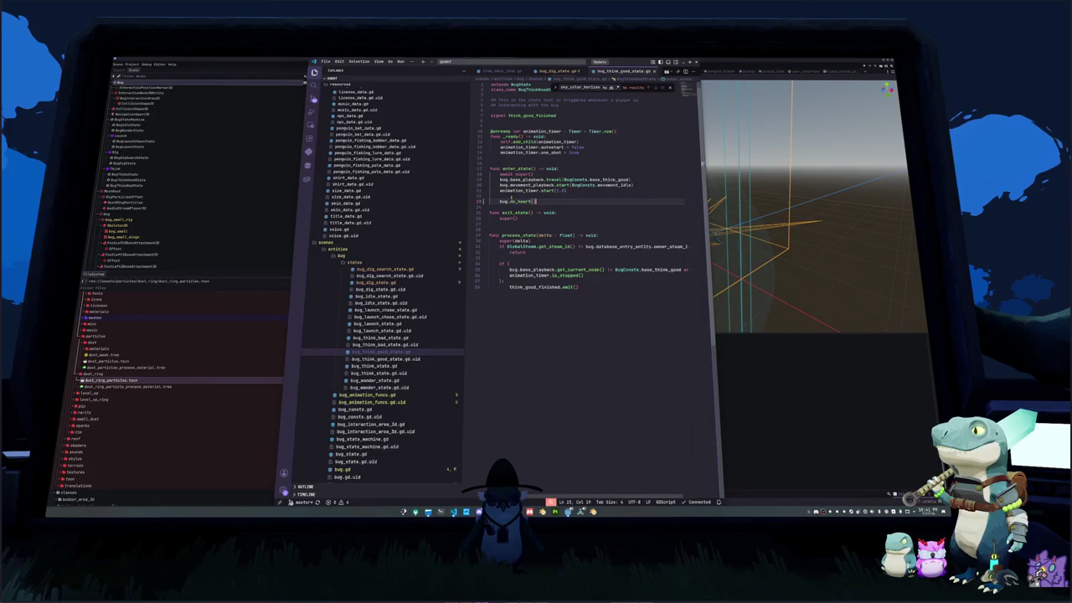
key("shift+Up")
Add bug.do_anger() to enter_state in bug_think_bad_state.gd
left_click(381, 337)
left_click(514, 198)
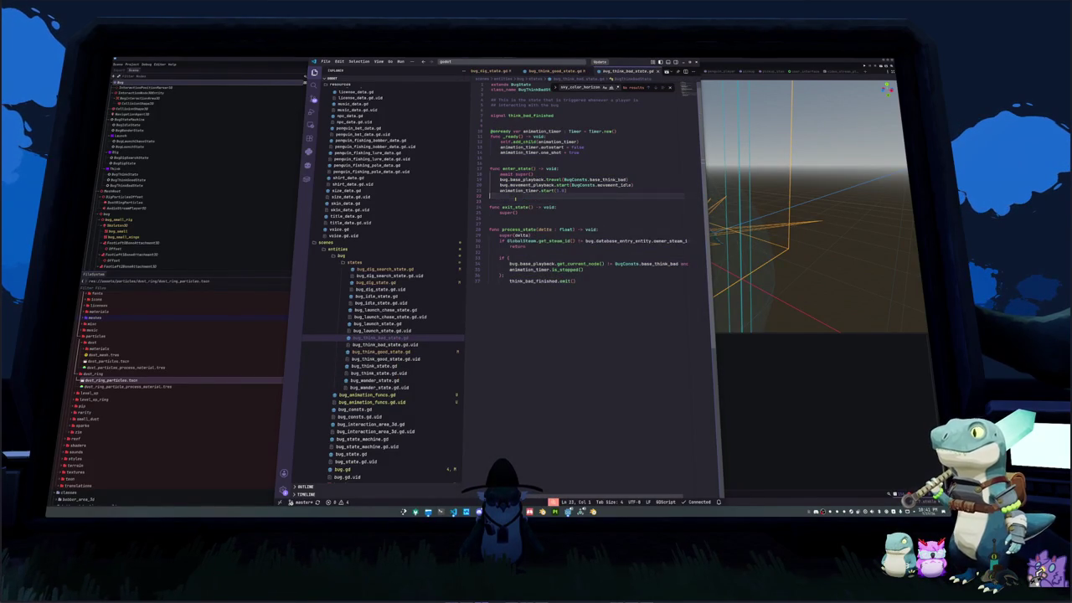
key("Return")
type("bug.do")
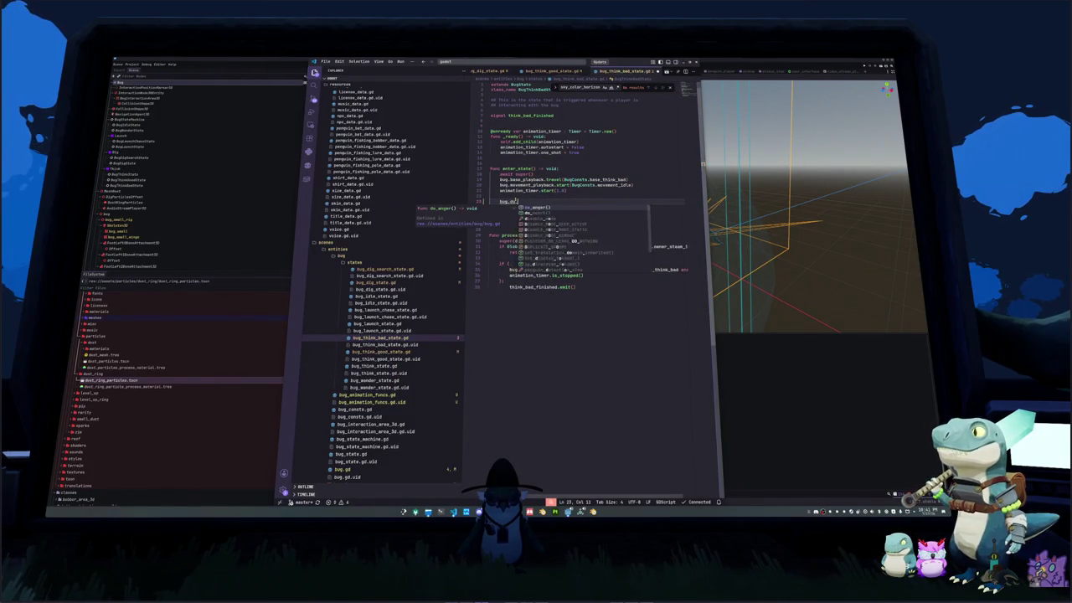
key("Return")
key("Return")
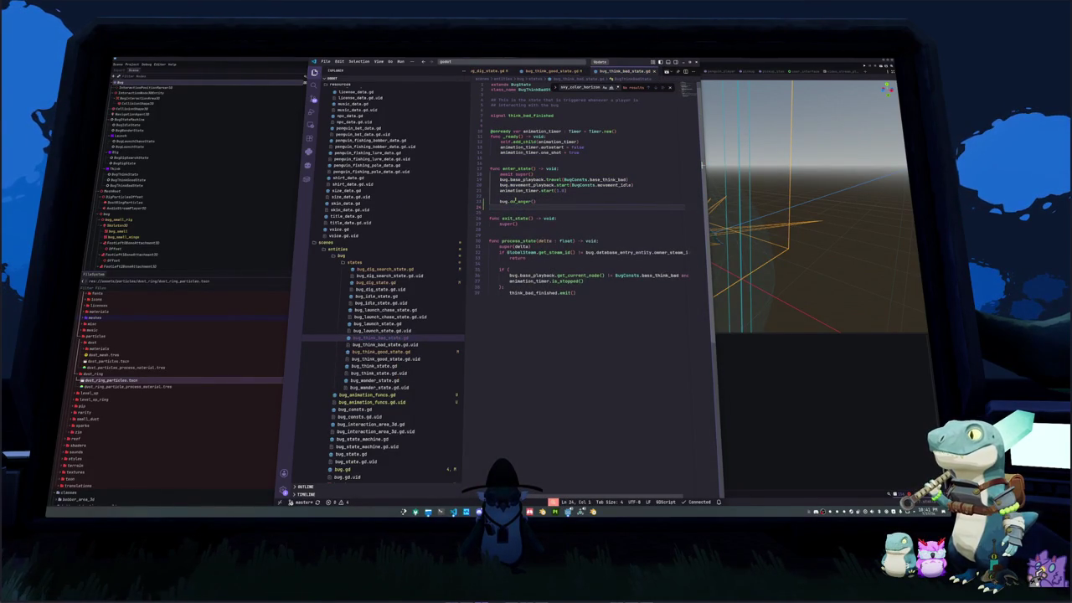
key("alt+Tab")
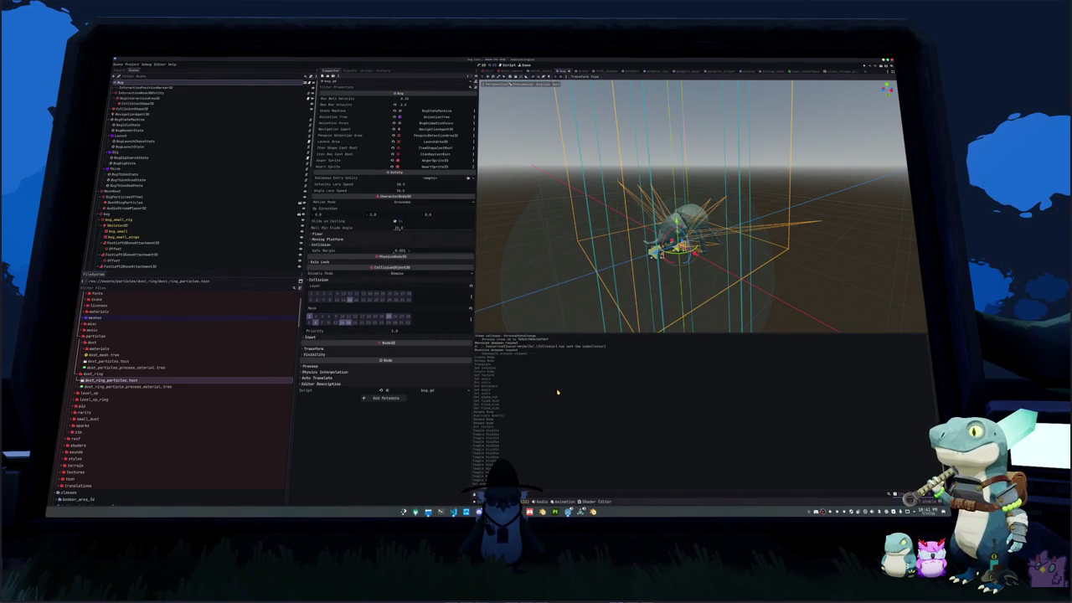
Run the project with F5 and bring up the game window
key("F5")
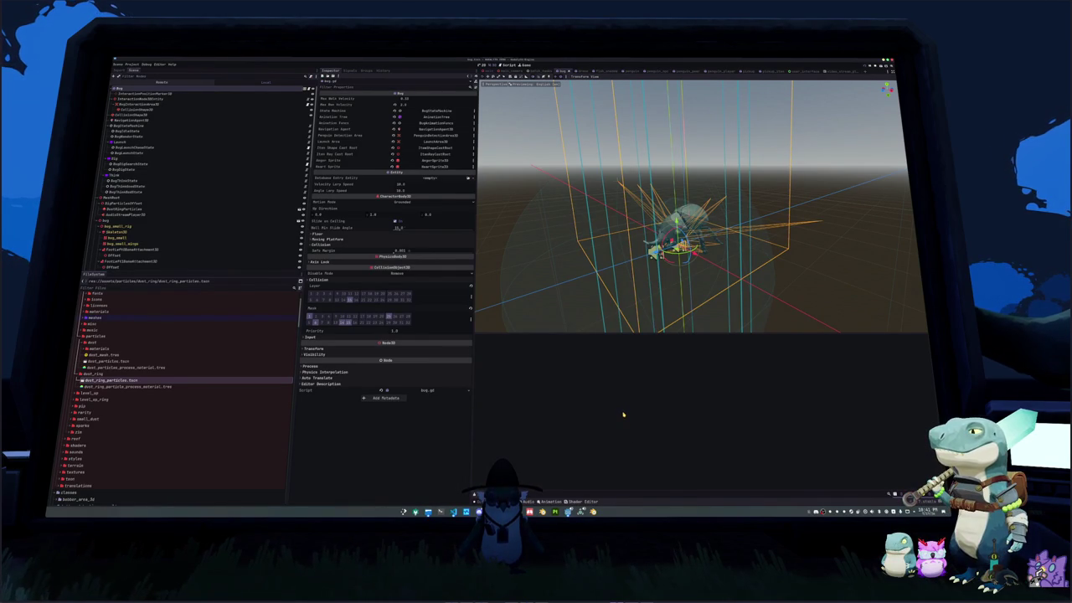
key("F5")
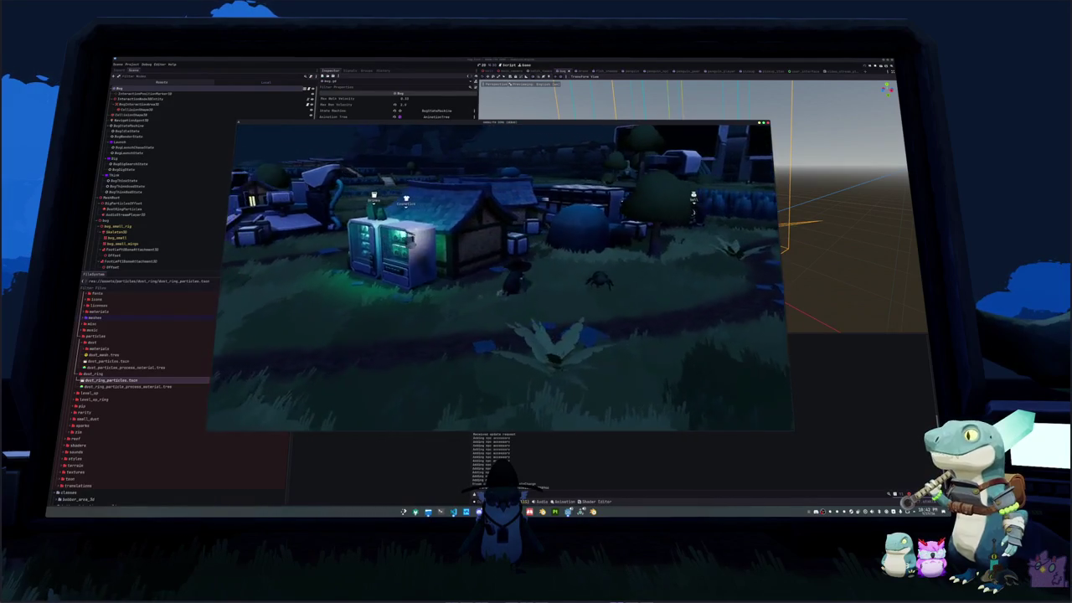
Pet the bug with a timed click, then walk forward along the path
left_click(612, 302)
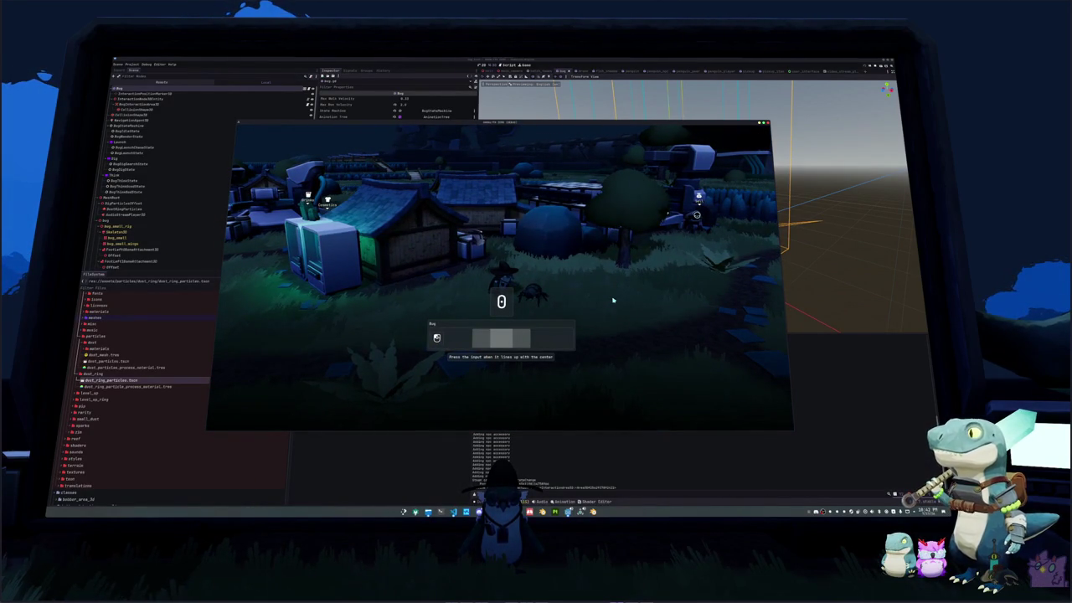
left_click(612, 299)
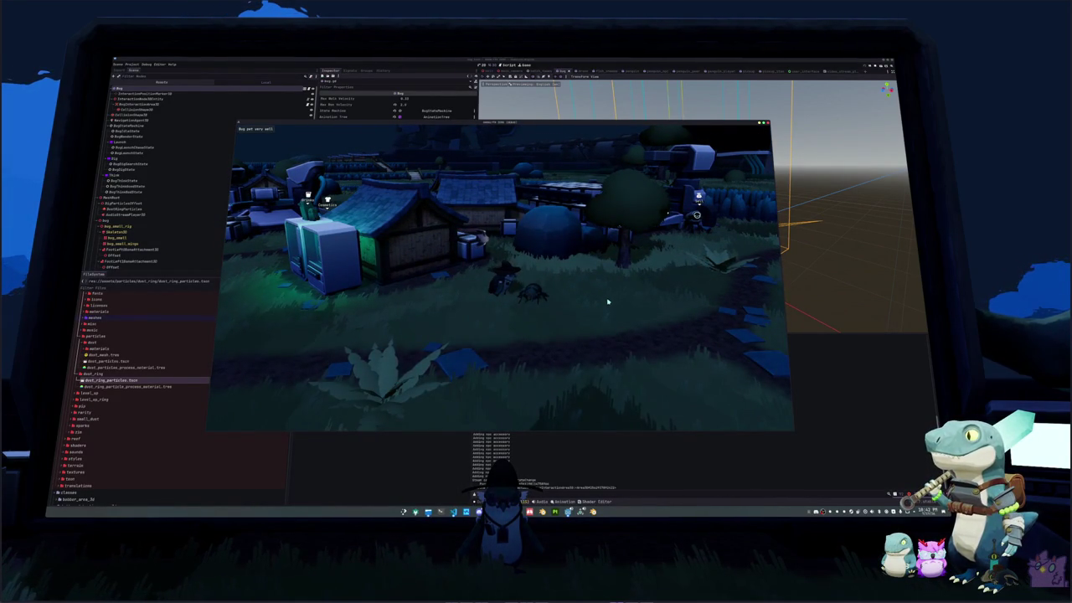
key("w")
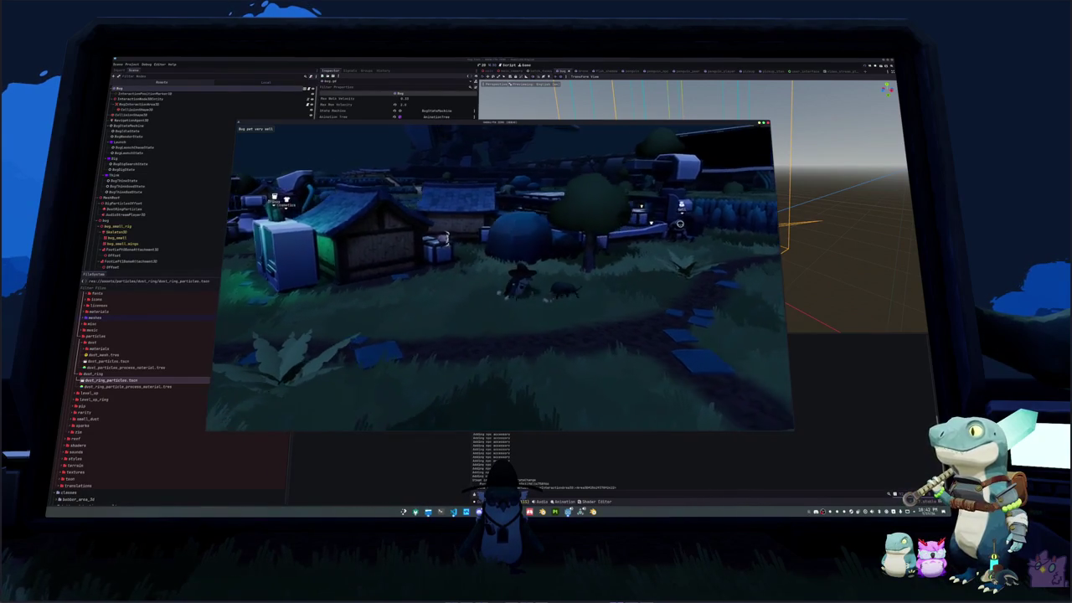
key("w")
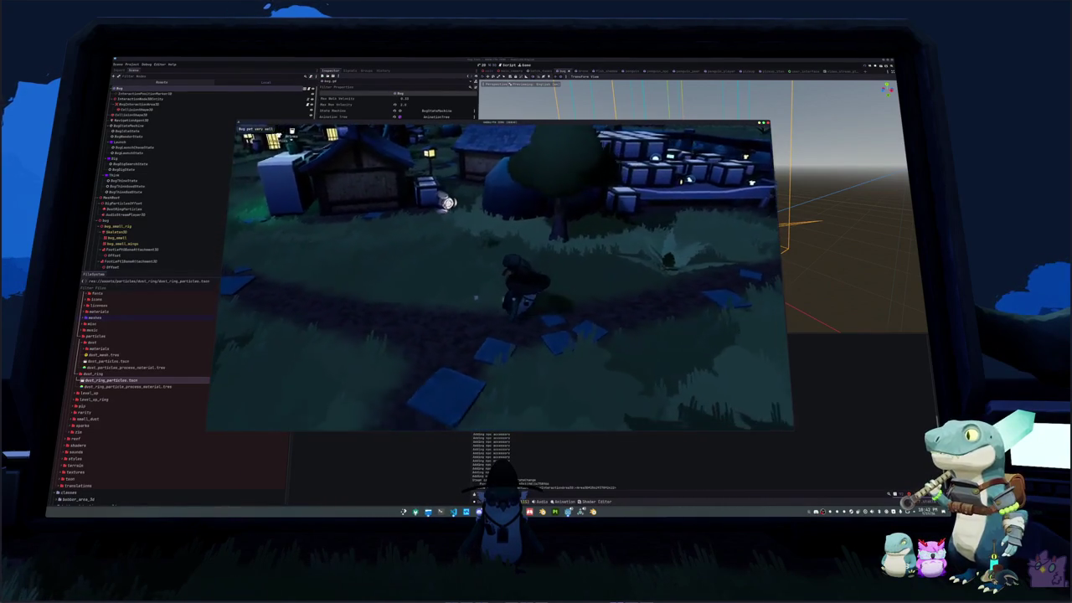
key("w")
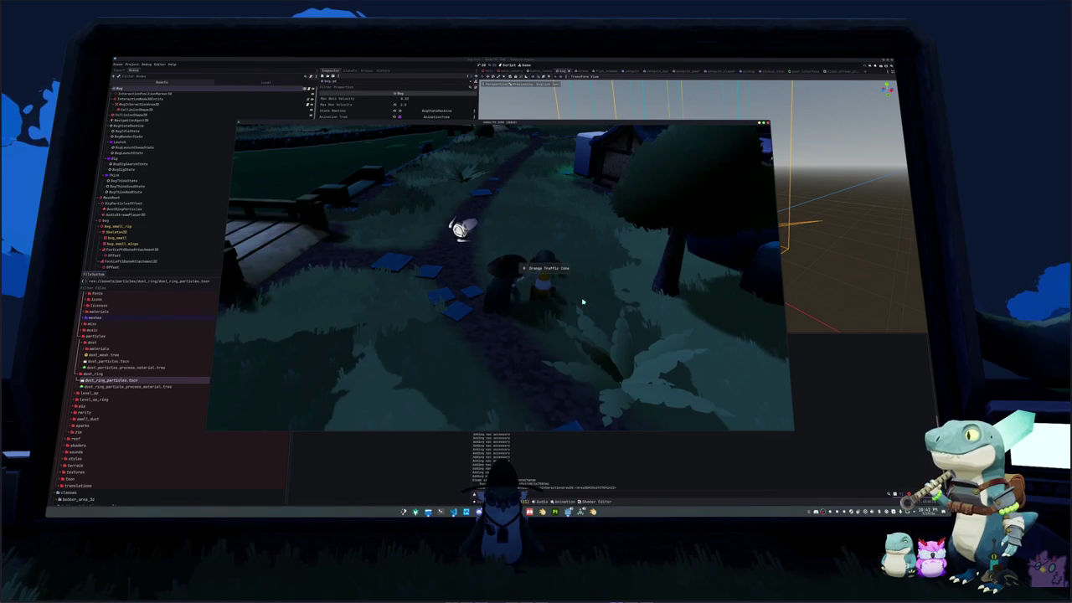
Pick up the Orange Traffic Cone, walk toward the village, and stop the game
key("e")
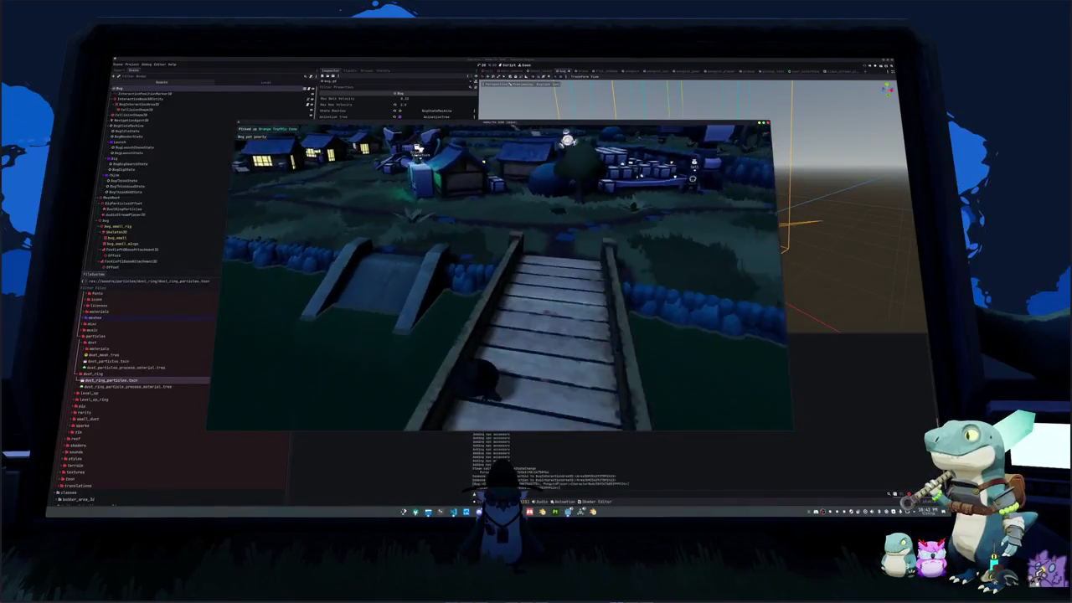
key("w")
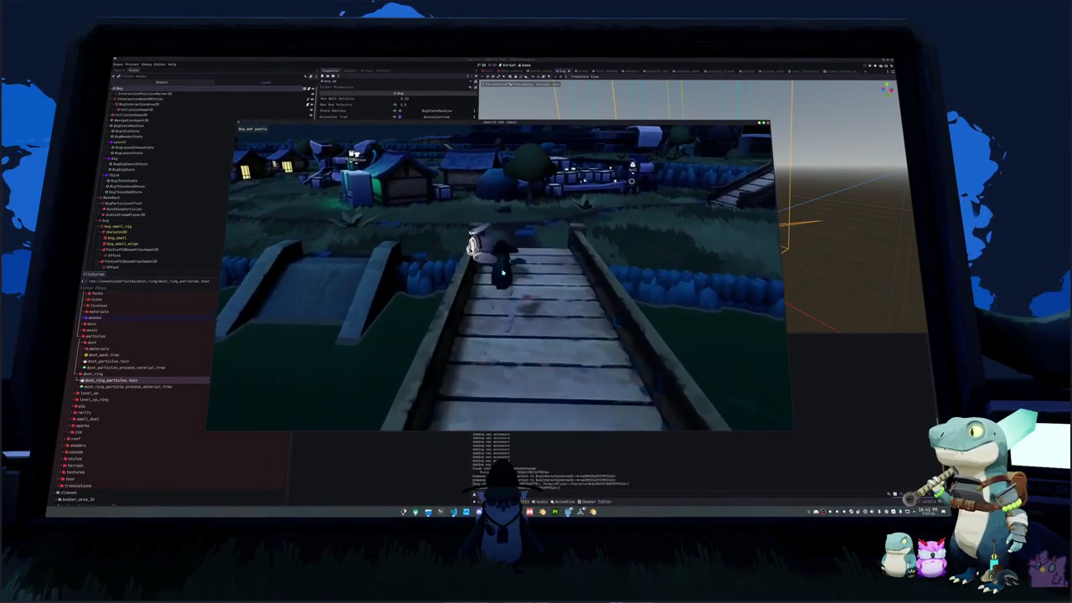
key("F8")
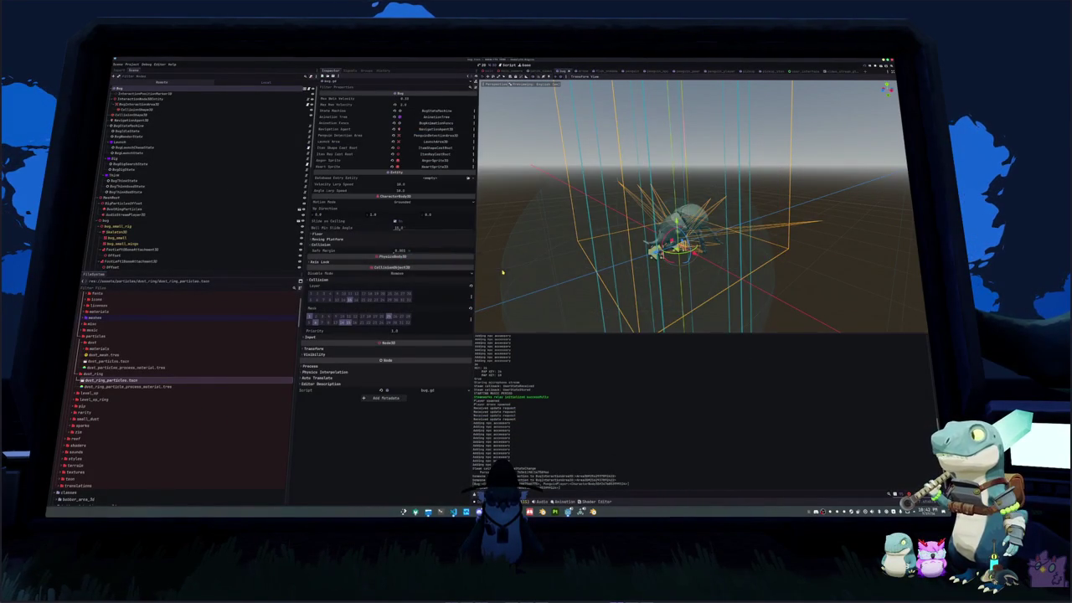
Inspect the Bug scene's nodes down to AngerSprite3D, then run the game with F5
left_click(175, 104)
left_click(168, 89)
scroll(192, 167, "down", 5)
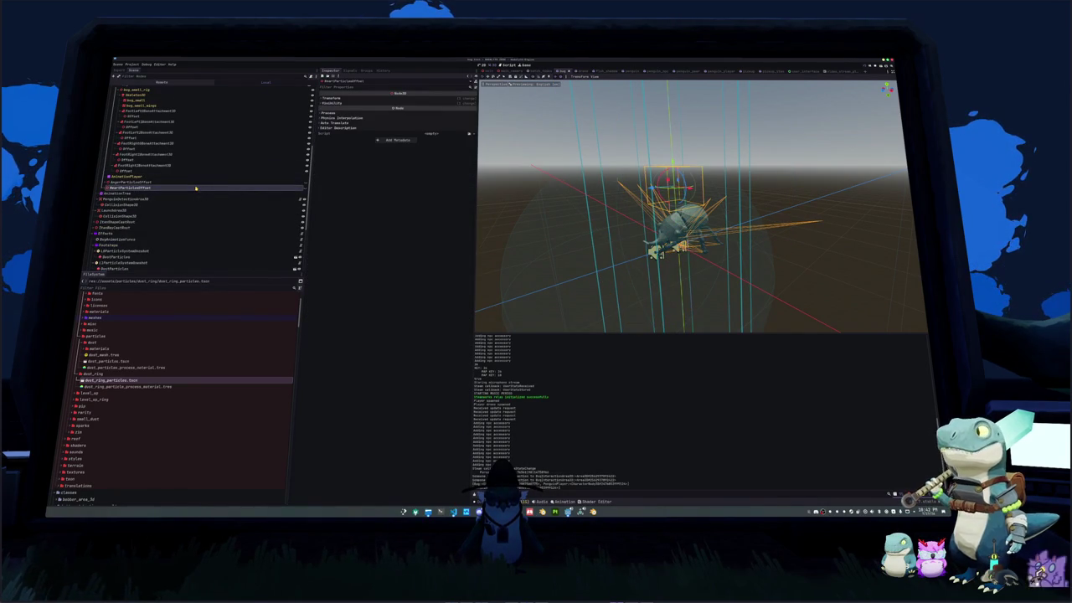
left_click(195, 189)
left_click(195, 188)
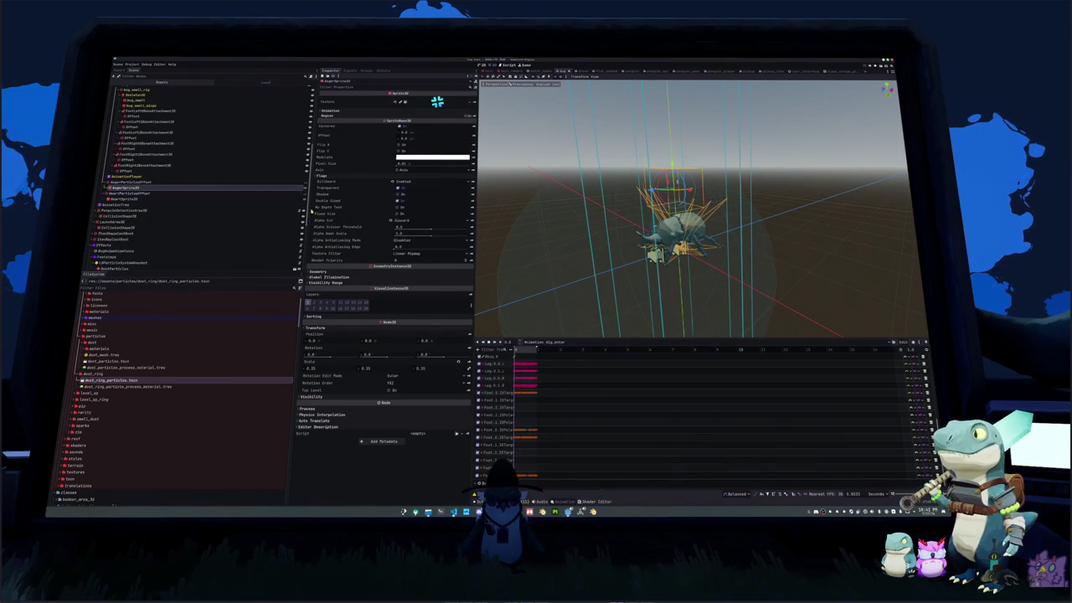
key("F5")
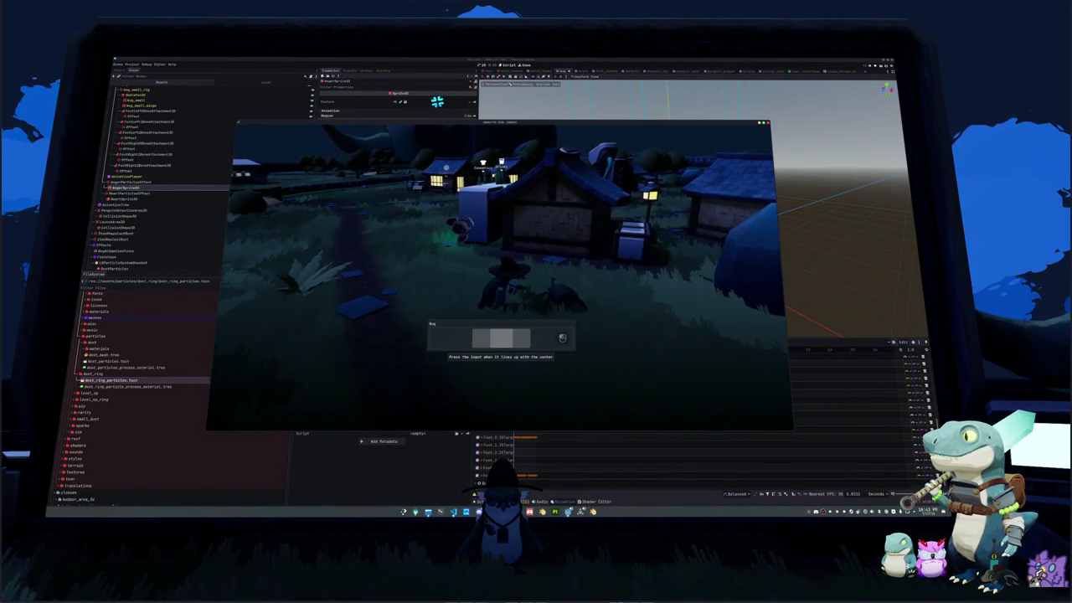
Pet the bug with well-timed input, grab the red traffic cone, and pet the dog
left_click(563, 268)
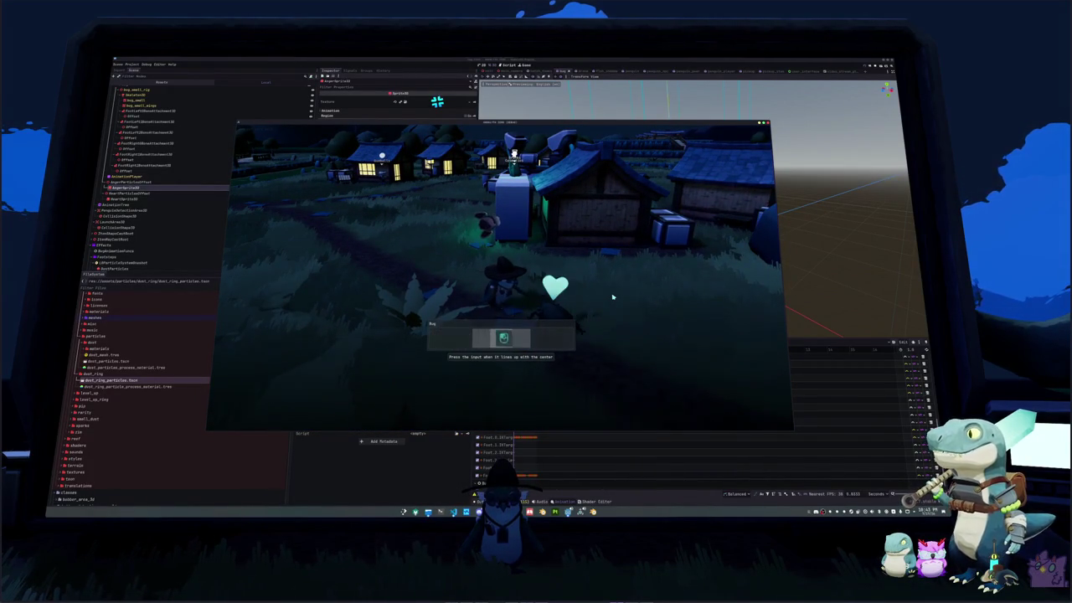
key("space")
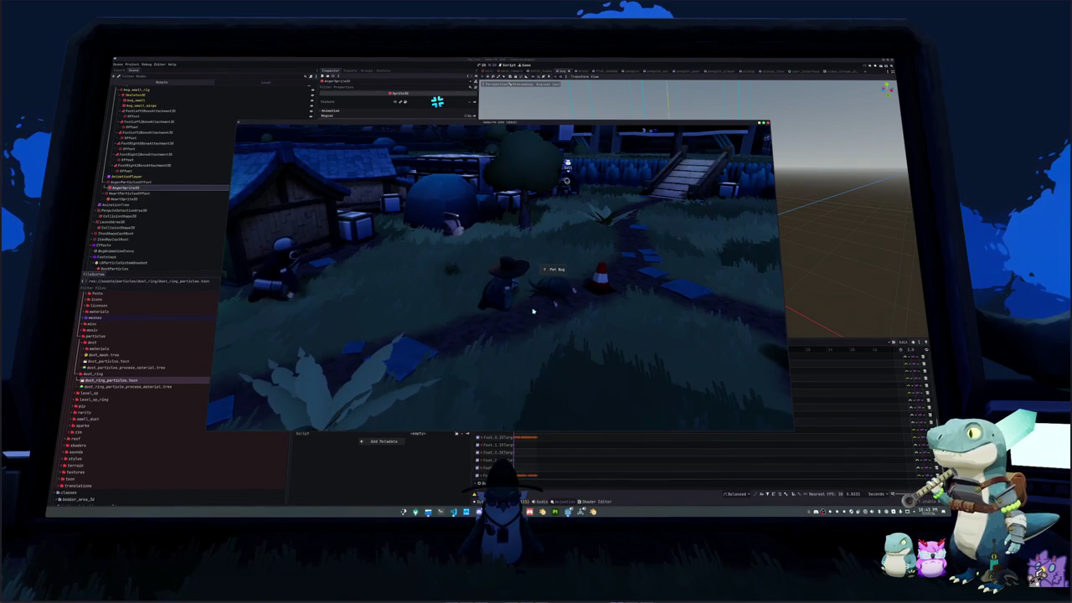
key("e")
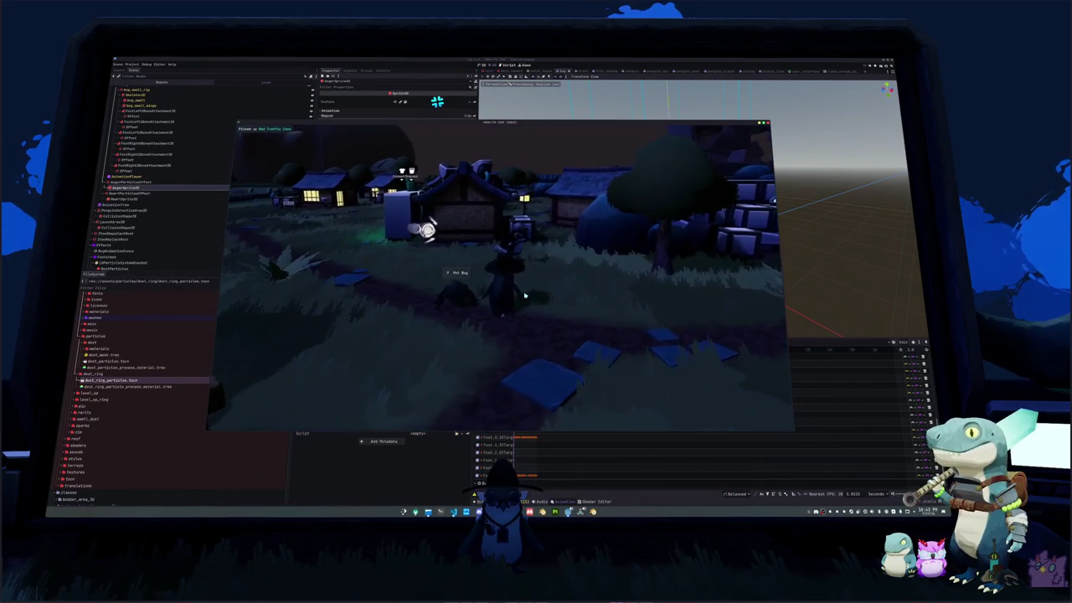
key("f")
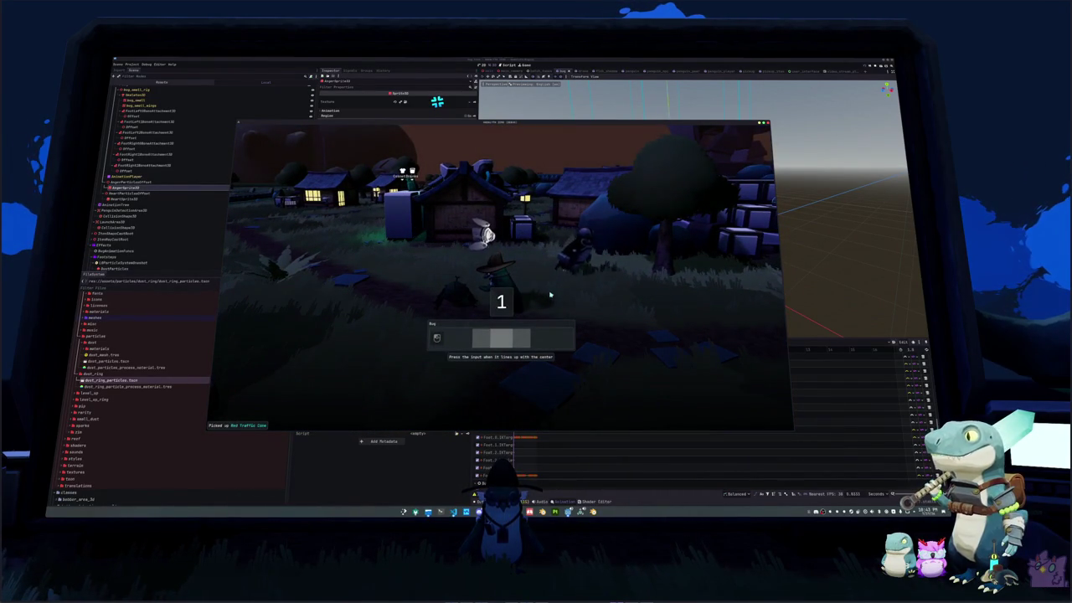
key("space")
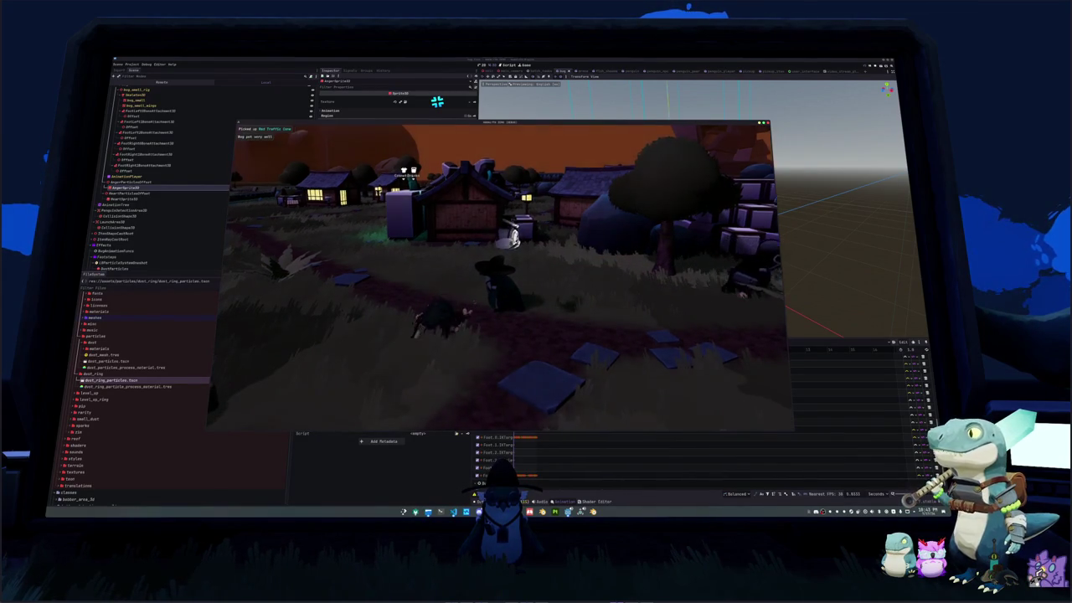
Cross the bridge, pick up the Blue Soda Can, then stop the game with F8
key("w")
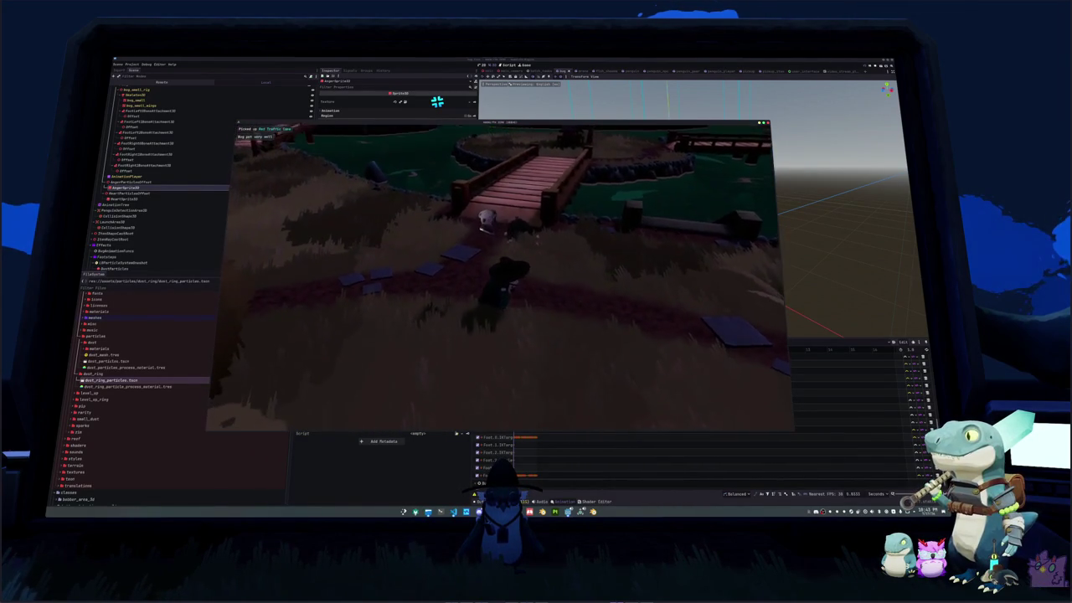
key("w")
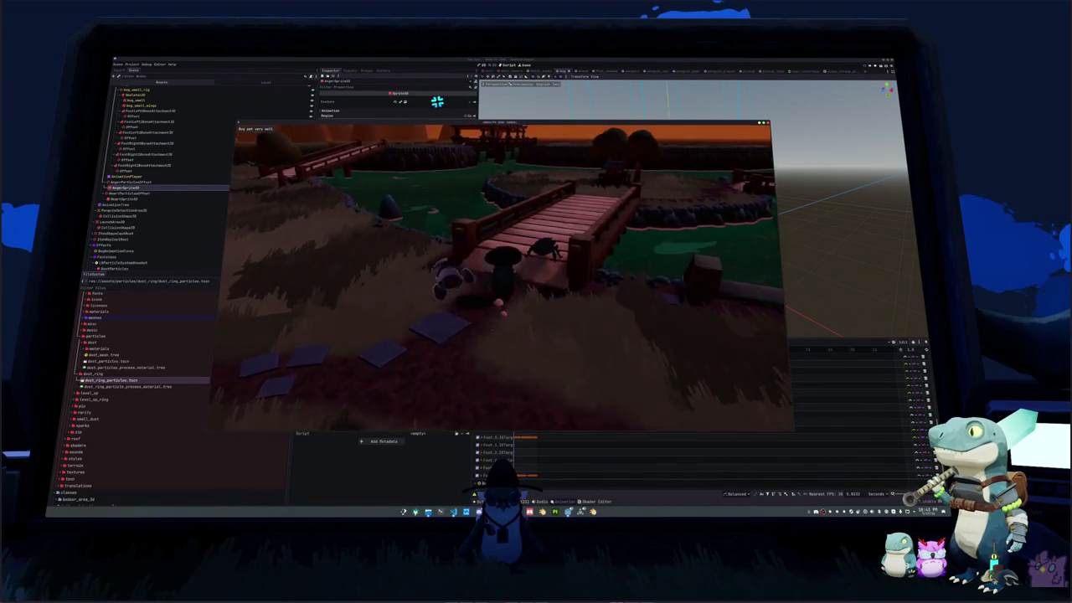
key("w")
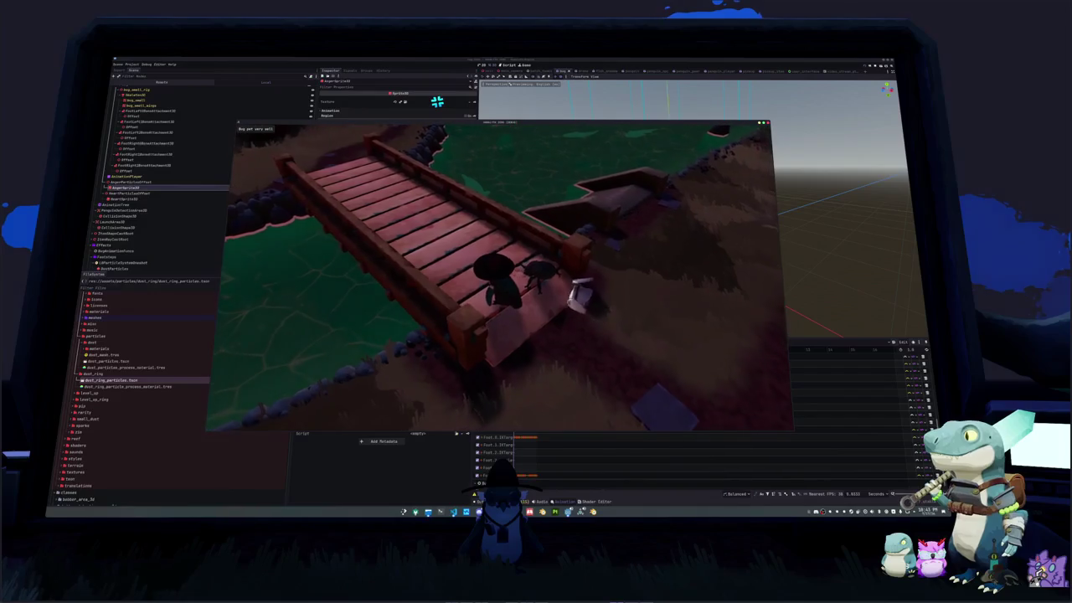
key("w")
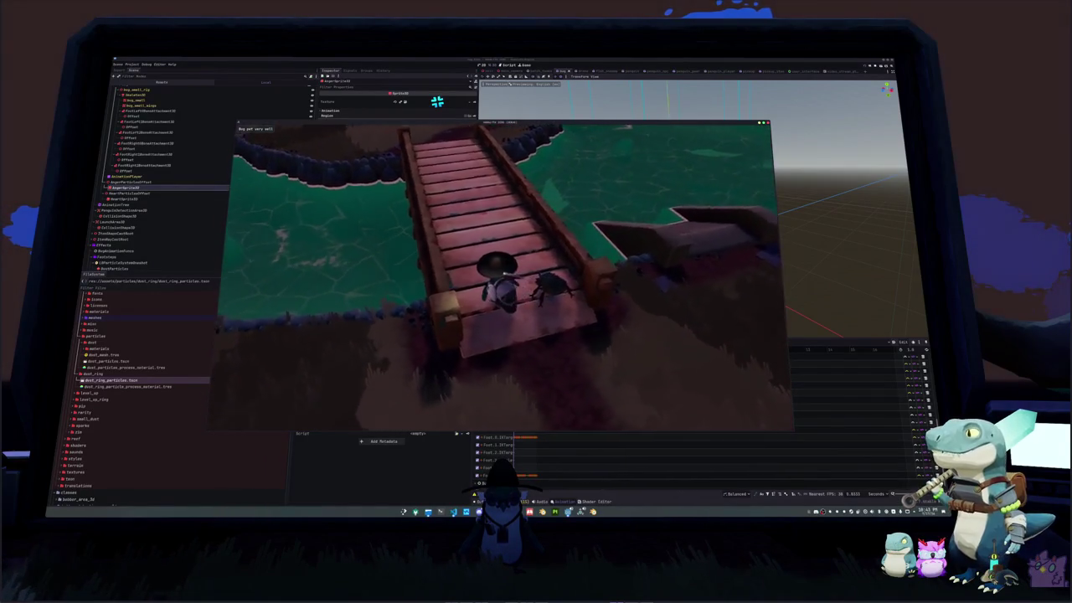
key("e")
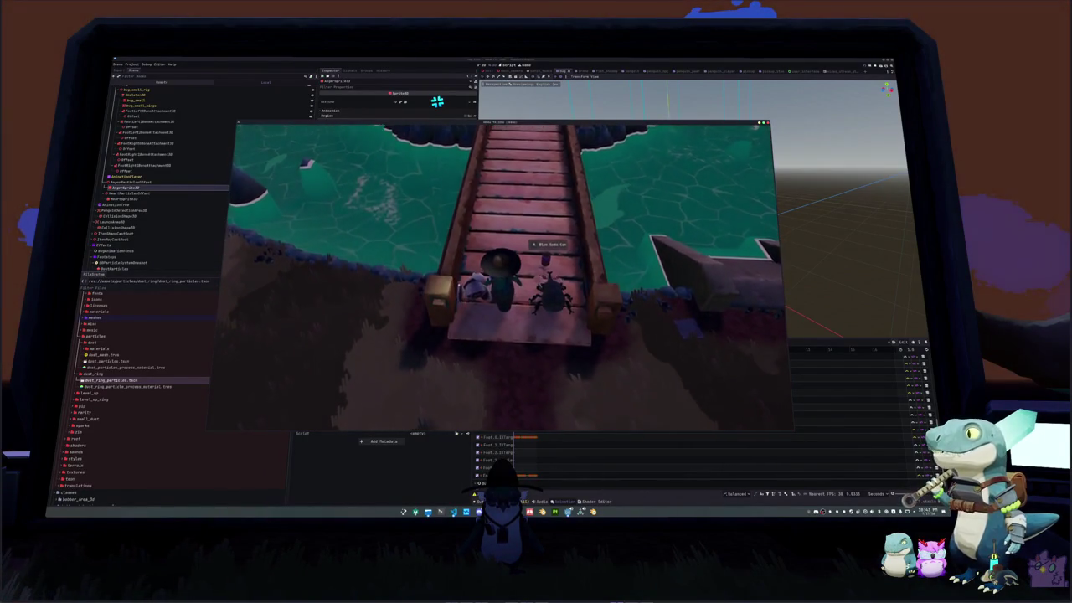
key("w")
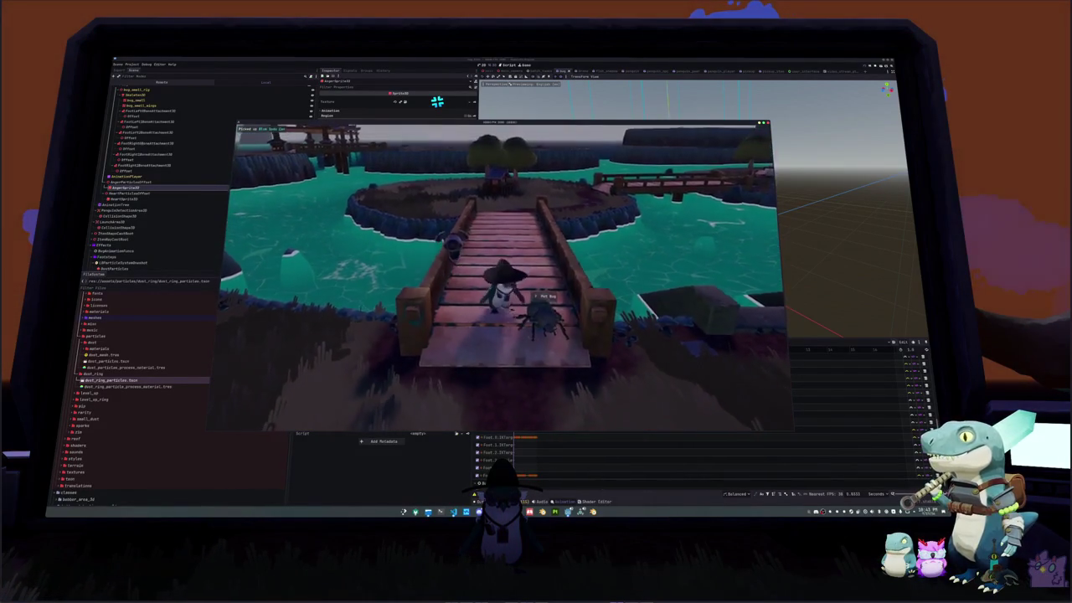
key("w")
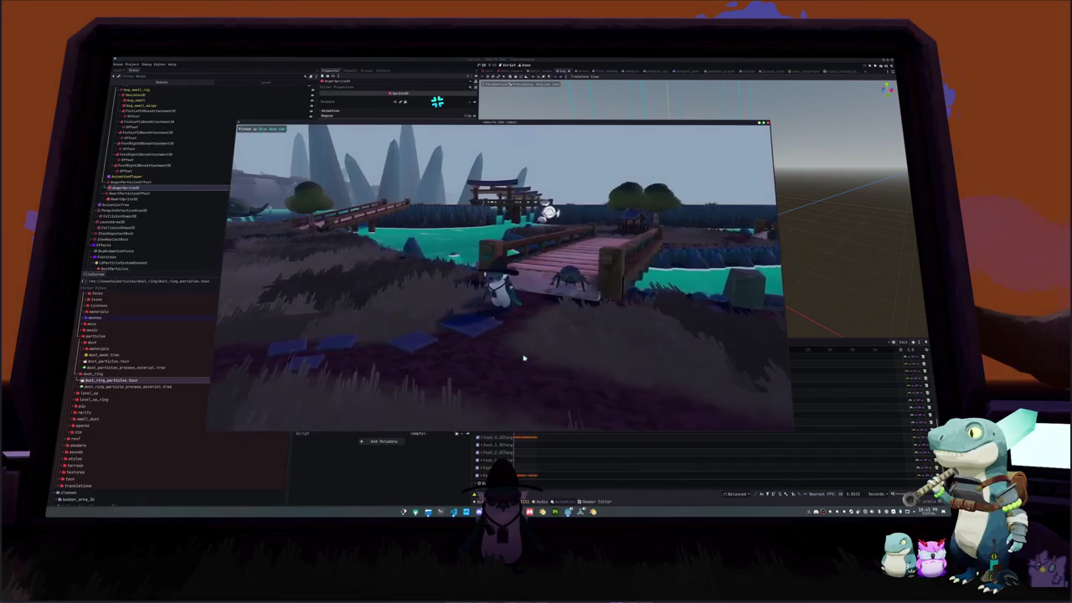
key("F8")
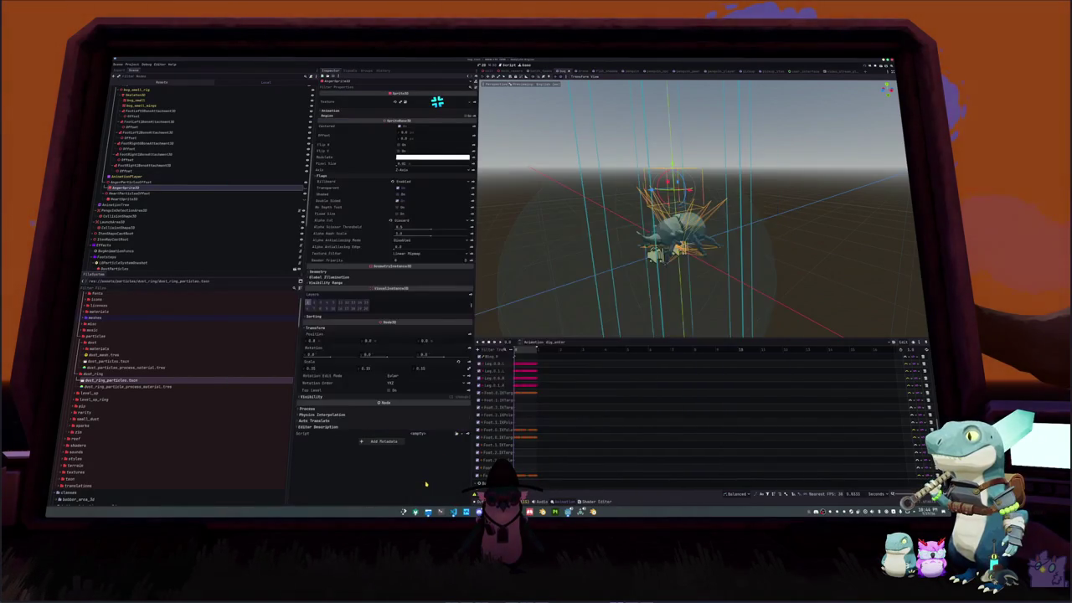
Set HeartSprite3D and AngerSprite3D Transform Scale to 0.1
left_click(155, 202, "ctrl")
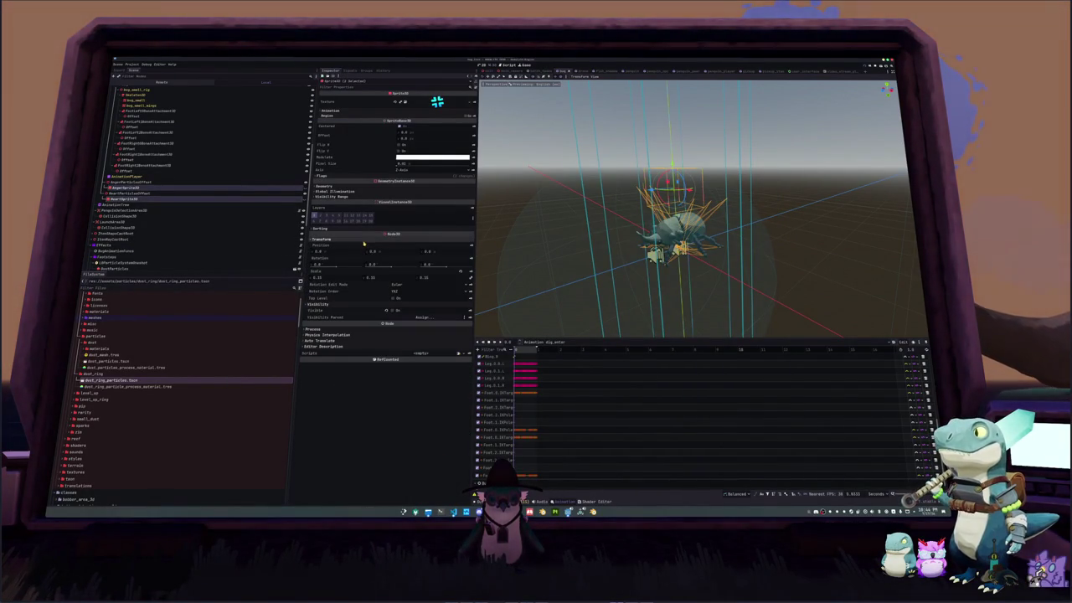
left_click(334, 280)
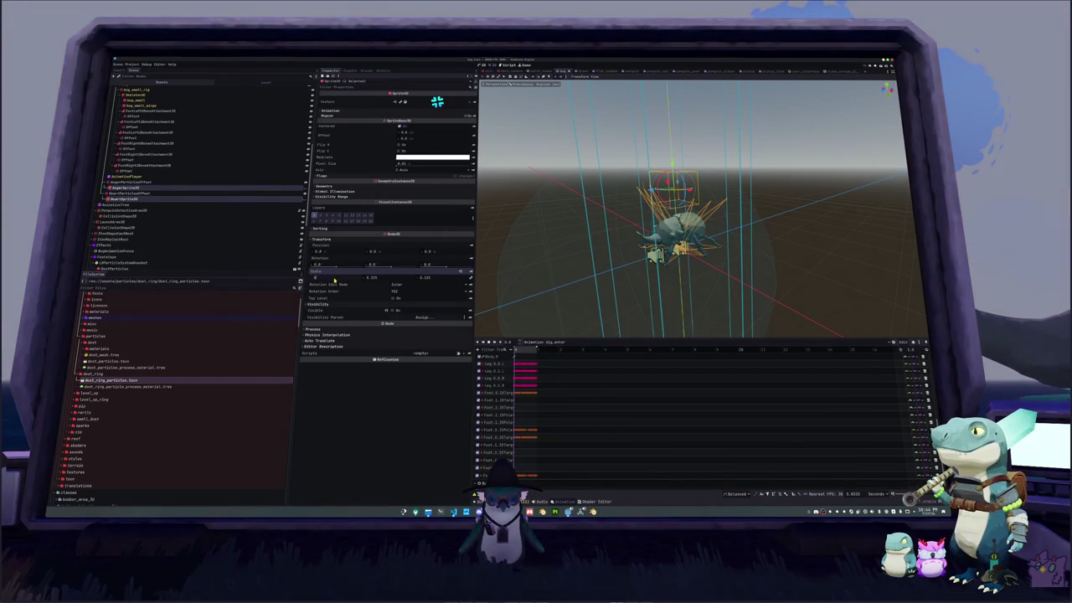
type("0.1")
key("Return")
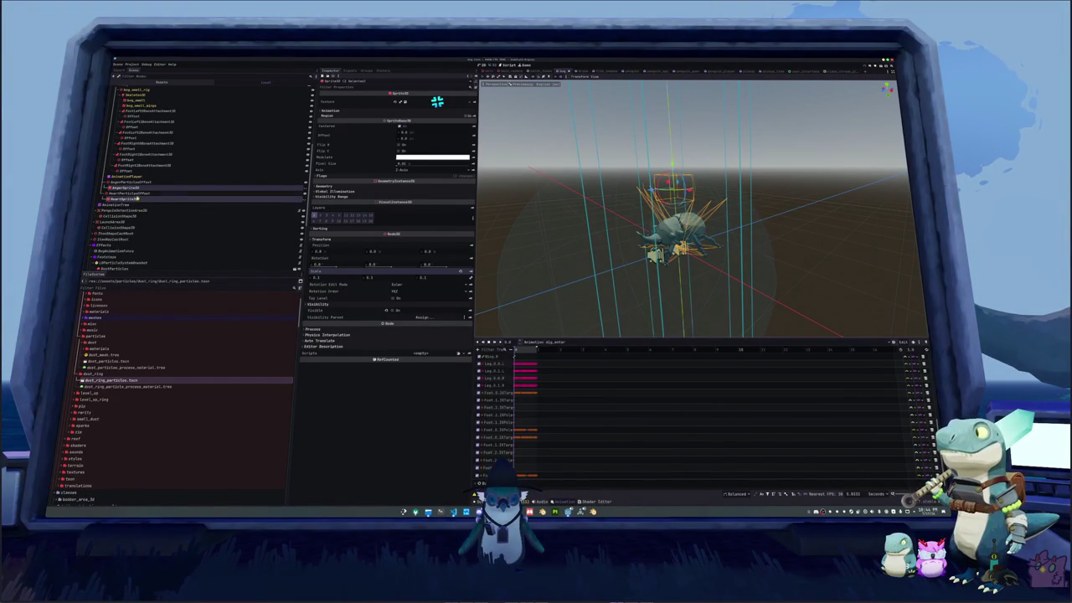
Frame the bug's parent node in the viewport, then bring up Blender's cyan heart image
left_click(177, 193)
key("f")
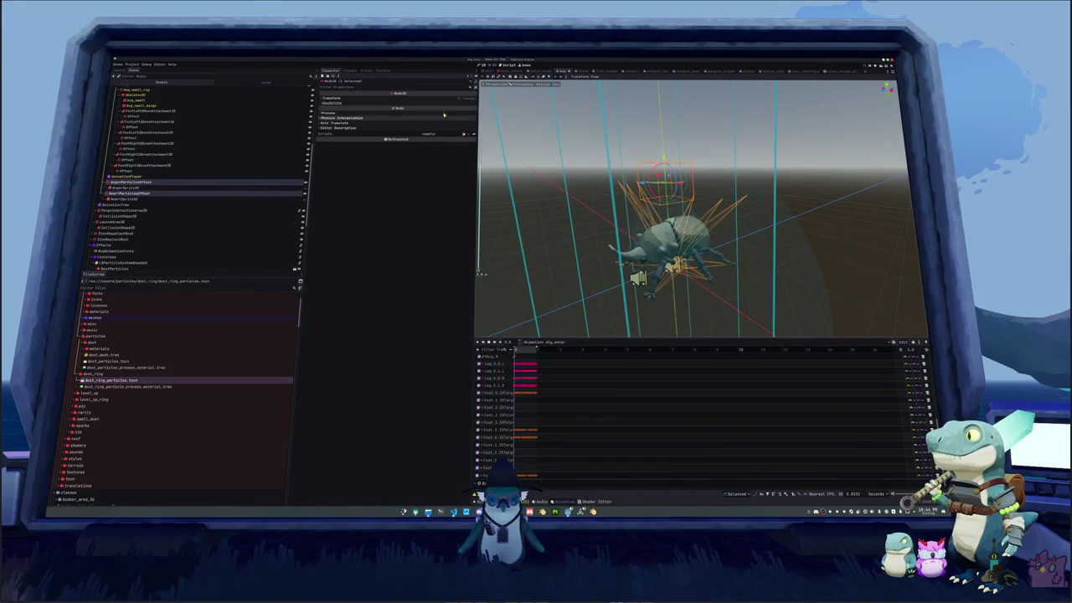
left_click(450, 99)
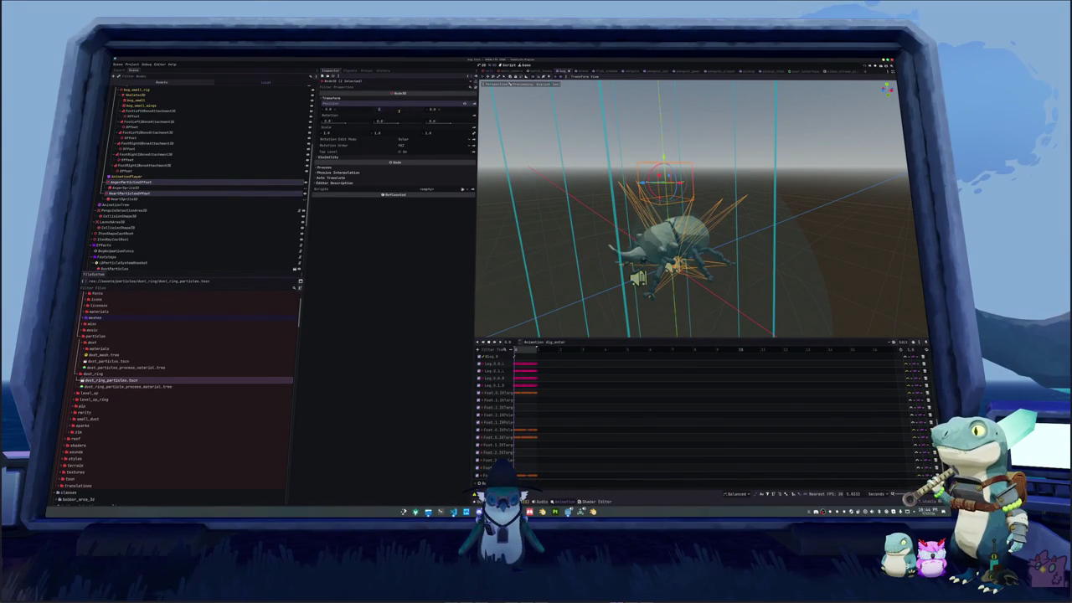
left_click(594, 511)
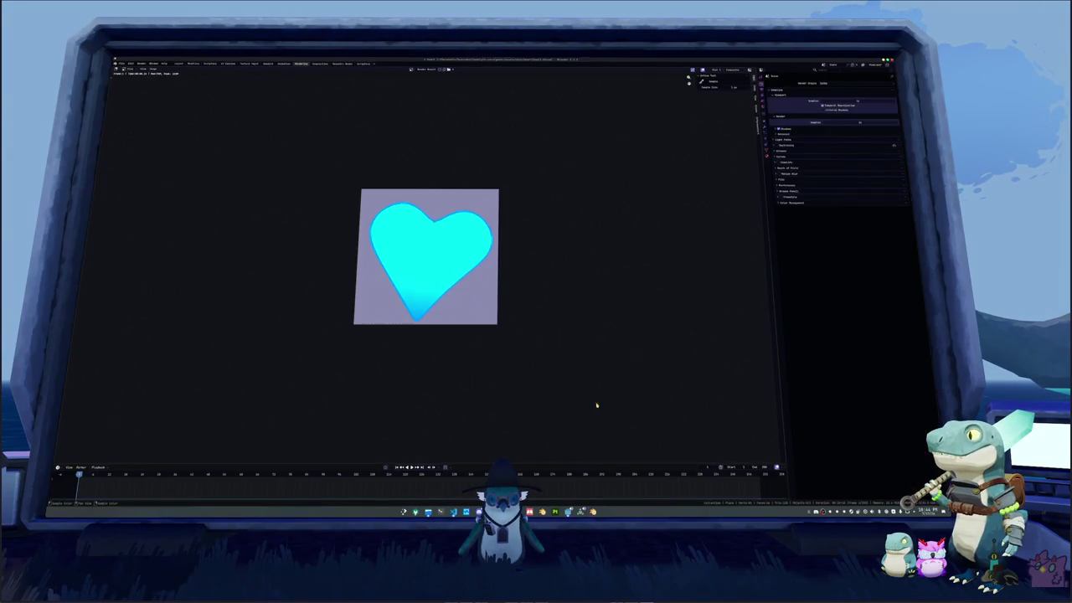